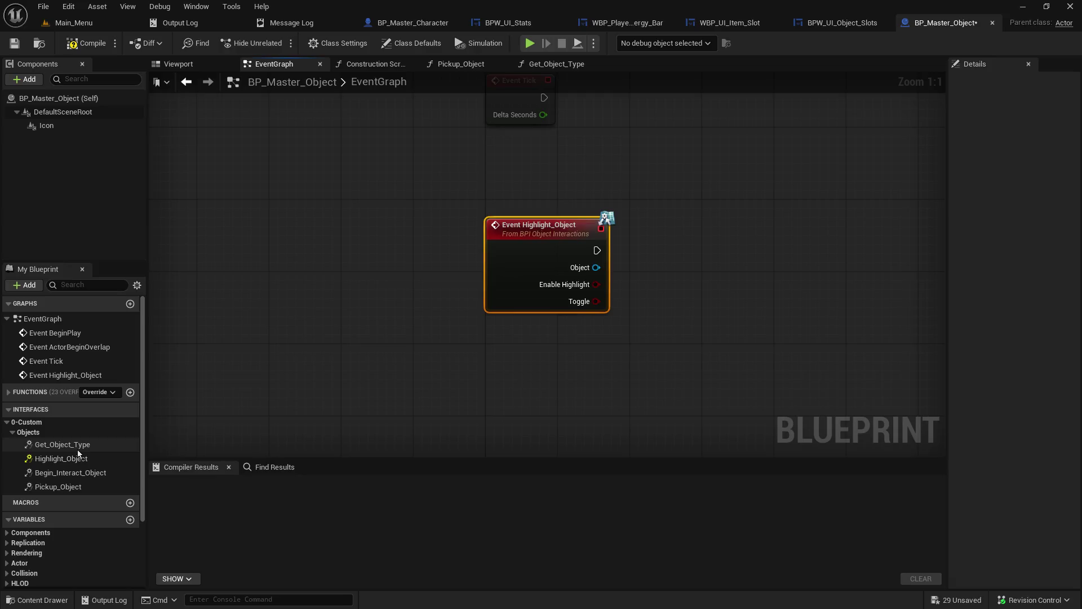
# Close the BP_Master_Object Blueprint and return to the Main_Menu level editor.
pyautogui.click(66, 125)
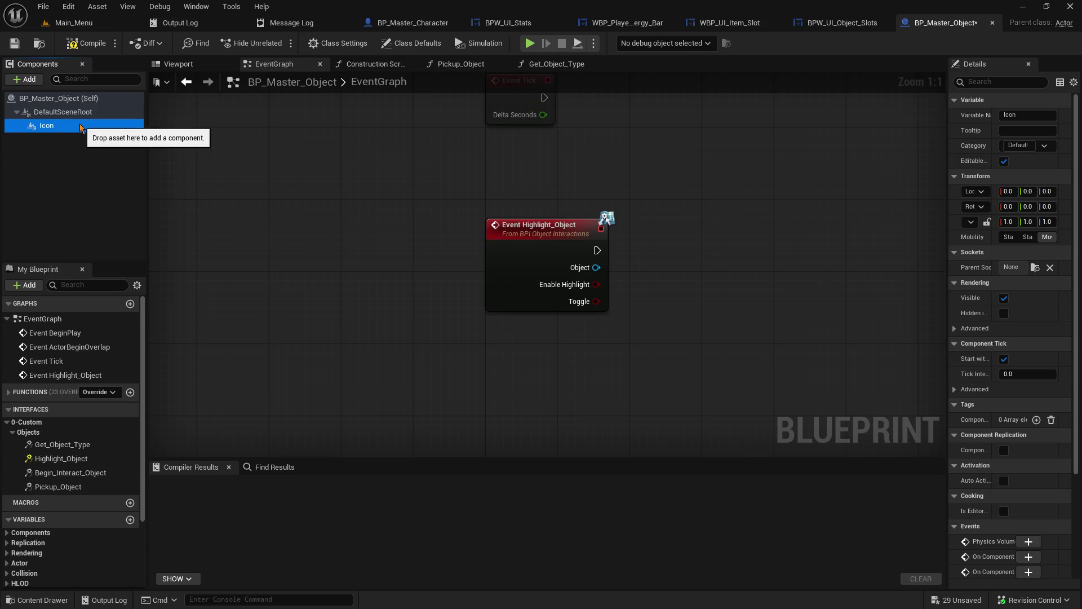
pyautogui.click(992, 23)
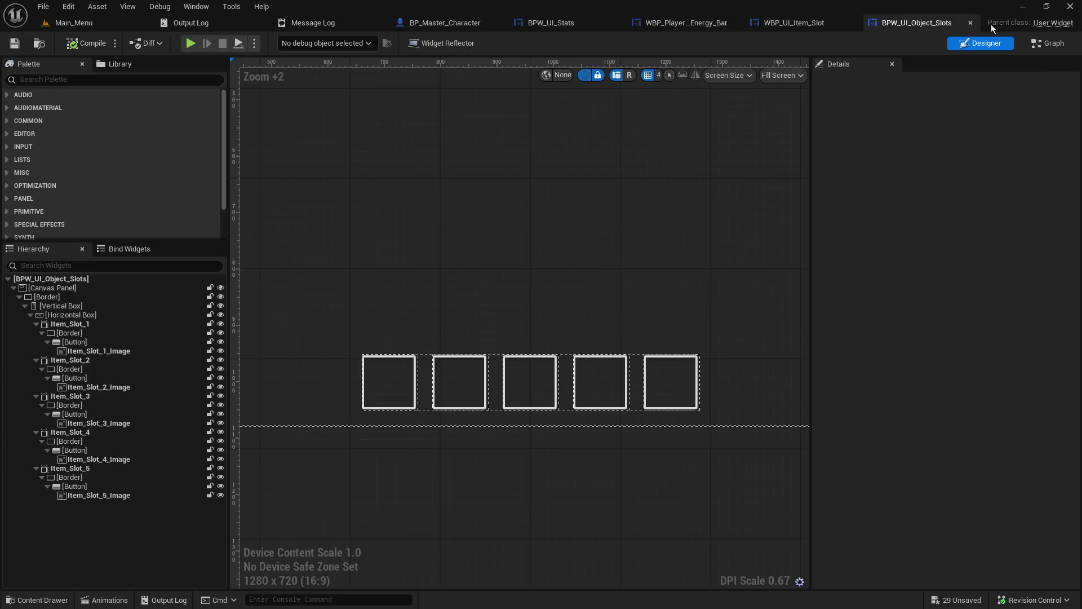
pyautogui.click(64, 23)
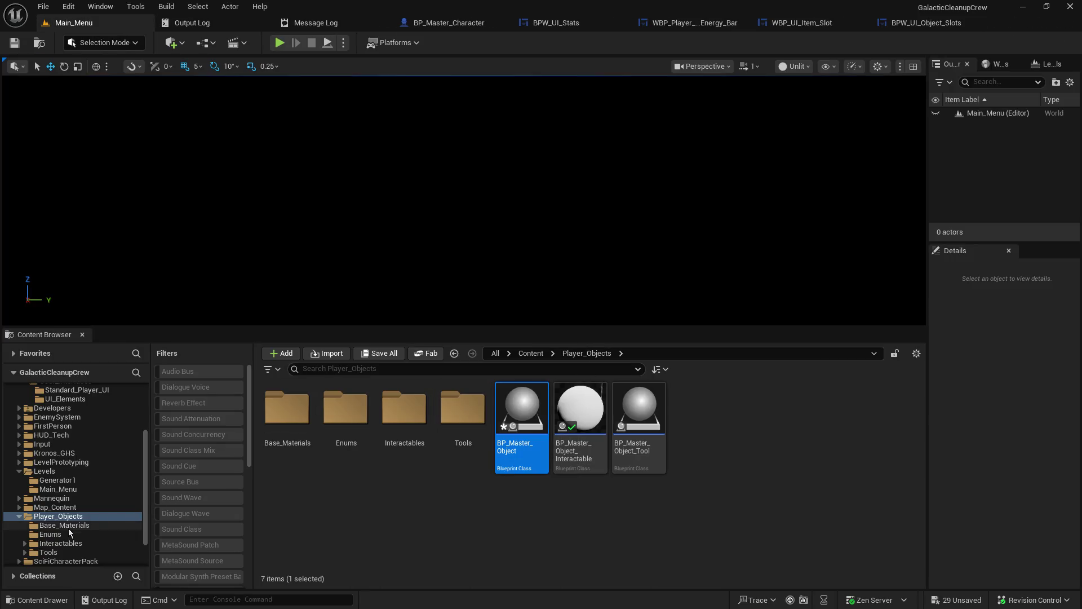
# Browse to Tools > Tool_Blue in the Content Browser and open BP_Master_Object_Tool_Blue.
pyautogui.click(366, 499)
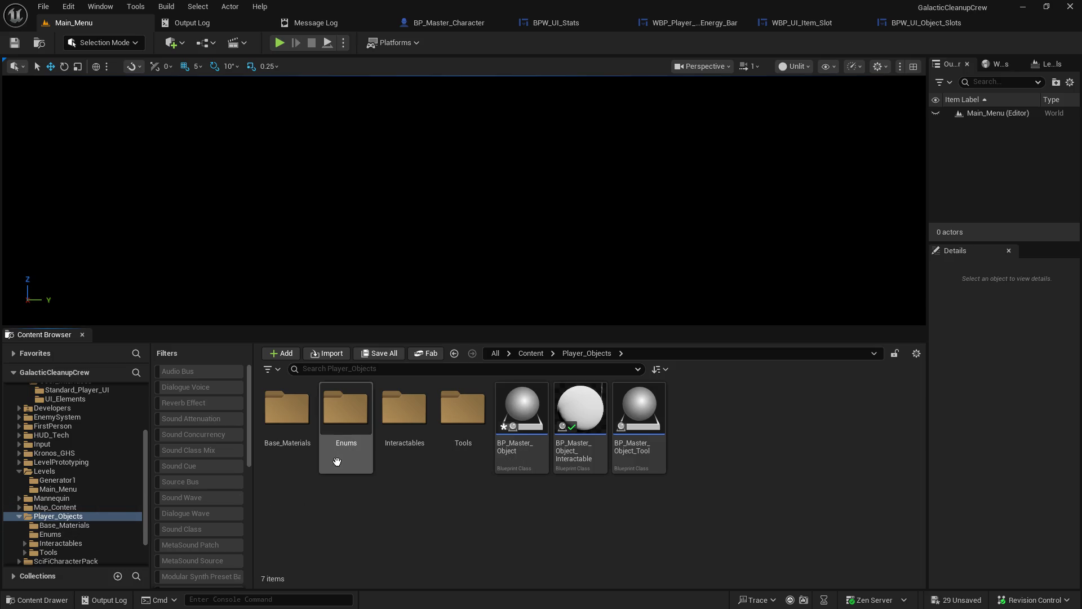
pyautogui.doubleClick(462, 406)
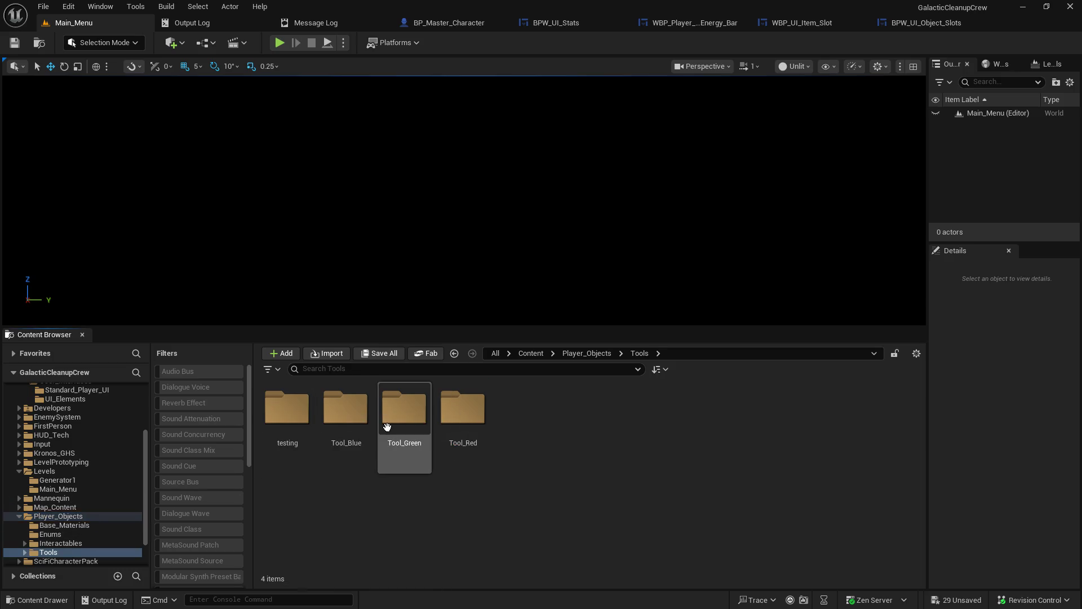
pyautogui.doubleClick(348, 410)
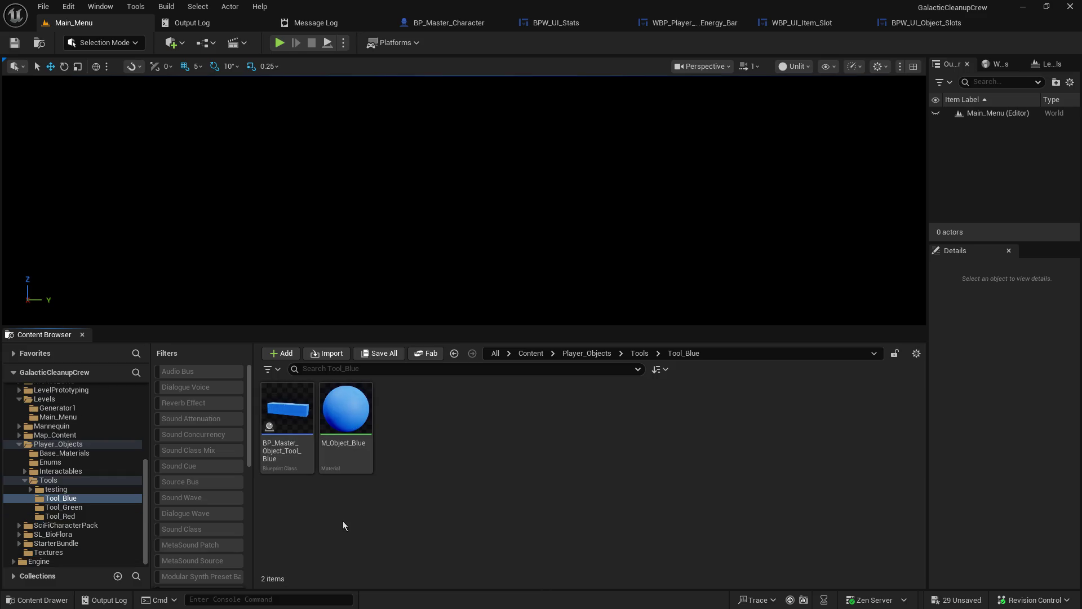
pyautogui.doubleClick(299, 434)
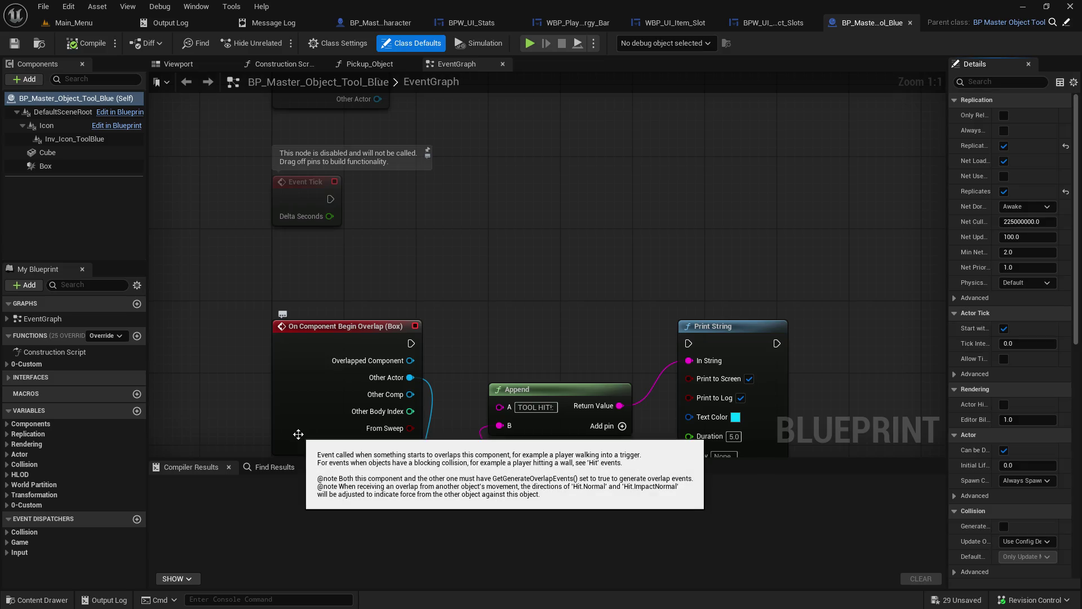
# Select the Icon component, then Inv_Icon_ToolBlue, to show its Details.
pyautogui.click(70, 126)
pyautogui.click(74, 140)
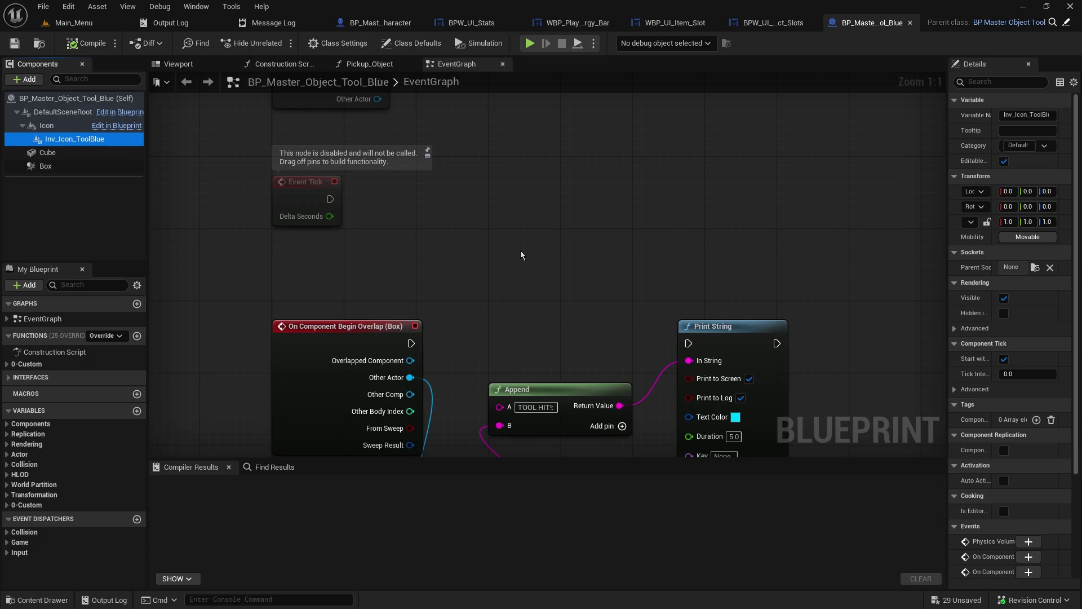
pyautogui.scroll(-3, 542, 276)
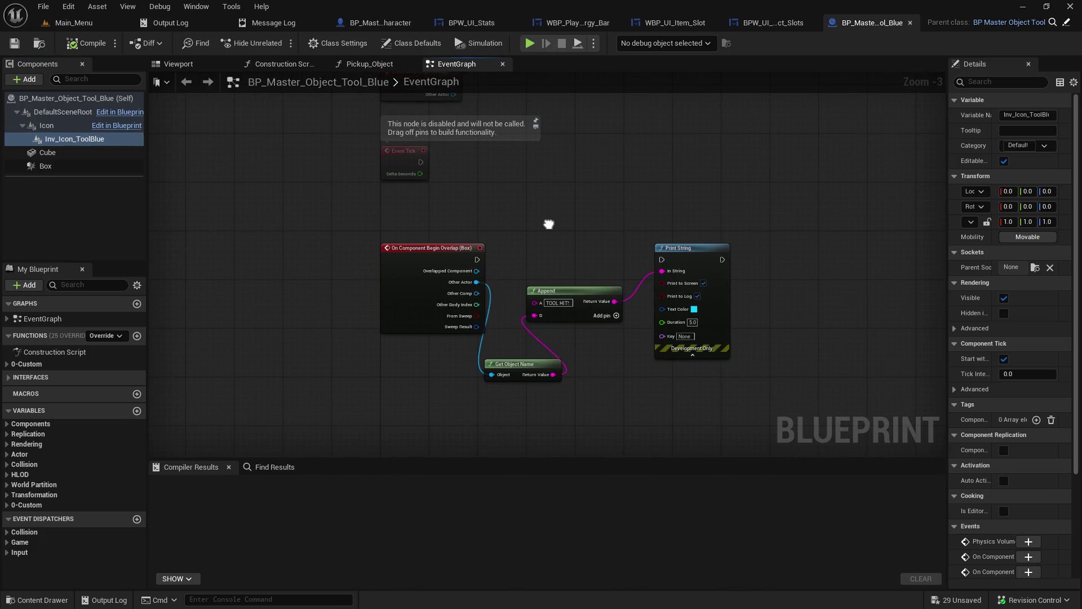
pyautogui.scroll(3, 496, 242)
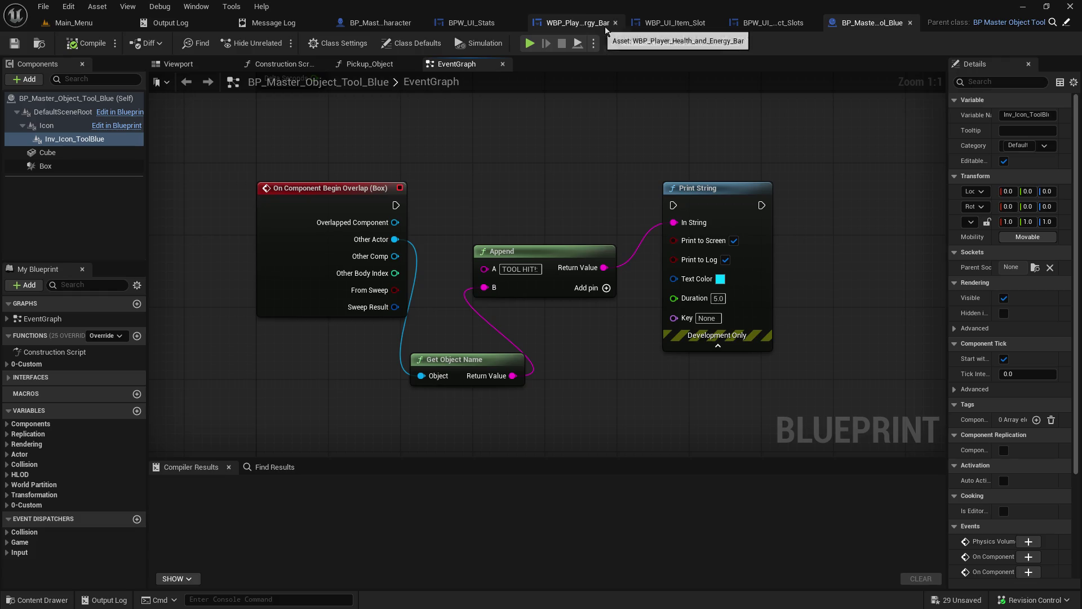
# Switch to BP_Master_Character and pan its EventGraph over to the Pickup and Drop INPUT actions.
pyautogui.click(378, 22)
pyautogui.scroll(-6, 464, 383)
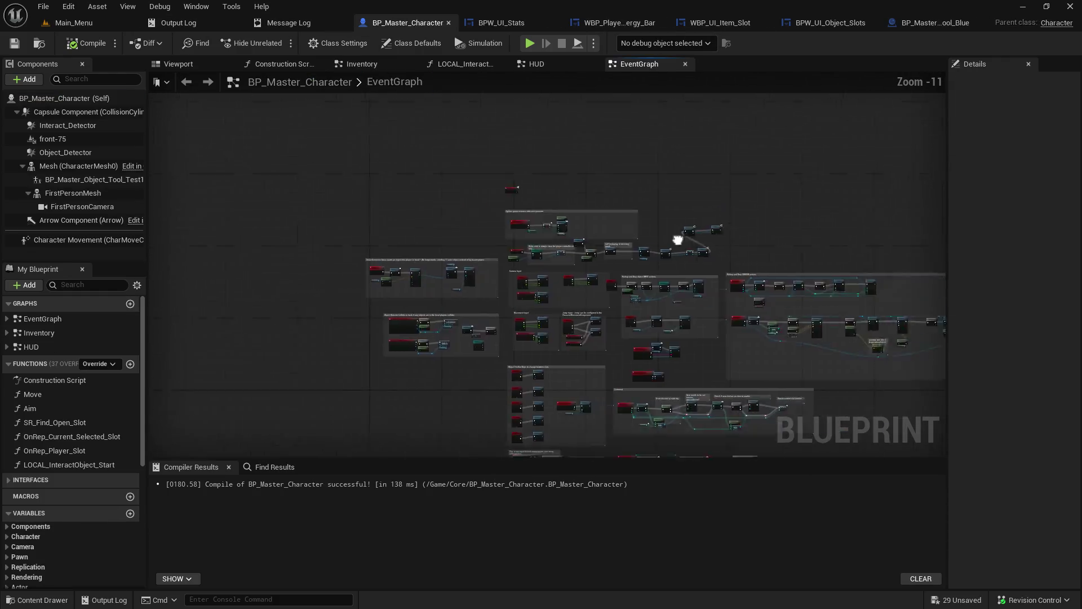
pyautogui.scroll(4, 438, 226)
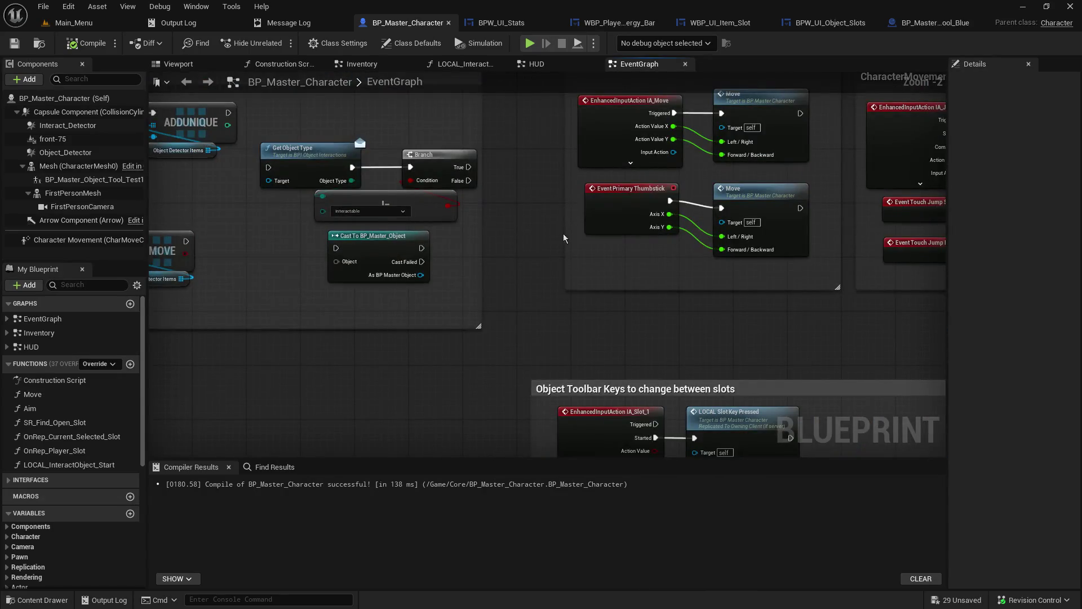
pyautogui.moveTo(596, 283); pyautogui.dragTo(465, 40)
pyautogui.moveTo(564, 281)
pyautogui.mouseDown()
pyautogui.moveTo(564, 326)
pyautogui.moveTo(486, 110)
pyautogui.mouseUp()
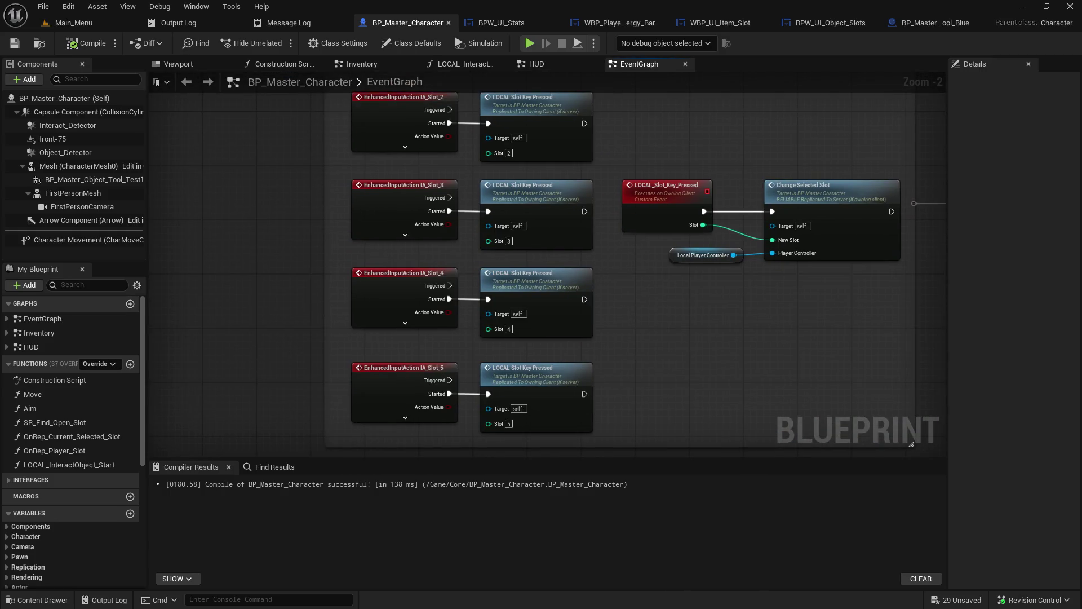
pyautogui.moveTo(564, 282)
pyautogui.mouseDown()
pyautogui.moveTo(395, 169)
pyautogui.moveTo(445, 225)
pyautogui.mouseUp()
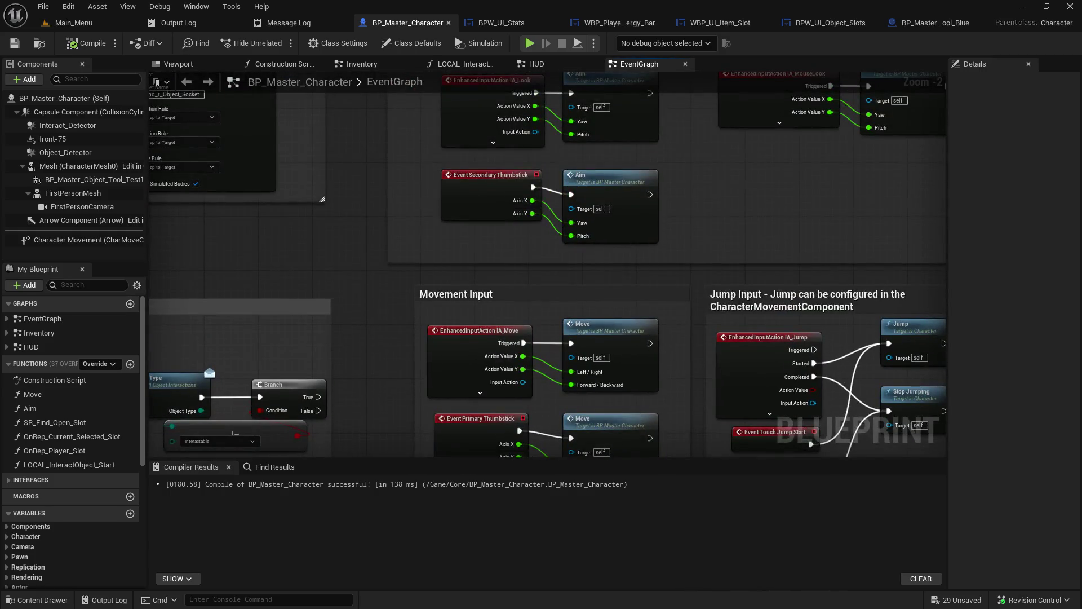
pyautogui.moveTo(225, 367)
pyautogui.mouseDown()
pyautogui.moveTo(681, 276)
pyautogui.moveTo(919, 254)
pyautogui.mouseUp()
pyautogui.moveTo(564, 395)
pyautogui.mouseDown()
pyautogui.moveTo(553, 225)
pyautogui.moveTo(661, 131)
pyautogui.moveTo(603, 389)
pyautogui.moveTo(451, 378)
pyautogui.mouseUp()
pyautogui.moveTo(635, 407); pyautogui.dragTo(235, 332)
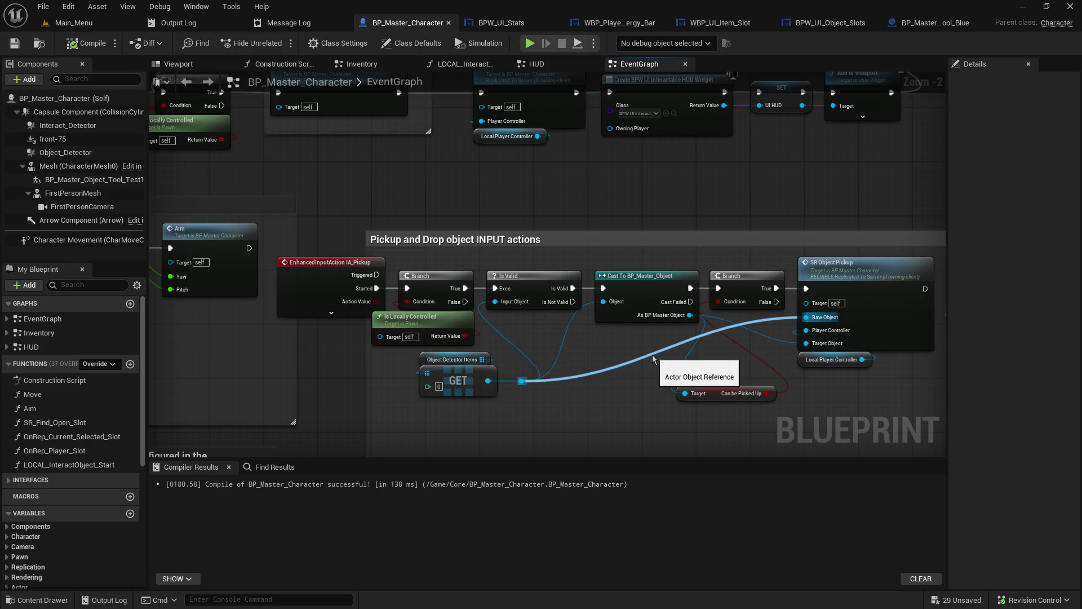
# Pan to the Pickup and Drop SERVER actions and open the SR_Find_Open_Slot function.
pyautogui.moveTo(643, 360); pyautogui.dragTo(318, 326)
pyautogui.moveTo(623, 290)
pyautogui.mouseDown()
pyautogui.moveTo(352, 333)
pyautogui.moveTo(317, 323)
pyautogui.mouseUp()
pyautogui.moveTo(451, 323); pyautogui.dragTo(318, 316)
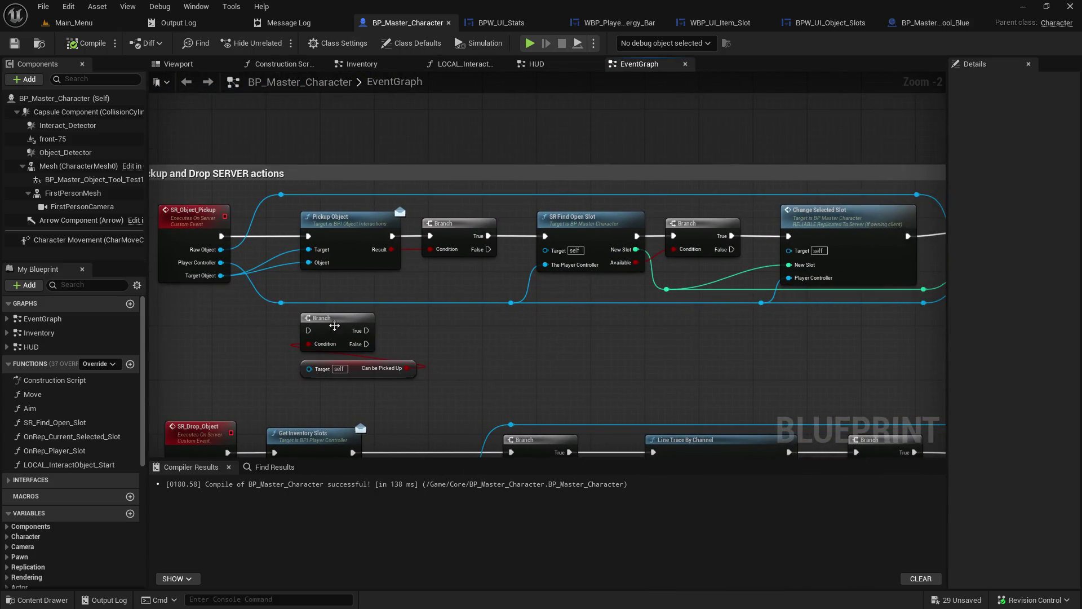
pyautogui.moveTo(661, 340); pyautogui.dragTo(421, 359)
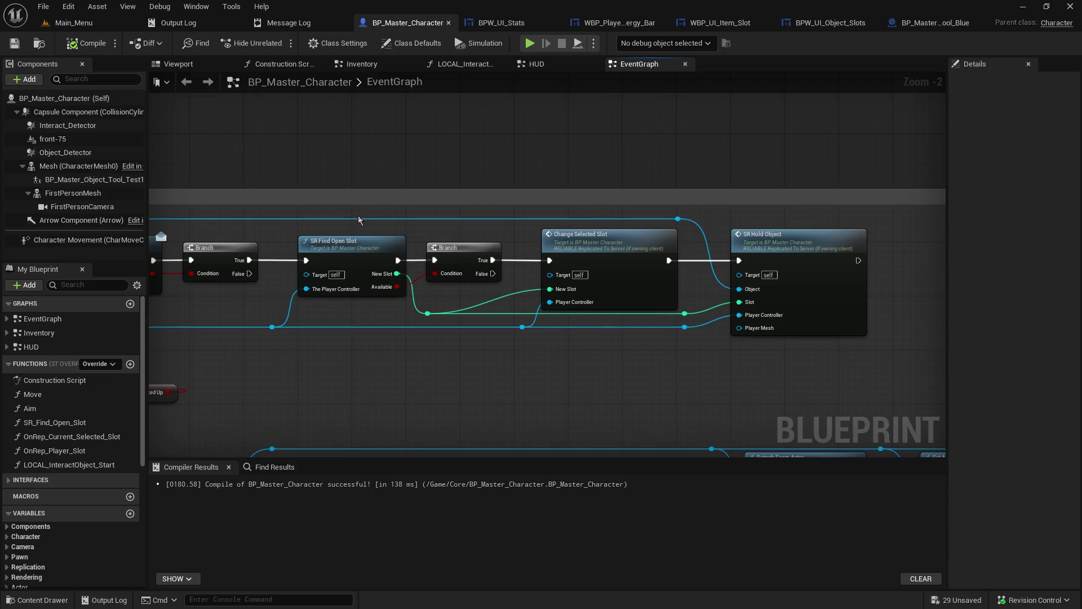
pyautogui.click(359, 256)
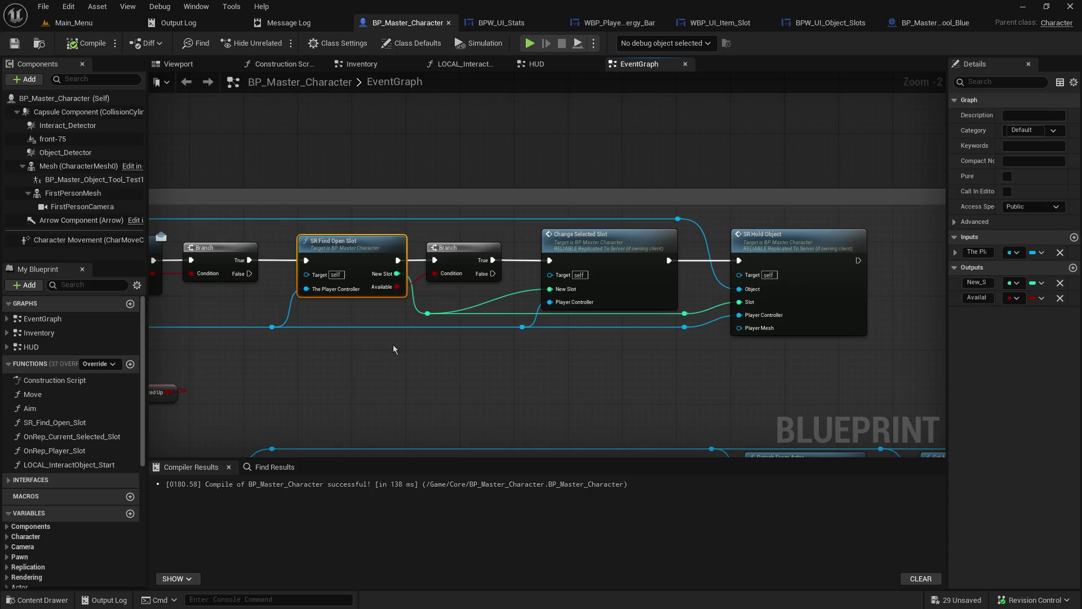
pyautogui.moveTo(365, 349); pyautogui.dragTo(711, 336)
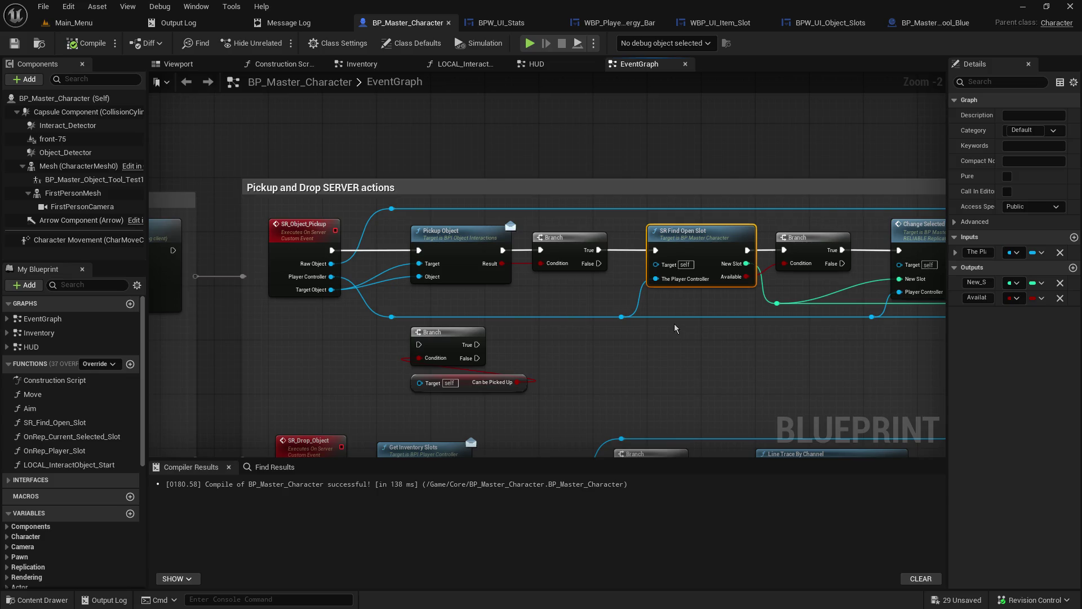
pyautogui.doubleClick(695, 241)
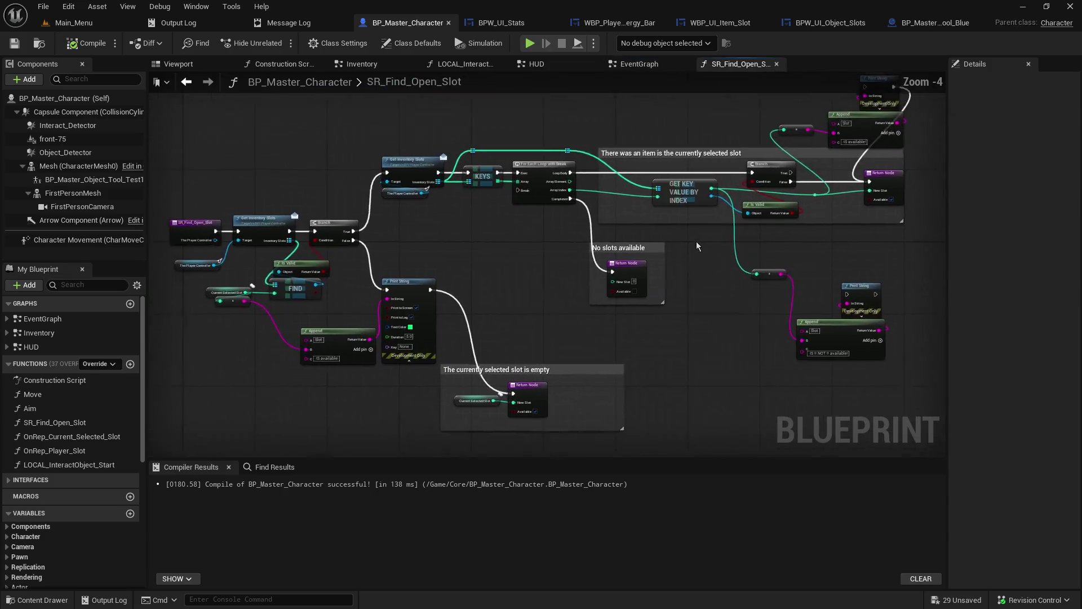
# Open the GetInventorySlots definition in BPI_PlayerController, then close that interface tab.
pyautogui.scroll(5, 272, 243)
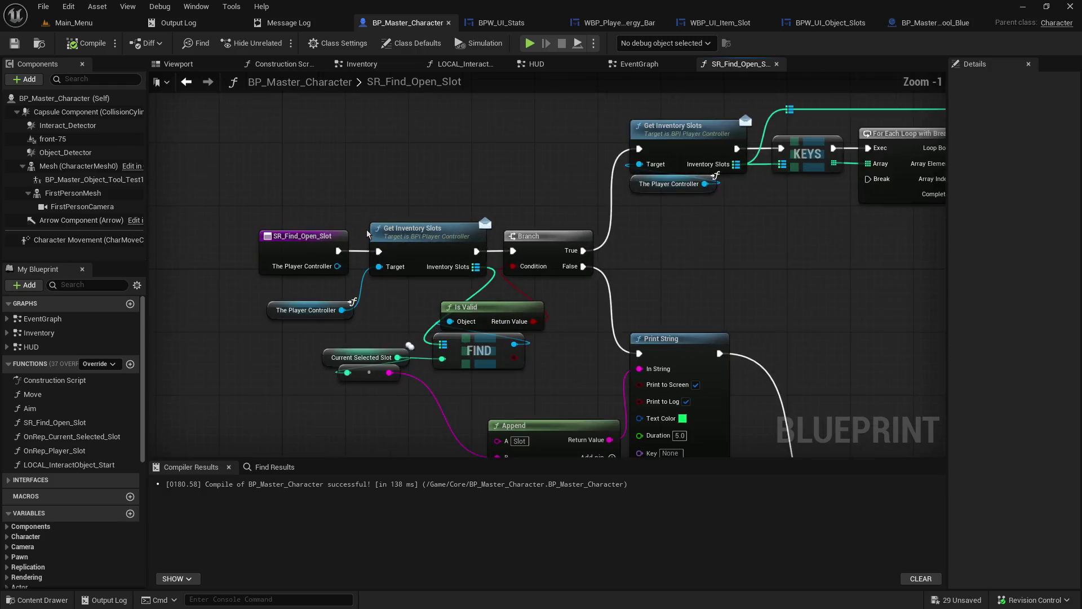
pyautogui.click(416, 234)
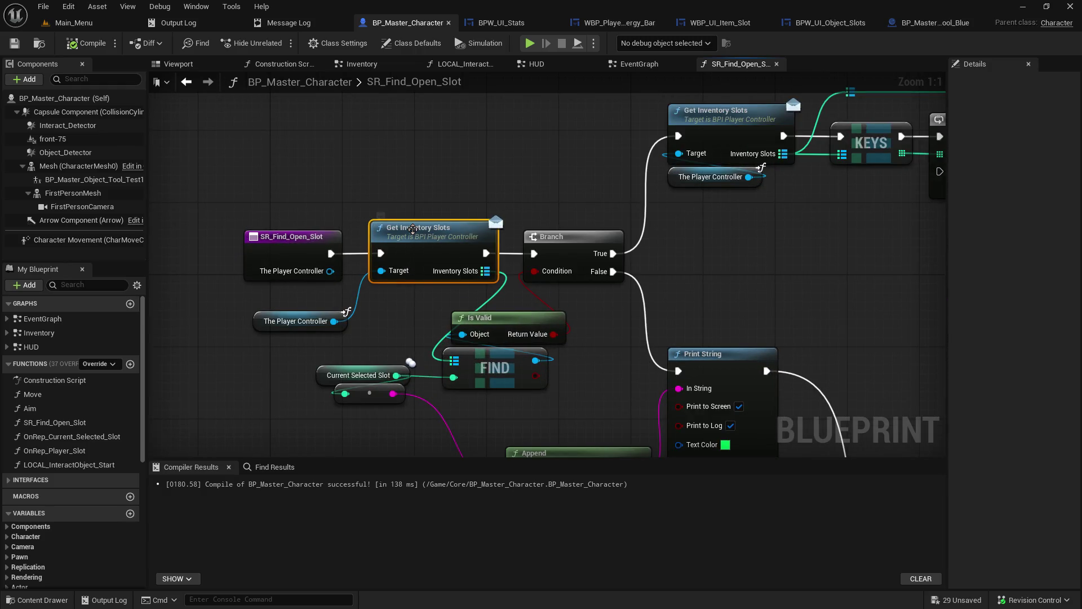
pyautogui.doubleClick(413, 229)
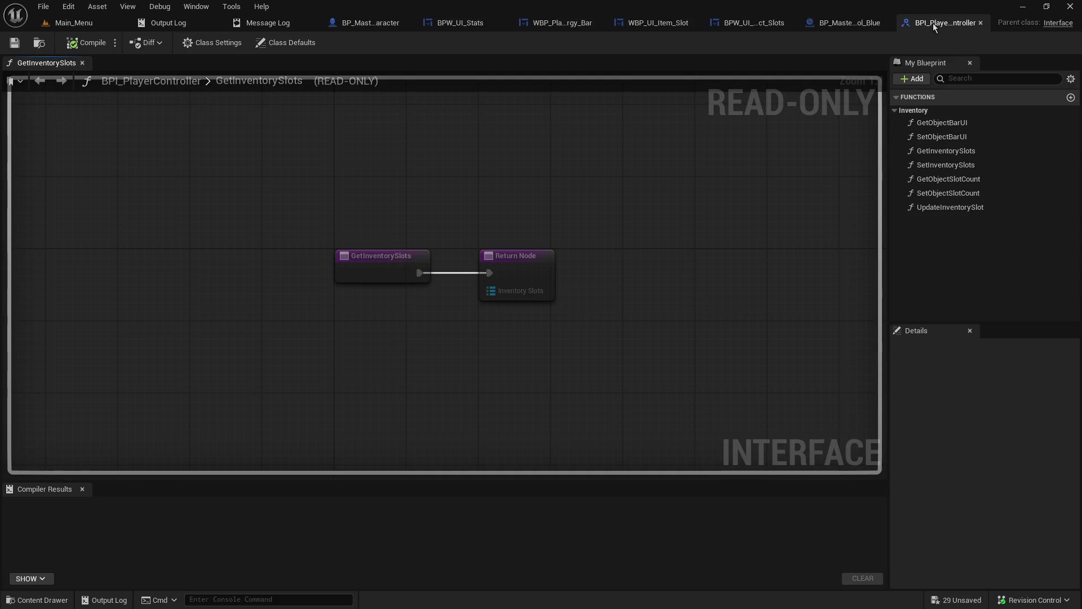
pyautogui.click(978, 23)
# Review the Get Inventory Slots loop in SR_Find_Open_Slot, then return to Main_Menu.
pyautogui.click(373, 25)
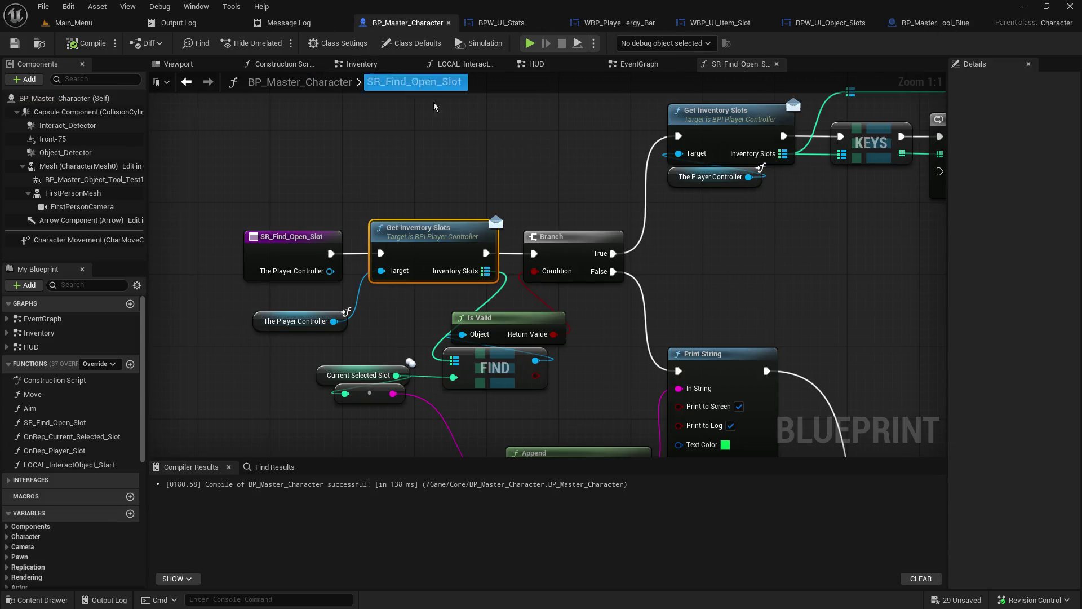
pyautogui.moveTo(757, 292)
pyautogui.mouseDown()
pyautogui.moveTo(274, 307)
pyautogui.moveTo(149, 395)
pyautogui.moveTo(148, 431)
pyautogui.moveTo(159, 339)
pyautogui.moveTo(208, 195)
pyautogui.moveTo(485, 84)
pyautogui.moveTo(929, 320)
pyautogui.moveTo(944, 310)
pyautogui.moveTo(637, 299)
pyautogui.moveTo(600, 285)
pyautogui.mouseUp()
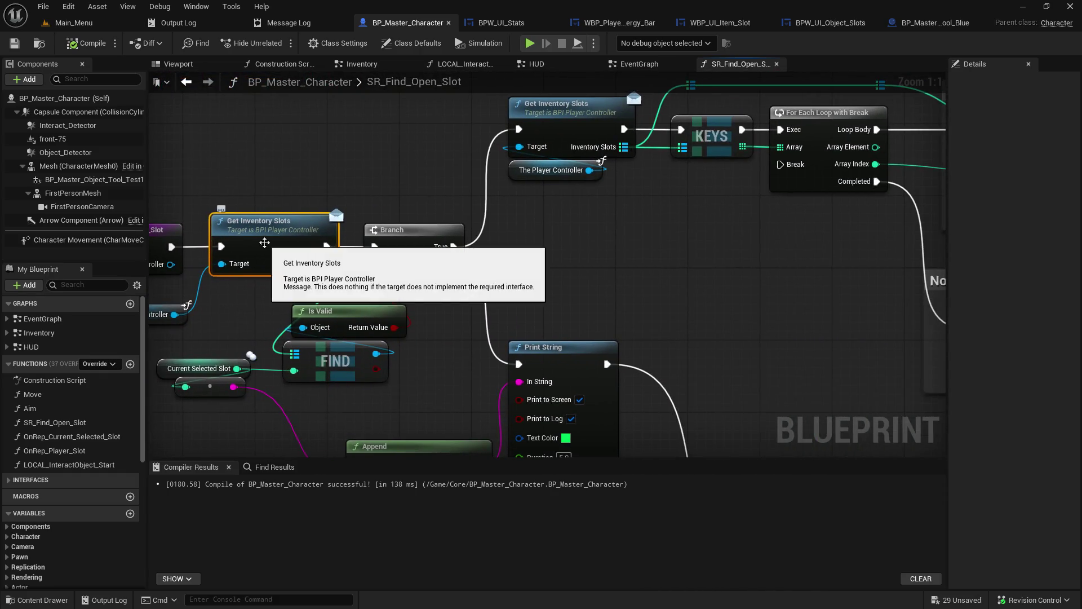
pyautogui.click(71, 22)
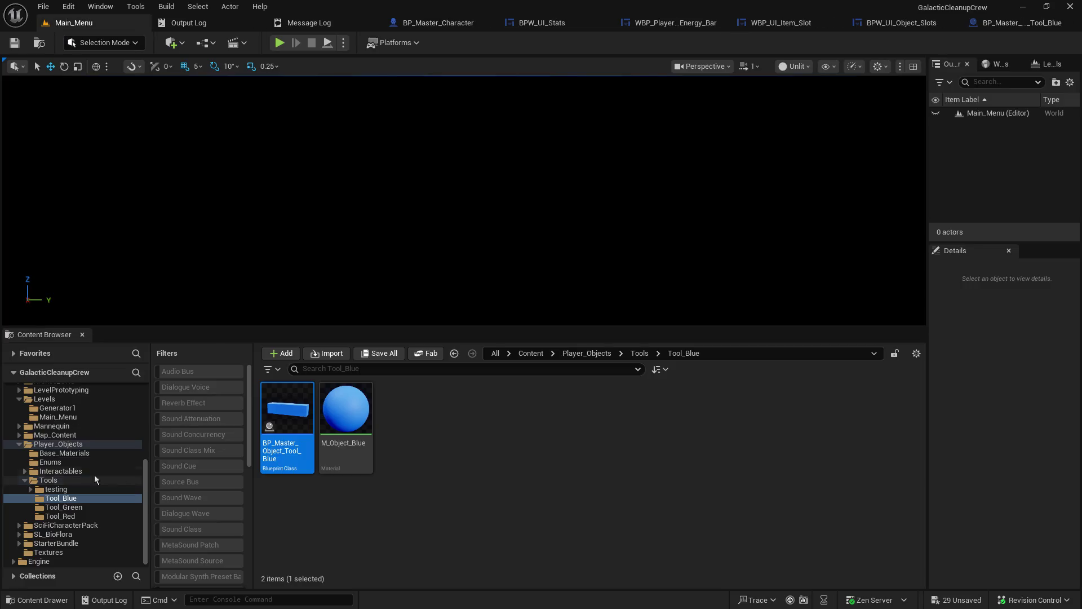
# Open BP_Master_PlayerController from the Core folder and view its UpdateInventorySlot and Switch on Int nodes.
pyautogui.scroll(5, 73, 451)
pyautogui.click(47, 425)
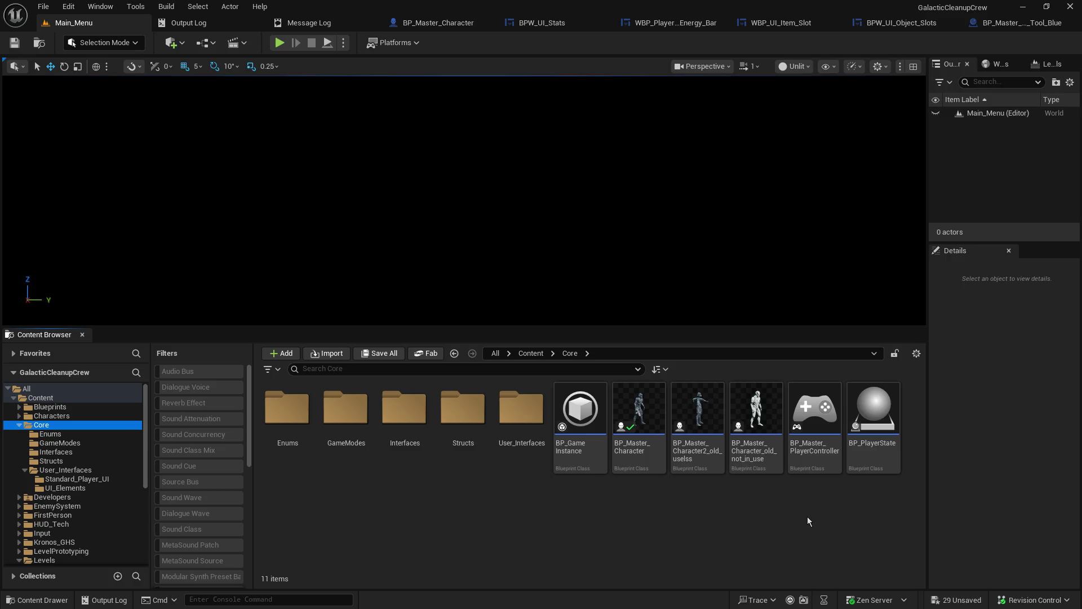
pyautogui.doubleClick(812, 410)
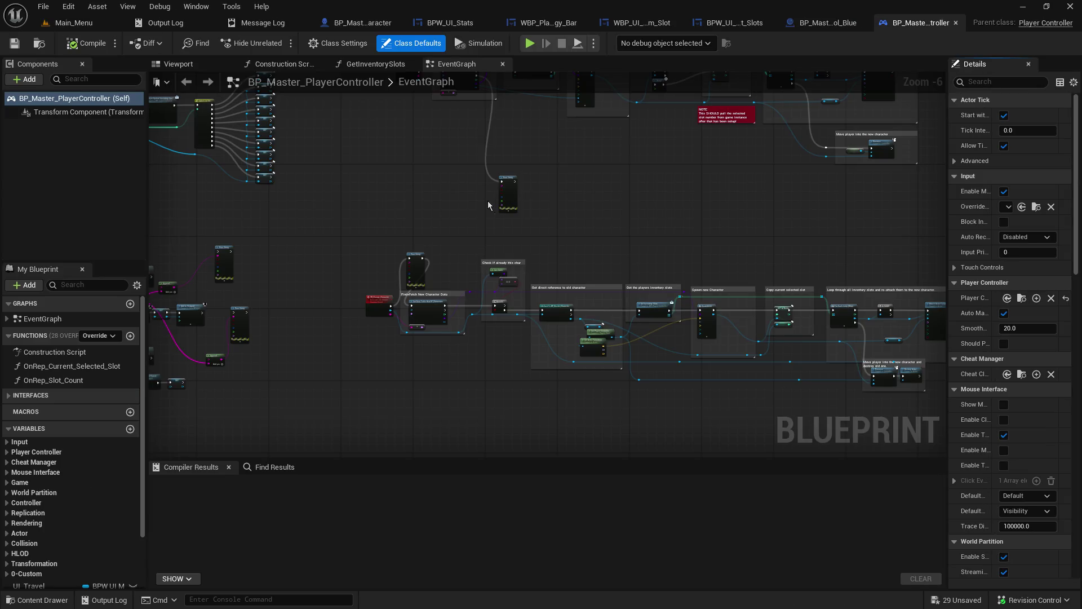
pyautogui.moveTo(535, 169); pyautogui.dragTo(846, 173)
pyautogui.scroll(5, 470, 310)
pyautogui.moveTo(678, 344)
pyautogui.mouseDown()
pyautogui.moveTo(648, 141)
pyautogui.moveTo(619, 101)
pyautogui.moveTo(636, 107)
pyautogui.mouseUp()
pyautogui.moveTo(733, 225); pyautogui.dragTo(239, 177)
# Survey the Inventory Interface SETTERS and SR_Change_Character nodes, then open OnRep_Current_Selected_Slot.
pyautogui.scroll(-4, 623, 320)
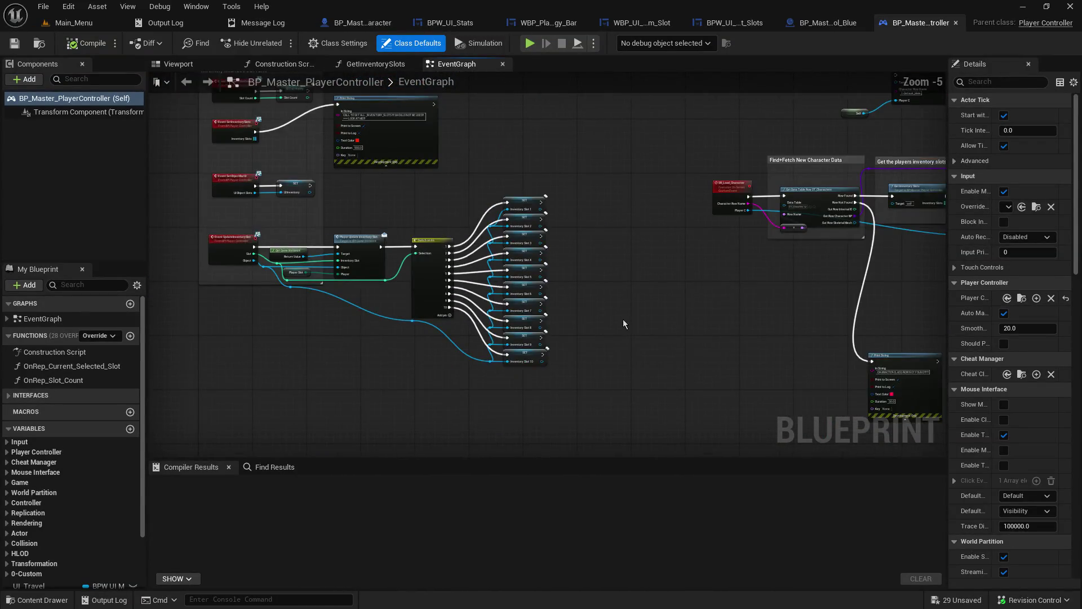
pyautogui.moveTo(624, 319); pyautogui.dragTo(675, 417)
pyautogui.scroll(2, 332, 304)
pyautogui.moveTo(533, 314)
pyautogui.mouseDown()
pyautogui.moveTo(736, 328)
pyautogui.moveTo(719, 398)
pyautogui.moveTo(232, 415)
pyautogui.moveTo(555, 370)
pyautogui.mouseUp()
pyautogui.scroll(-2, 569, 281)
pyautogui.moveTo(569, 281)
pyautogui.mouseDown()
pyautogui.moveTo(313, 193)
pyautogui.moveTo(389, 112)
pyautogui.mouseUp()
pyautogui.scroll(2, 352, 284)
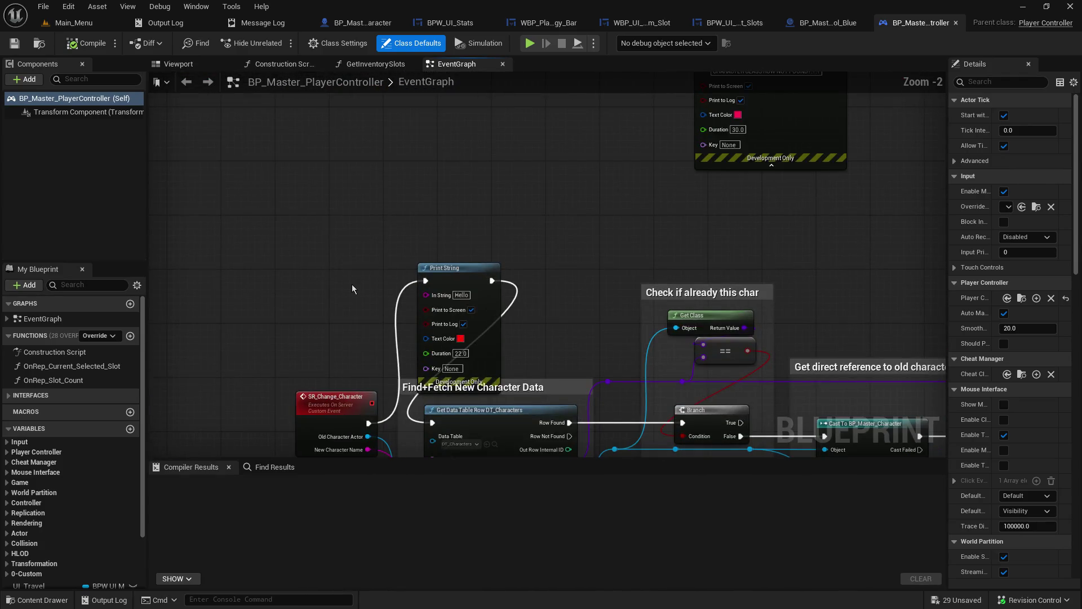
pyautogui.scroll(-4, 351, 284)
pyautogui.moveTo(352, 284)
pyautogui.mouseDown()
pyautogui.moveTo(445, 283)
pyautogui.moveTo(374, 442)
pyautogui.moveTo(794, 580)
pyautogui.mouseUp()
pyautogui.moveTo(382, 349)
pyautogui.mouseDown()
pyautogui.moveTo(947, 186)
pyautogui.moveTo(637, 197)
pyautogui.moveTo(445, 264)
pyautogui.moveTo(451, 282)
pyautogui.mouseUp()
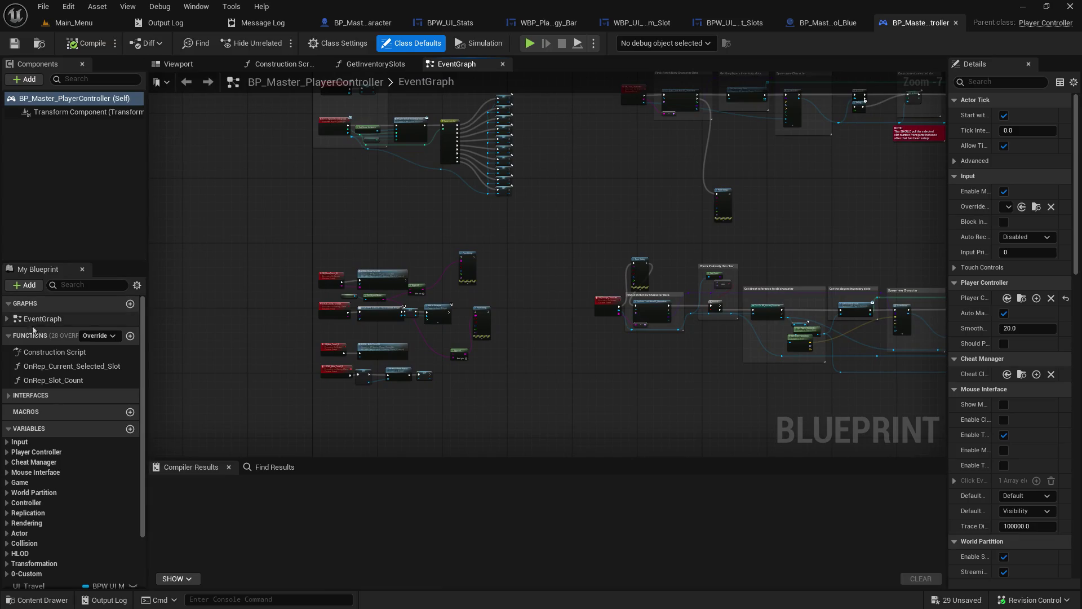
pyautogui.doubleClick(66, 367)
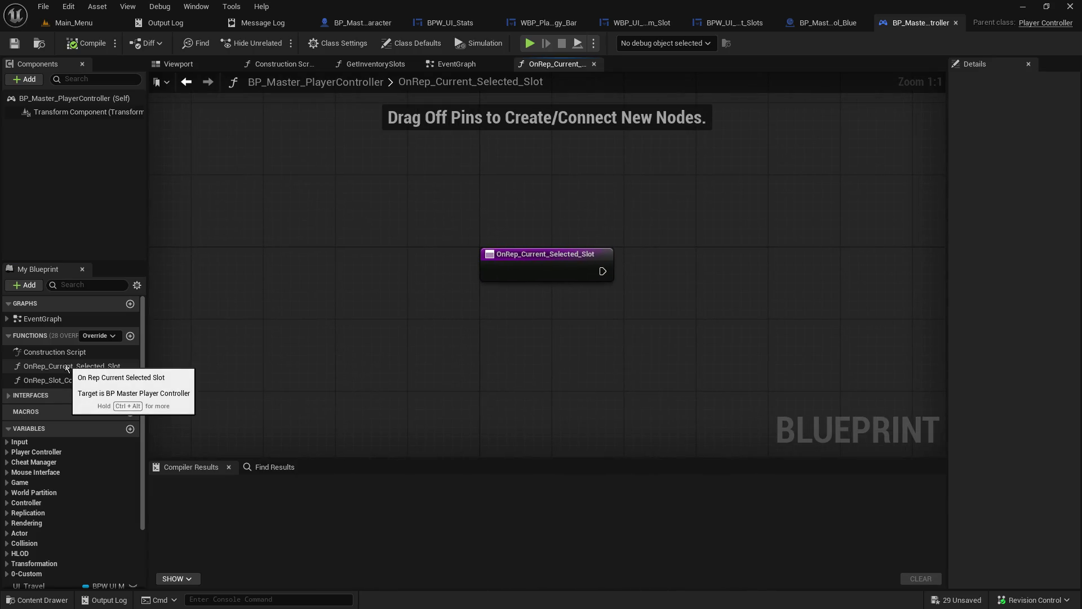
# Expand the Inventory interface functions and open the GetInventorySlots function graph.
pyautogui.click(14, 397)
pyautogui.click(14, 407)
pyautogui.click(7, 408)
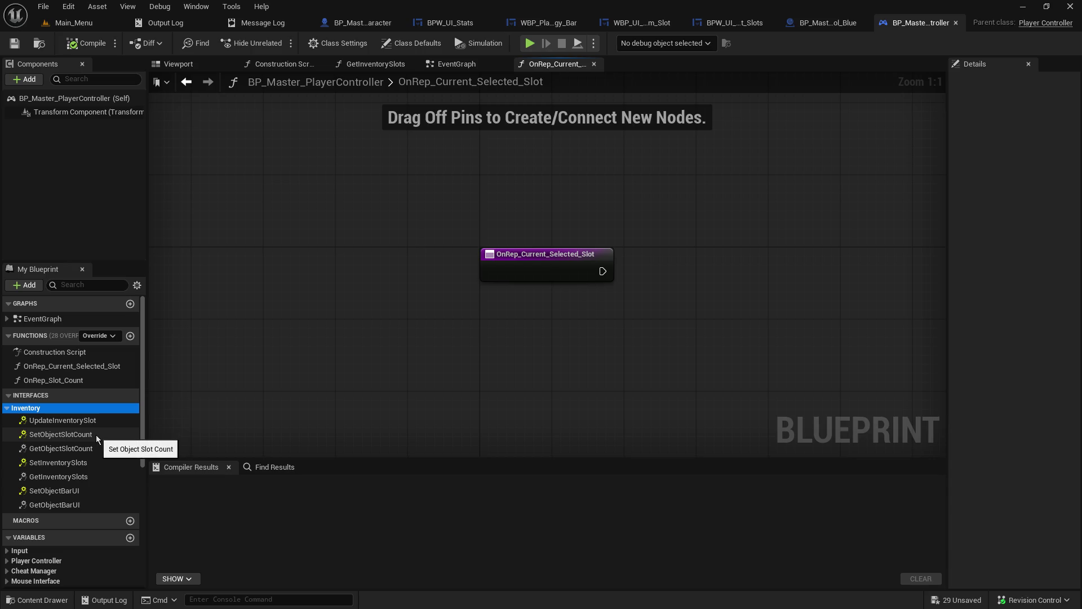
pyautogui.doubleClick(62, 481)
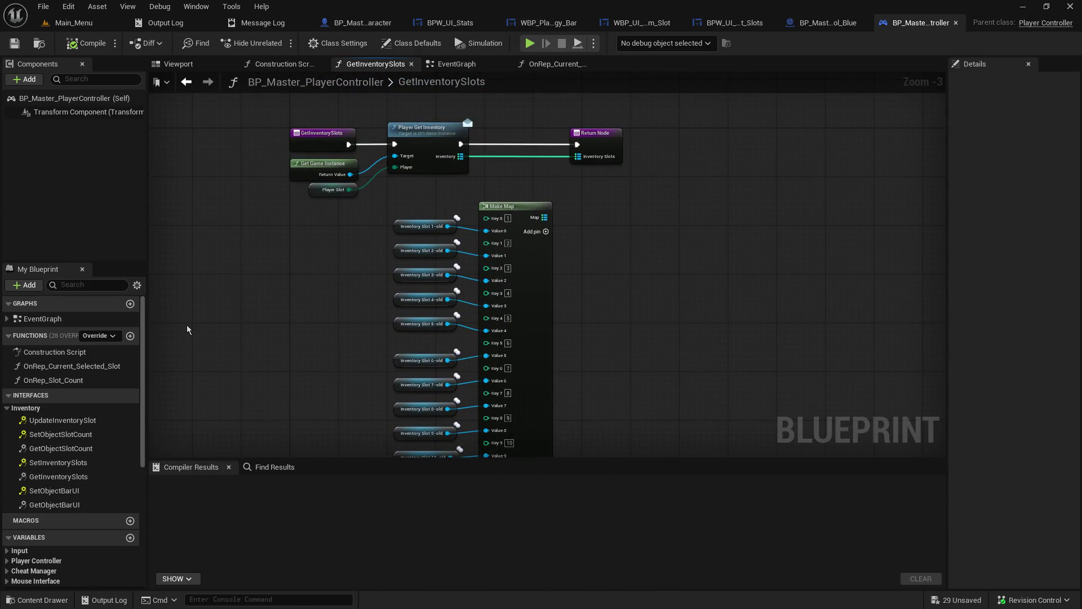
pyautogui.moveTo(187, 325)
pyautogui.mouseDown()
pyautogui.moveTo(263, 246)
pyautogui.moveTo(229, 314)
pyautogui.mouseUp()
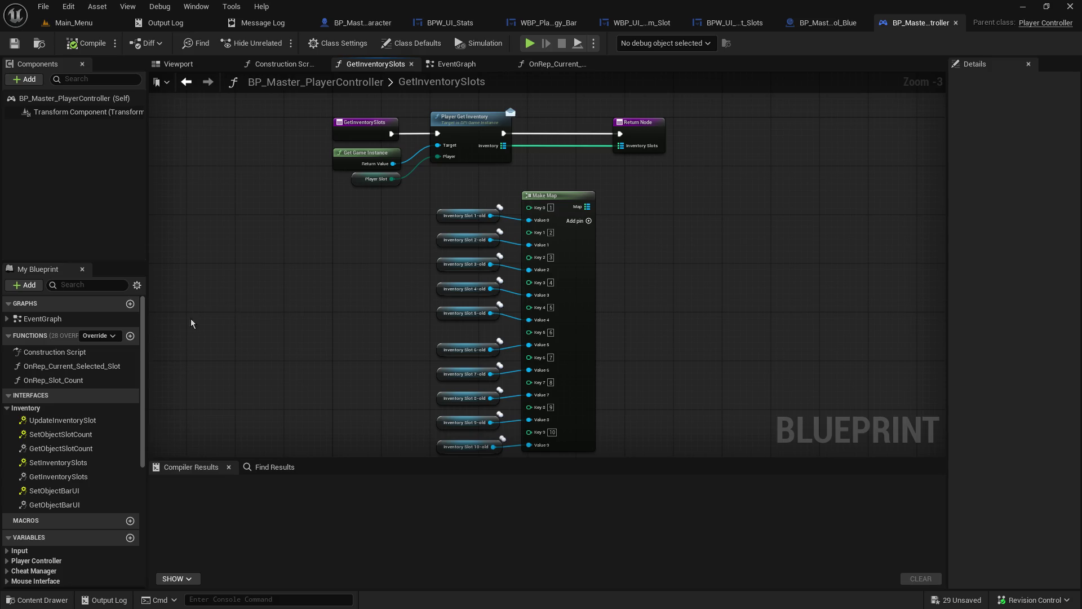
# Inspect the UpdateInventorySlot event's SET Inventory Slot chain, then return to BP_Master_Character.
pyautogui.doubleClick(86, 420)
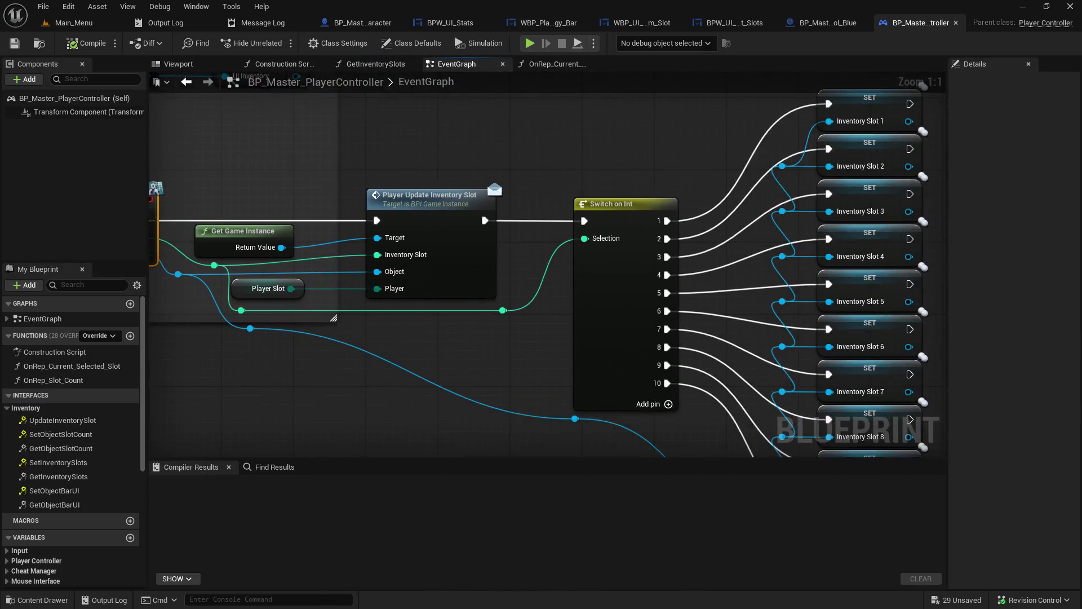
pyautogui.moveTo(526, 238)
pyautogui.mouseDown()
pyautogui.moveTo(434, 232)
pyautogui.moveTo(100, 101)
pyautogui.mouseUp()
pyautogui.moveTo(367, 254)
pyautogui.mouseDown()
pyautogui.moveTo(451, 321)
pyautogui.moveTo(505, 203)
pyautogui.moveTo(420, 280)
pyautogui.mouseUp()
pyautogui.scroll(-3, 451, 323)
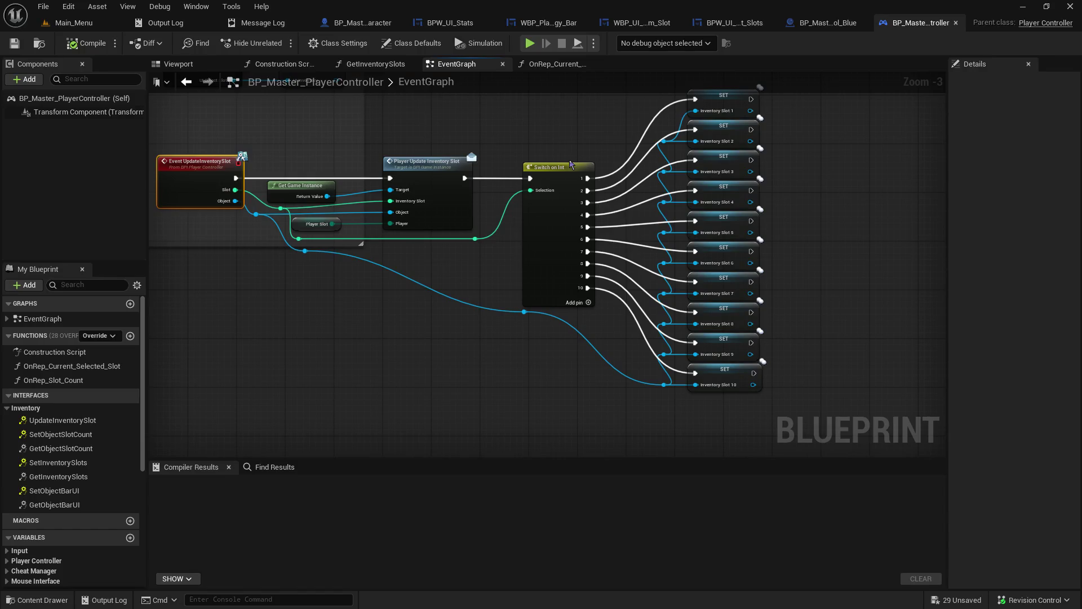
pyautogui.click(360, 22)
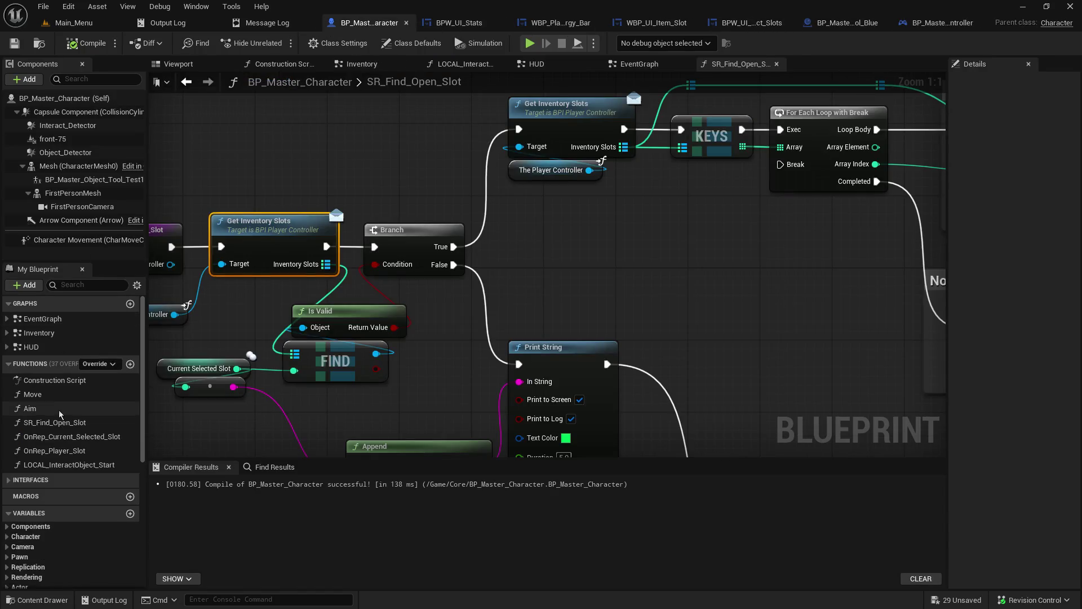
# Widen My Blueprint and Details, view UI_HUD's properties, then close SR_Find_Open_Slot.
pyautogui.moveTo(147, 369); pyautogui.dragTo(257, 371)
pyautogui.moveTo(101, 262); pyautogui.dragTo(99, 120)
pyautogui.scroll(-2, 135, 417)
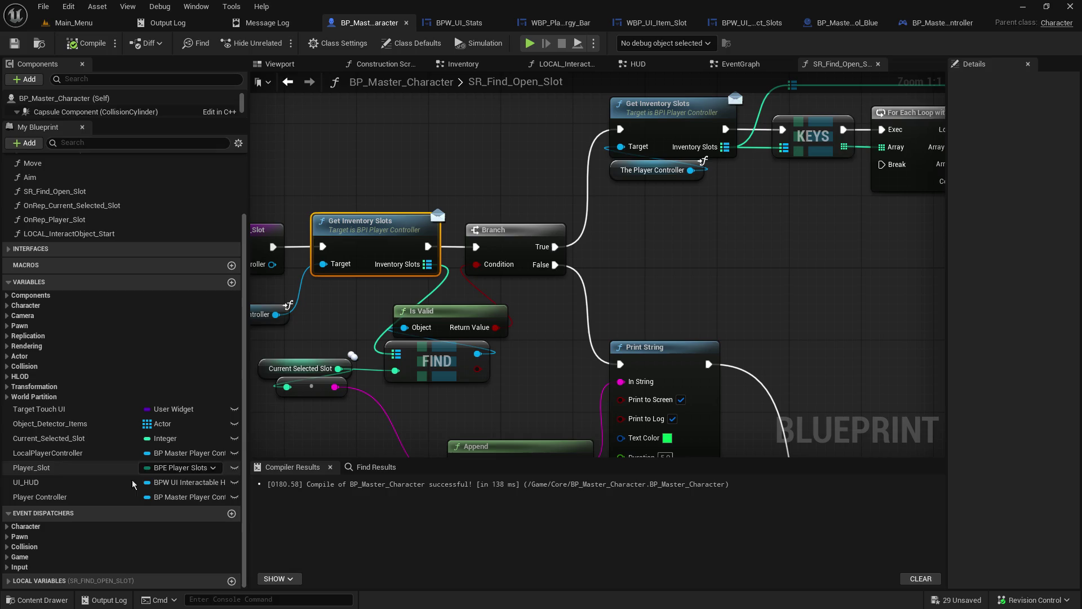
pyautogui.click(48, 483)
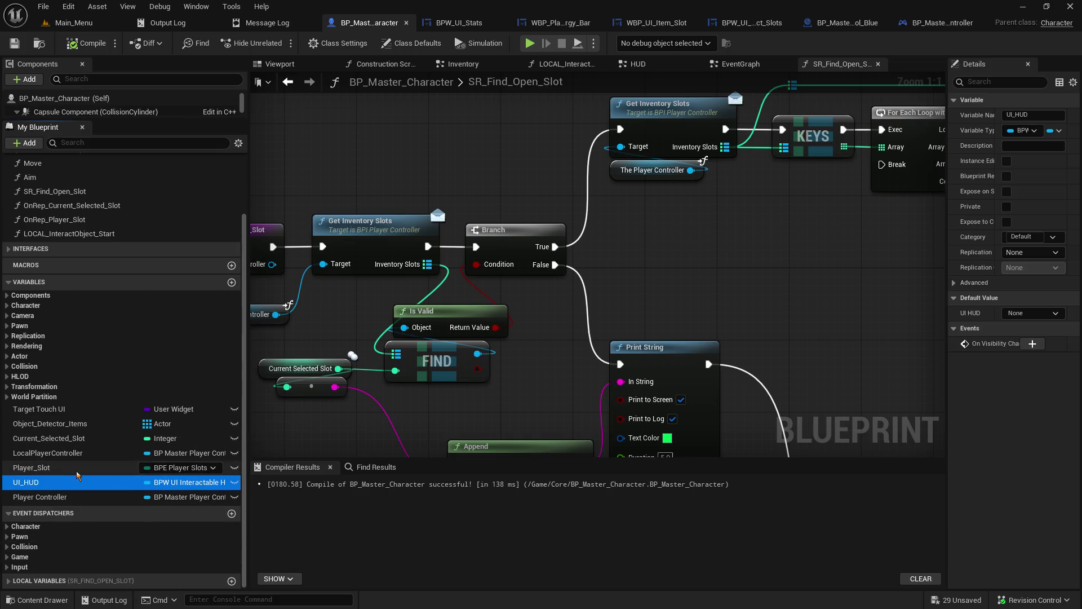
pyautogui.moveTo(948, 131); pyautogui.dragTo(831, 131)
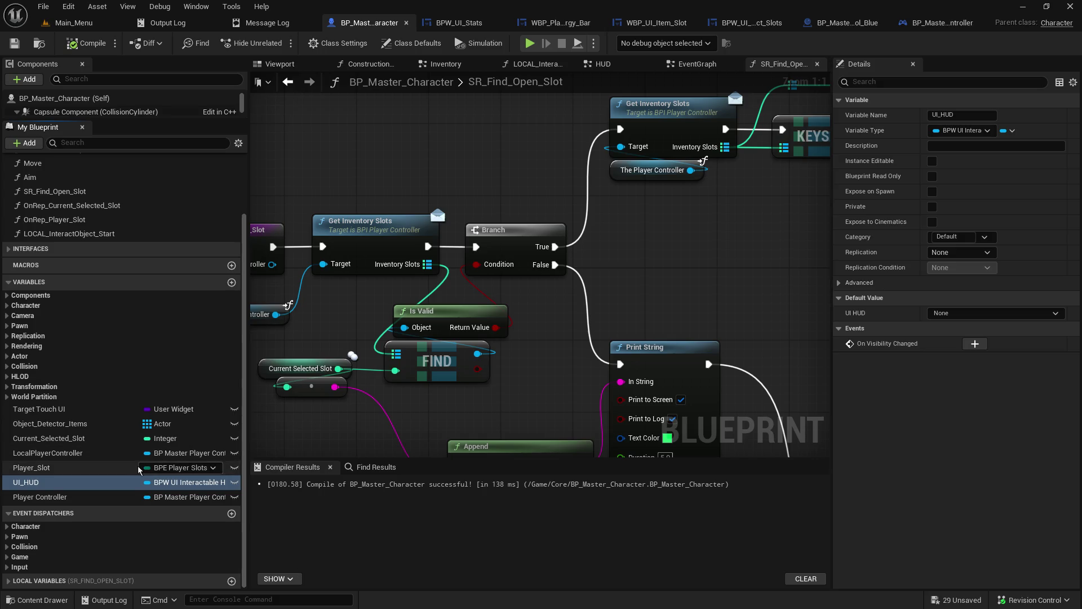
pyautogui.scroll(-5, 445, 303)
pyautogui.scroll(-4, 293, 349)
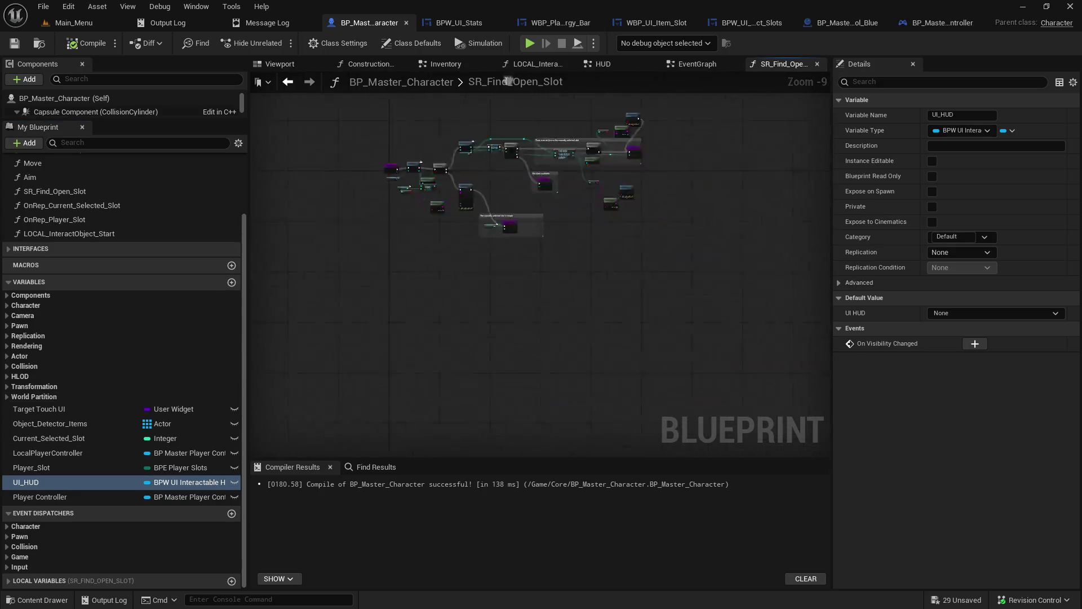
pyautogui.click(817, 64)
# Pan the EventGraph to the inventory begin-play comment and SR Update Player Character nodes.
pyautogui.scroll(-6, 539, 227)
pyautogui.scroll(10, 701, 275)
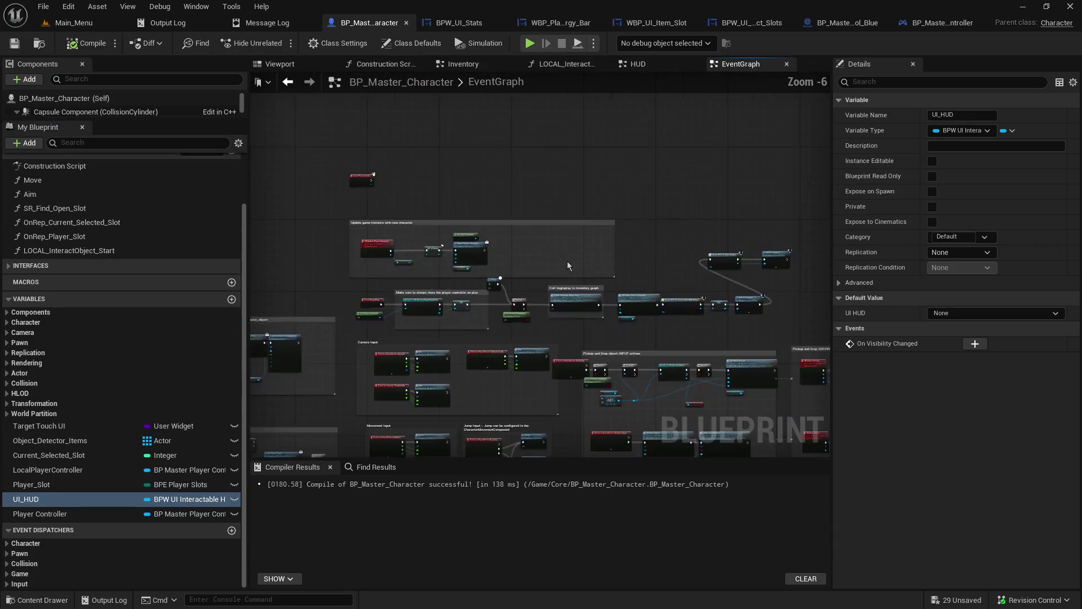
pyautogui.moveTo(702, 190); pyautogui.dragTo(557, 177)
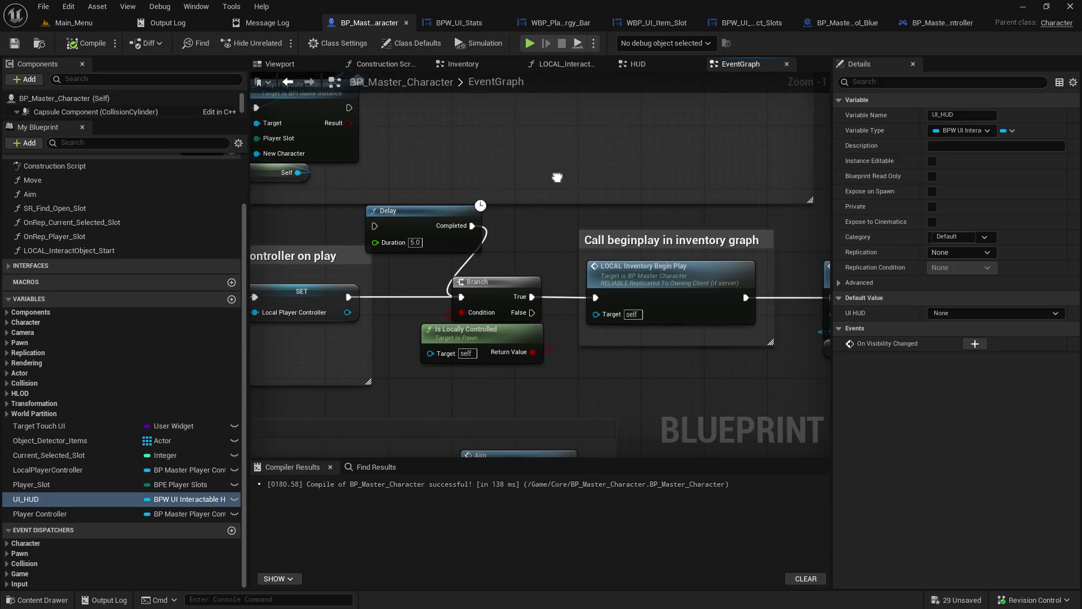
pyautogui.moveTo(557, 178); pyautogui.dragTo(296, 163)
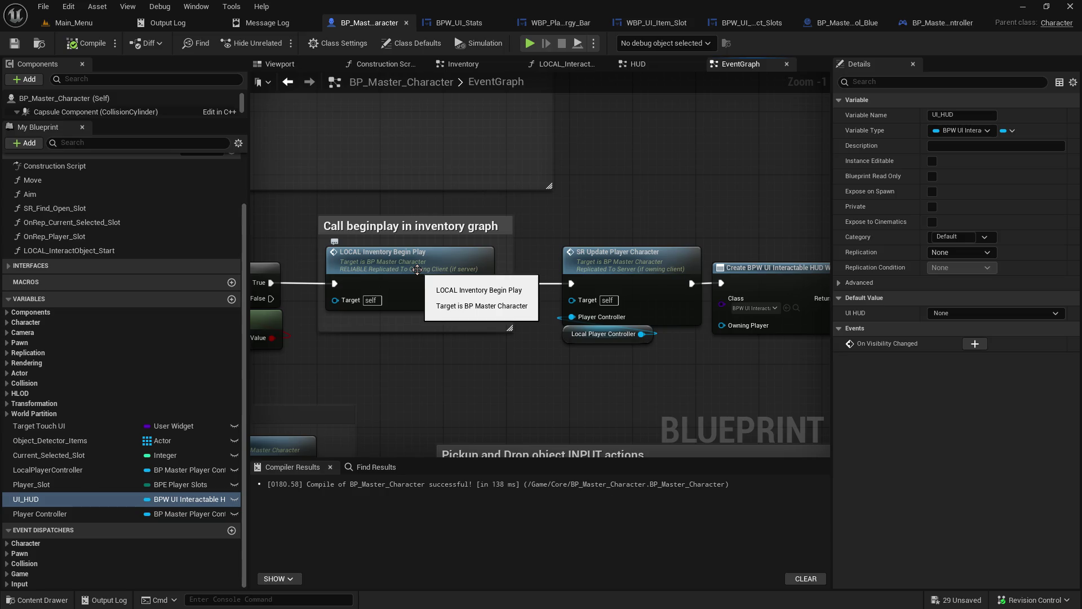
# Open LOCAL_Inventory_BeginPlay, check its Is Valid and widget creation nodes, then view WBP_UI_Item_Slot.
pyautogui.doubleClick(417, 269)
pyautogui.moveTo(639, 351)
pyautogui.mouseDown()
pyautogui.moveTo(426, 254)
pyautogui.moveTo(266, 268)
pyautogui.moveTo(269, 305)
pyautogui.mouseUp()
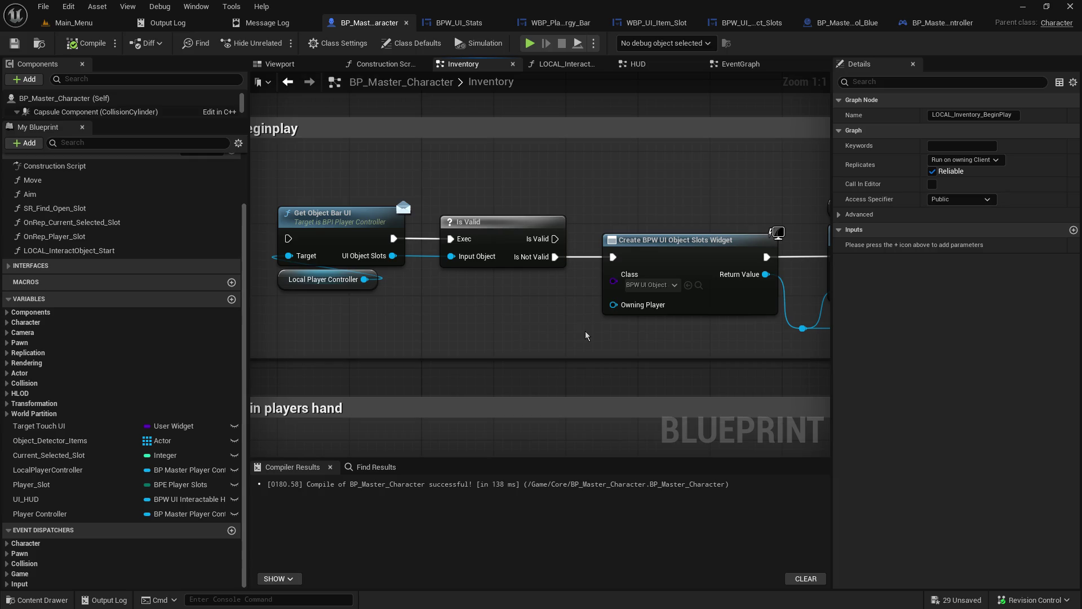
pyautogui.moveTo(575, 338)
pyautogui.mouseDown()
pyautogui.moveTo(374, 317)
pyautogui.moveTo(600, 325)
pyautogui.moveTo(273, 322)
pyautogui.mouseUp()
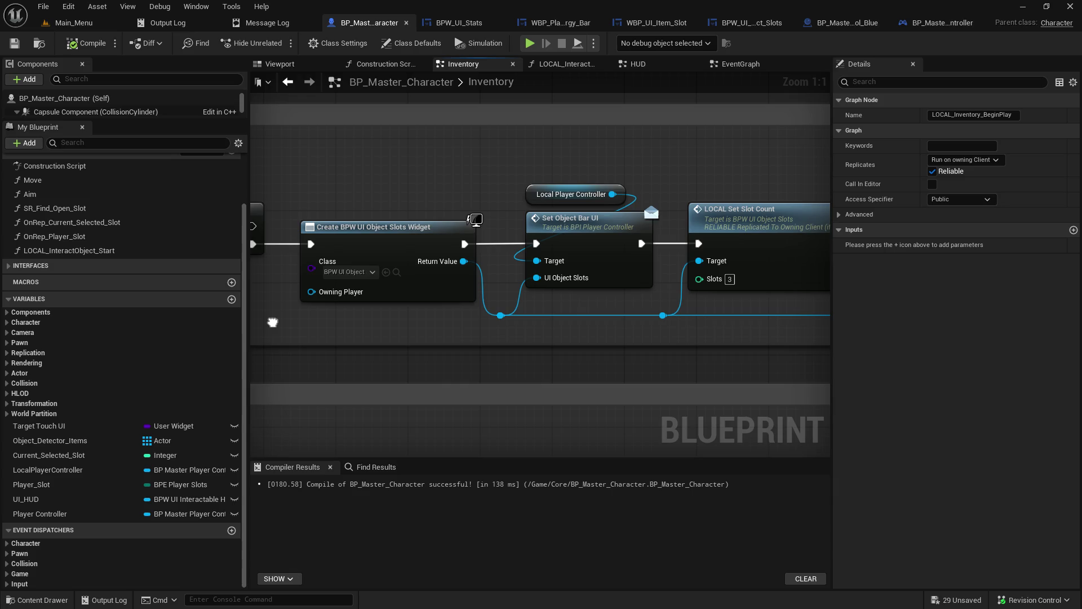
pyautogui.moveTo(273, 321); pyautogui.dragTo(520, 322)
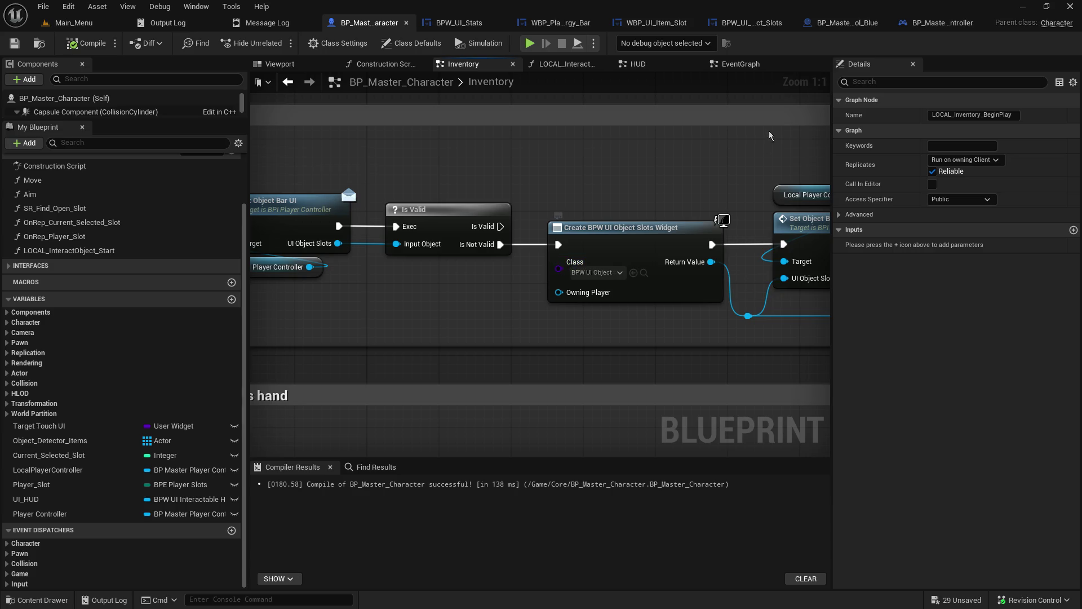
pyautogui.click(846, 22)
pyautogui.click(656, 23)
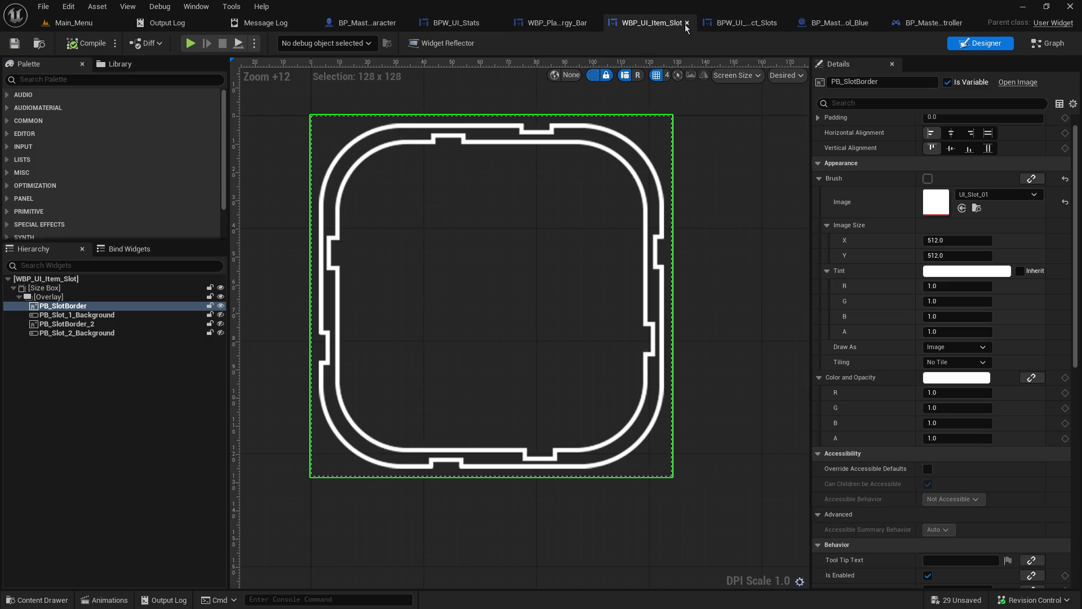
# Close the WBP_UI_Item_Slot, energy bar and BP_Master_PlayerController editors.
pyautogui.click(686, 23)
pyautogui.click(656, 23)
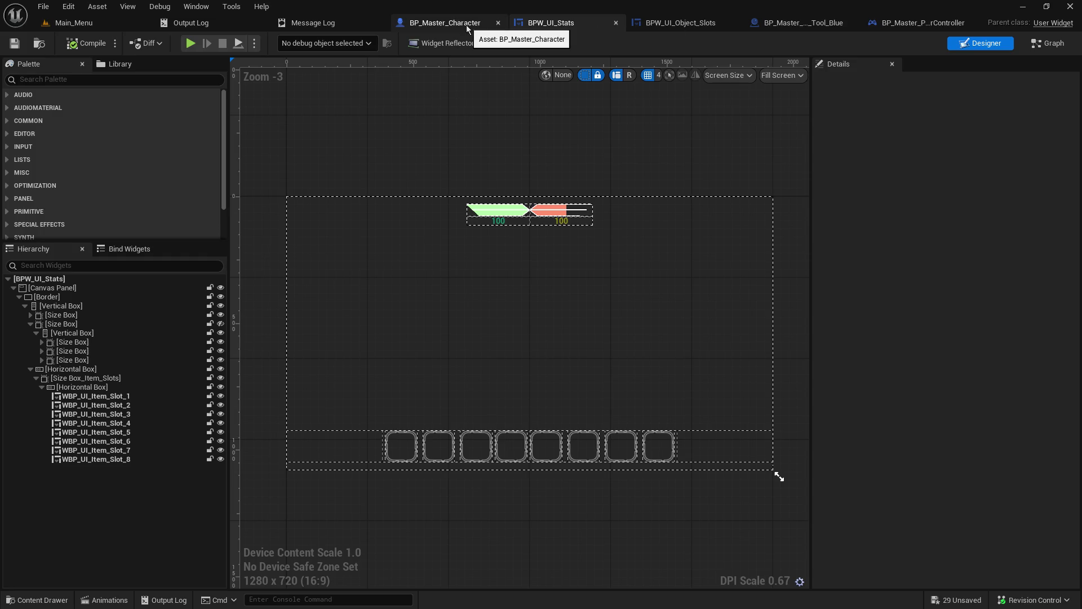
pyautogui.click(919, 29)
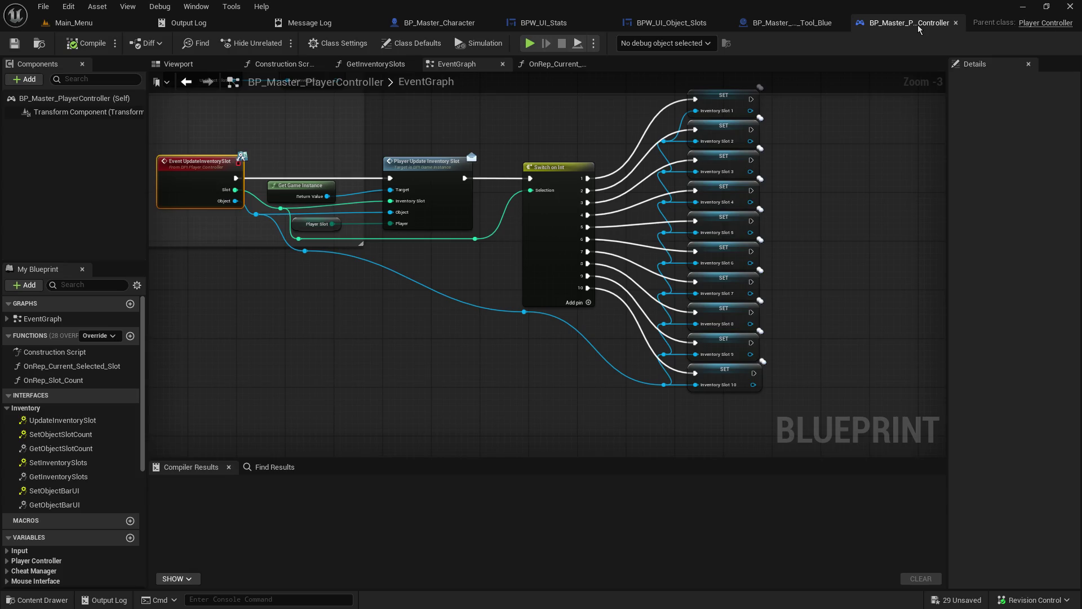
pyautogui.click(956, 23)
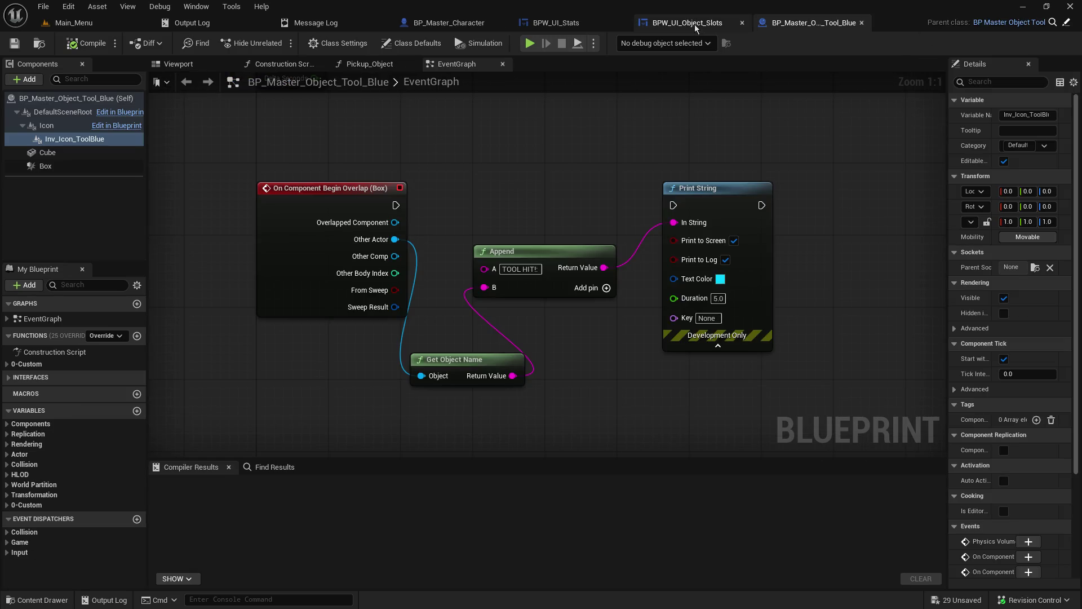
# Open BPW_UI_Object_Slots in the designer, then return to BP_Master_Character's Inventory graph.
pyautogui.click(694, 24)
pyautogui.click(445, 22)
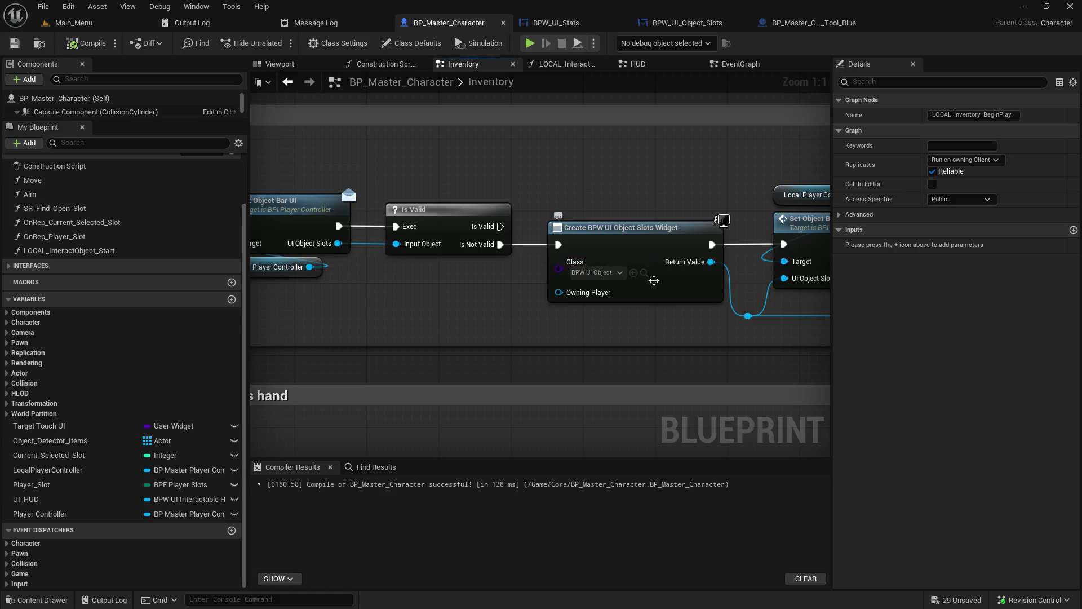
pyautogui.click(643, 272)
pyautogui.doubleClick(590, 399)
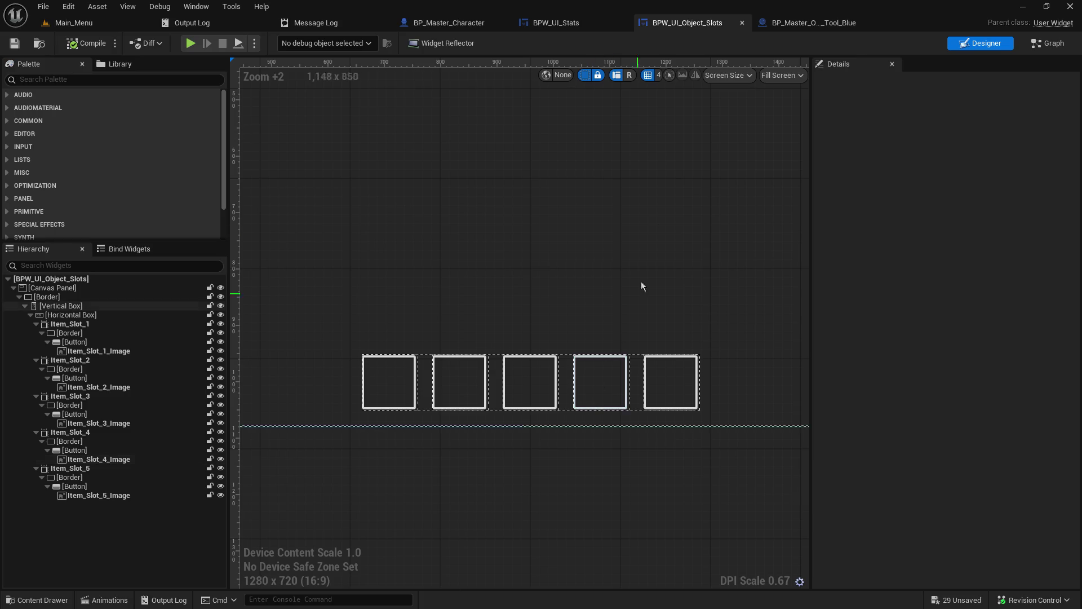
pyautogui.click(616, 24)
pyautogui.click(476, 26)
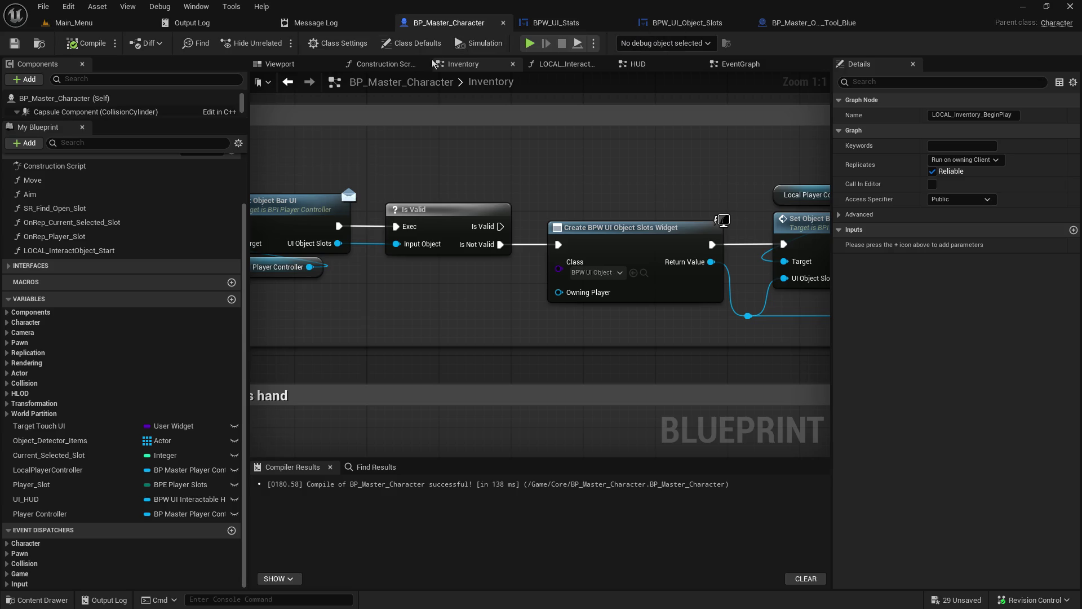
# Pan the Inventory graph along the begin-play chain to SR_Hold_Object and Attach Actor To Component.
pyautogui.moveTo(402, 177)
pyautogui.mouseDown()
pyautogui.moveTo(534, 163)
pyautogui.moveTo(527, 183)
pyautogui.moveTo(681, 204)
pyautogui.mouseUp()
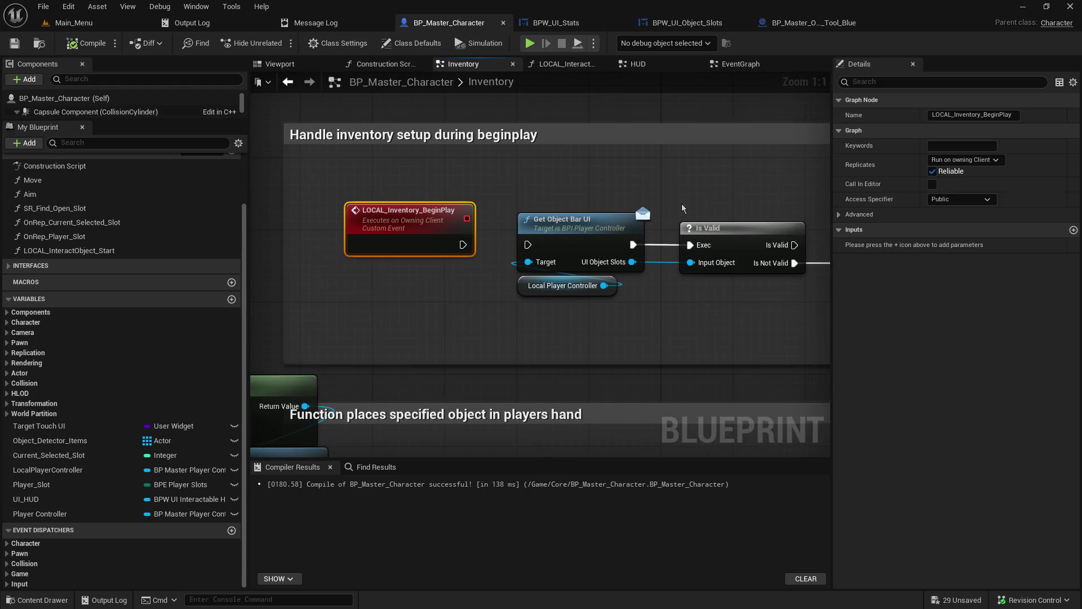
pyautogui.scroll(-4, 607, 256)
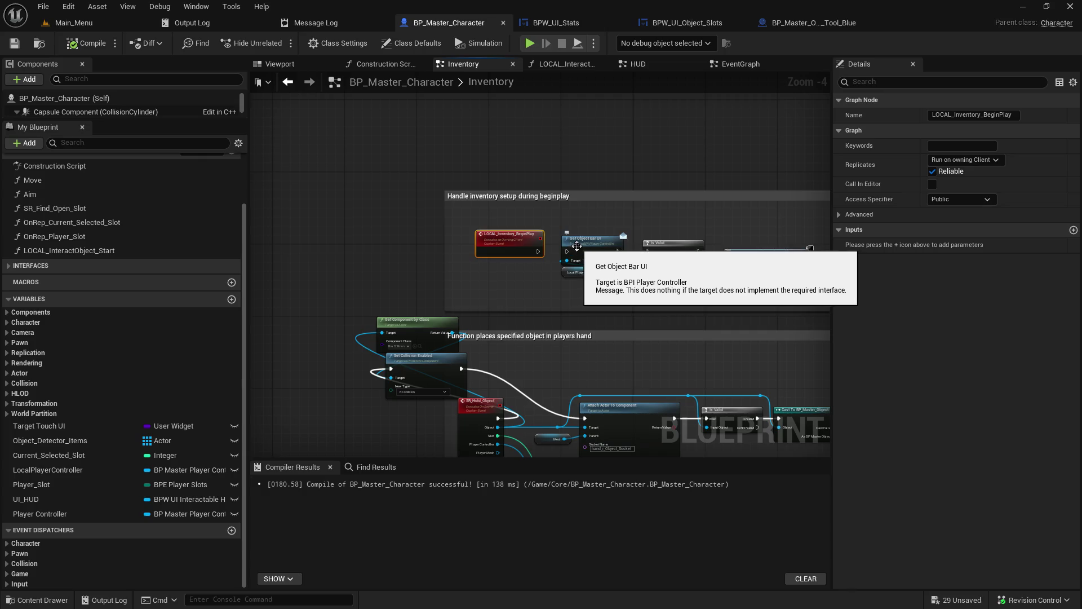
pyautogui.moveTo(577, 247); pyautogui.dragTo(451, 207)
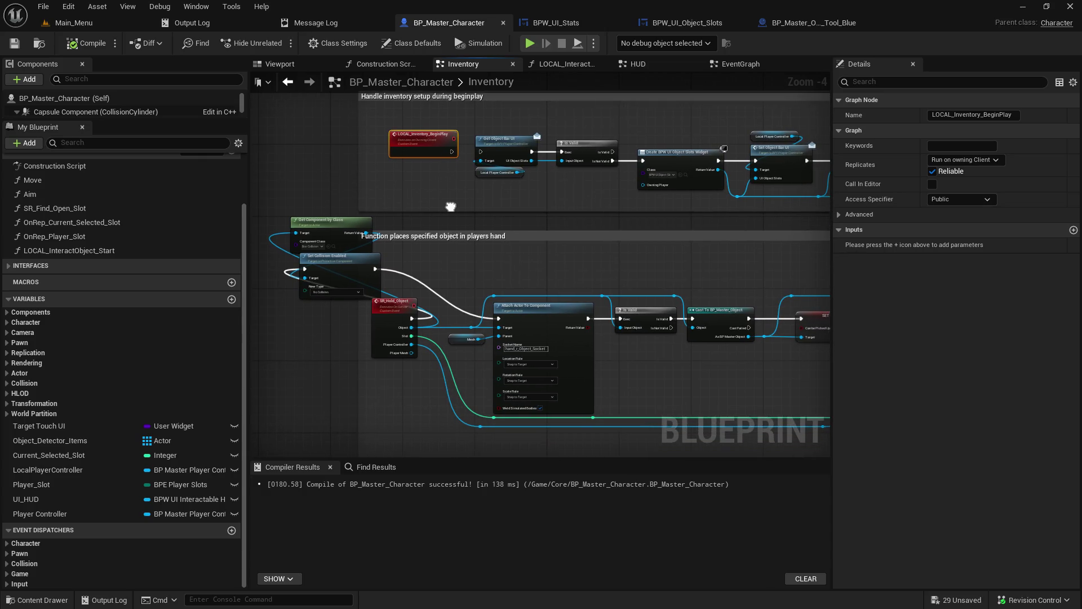
pyautogui.moveTo(463, 222); pyautogui.dragTo(506, 302)
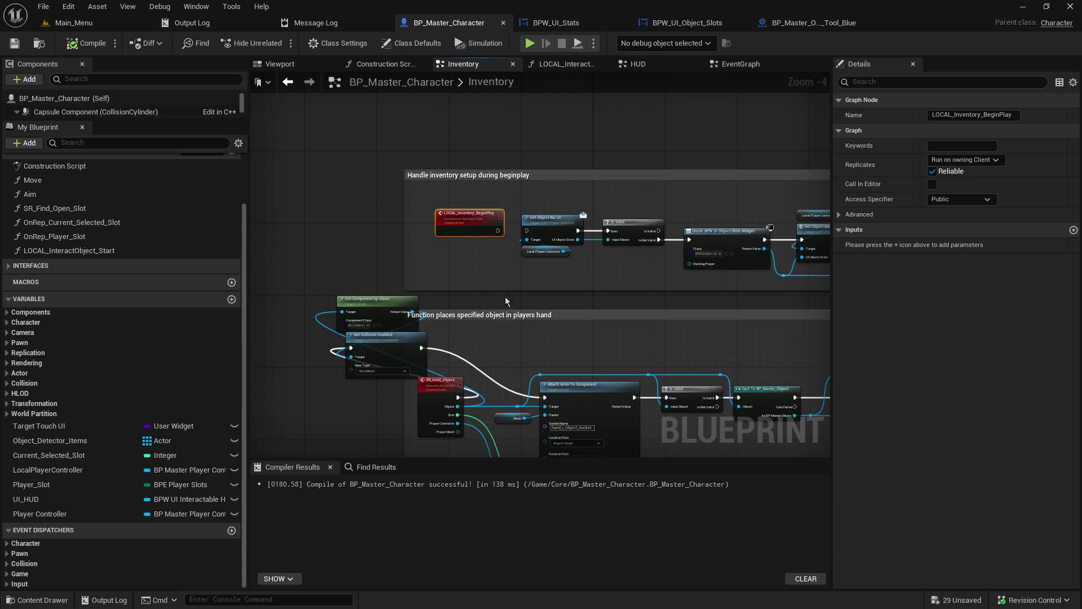
pyautogui.scroll(4, 543, 231)
pyautogui.moveTo(652, 439)
pyautogui.mouseDown()
pyautogui.moveTo(642, 100)
pyautogui.moveTo(660, 217)
pyautogui.moveTo(409, 266)
pyautogui.moveTo(291, 117)
pyautogui.moveTo(476, 283)
pyautogui.moveTo(502, 235)
pyautogui.moveTo(459, 253)
pyautogui.mouseUp()
pyautogui.scroll(-10, 631, 242)
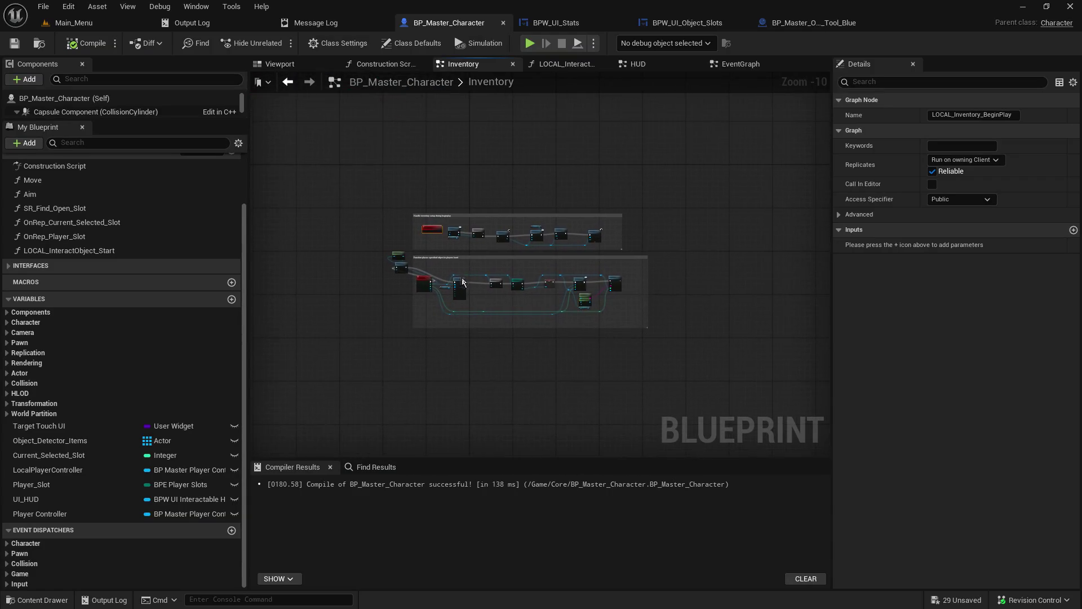
pyautogui.scroll(8, 461, 285)
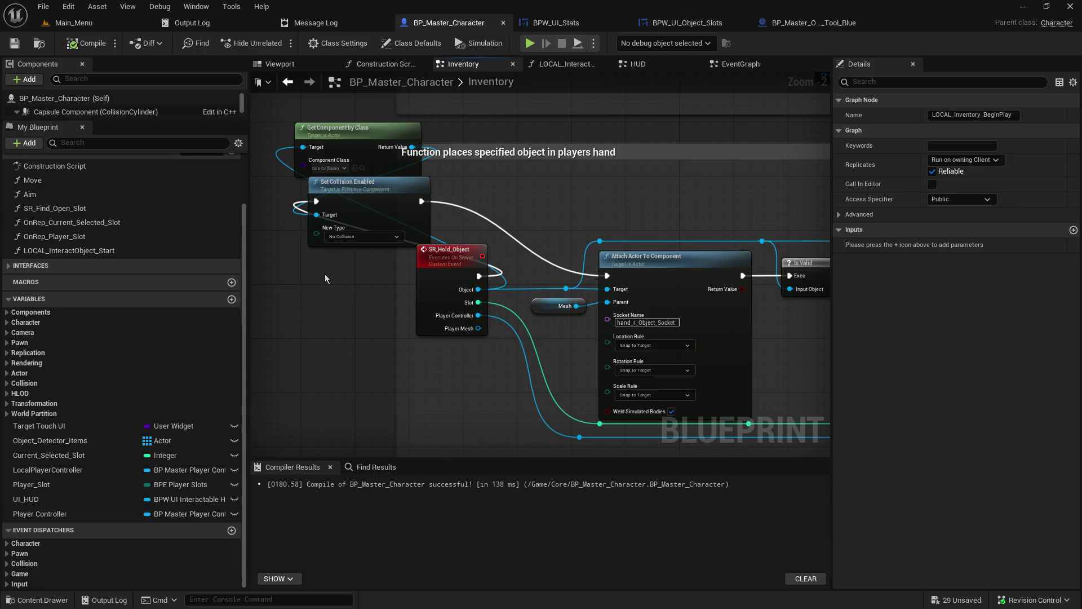
pyautogui.scroll(4, 107, 236)
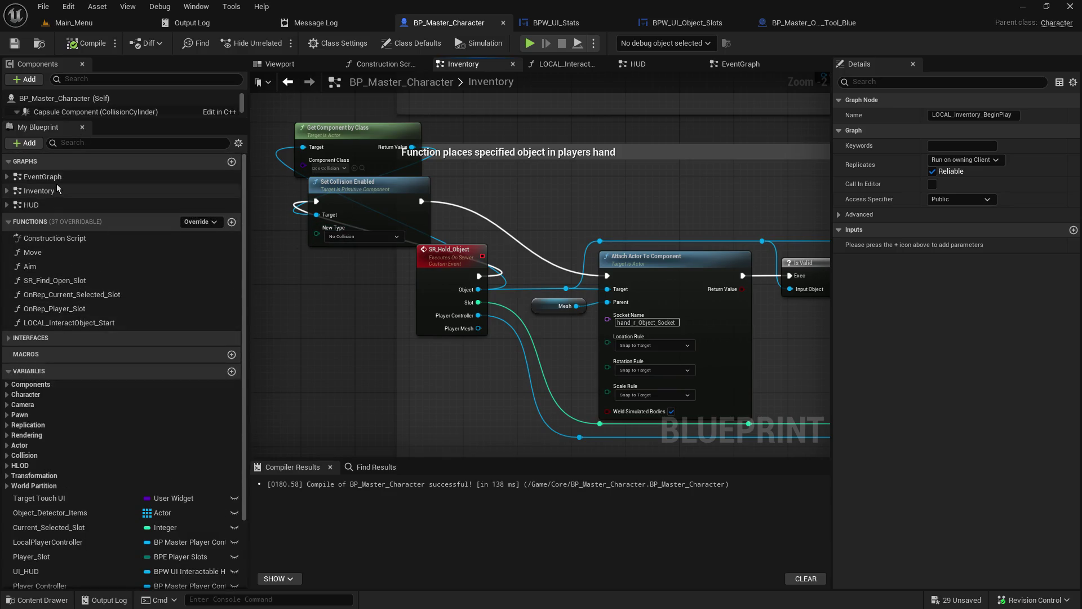
# Look at LOCAL_Display_Message in the HUD graph, then open the character's EventGraph zoomed out.
pyautogui.doubleClick(32, 206)
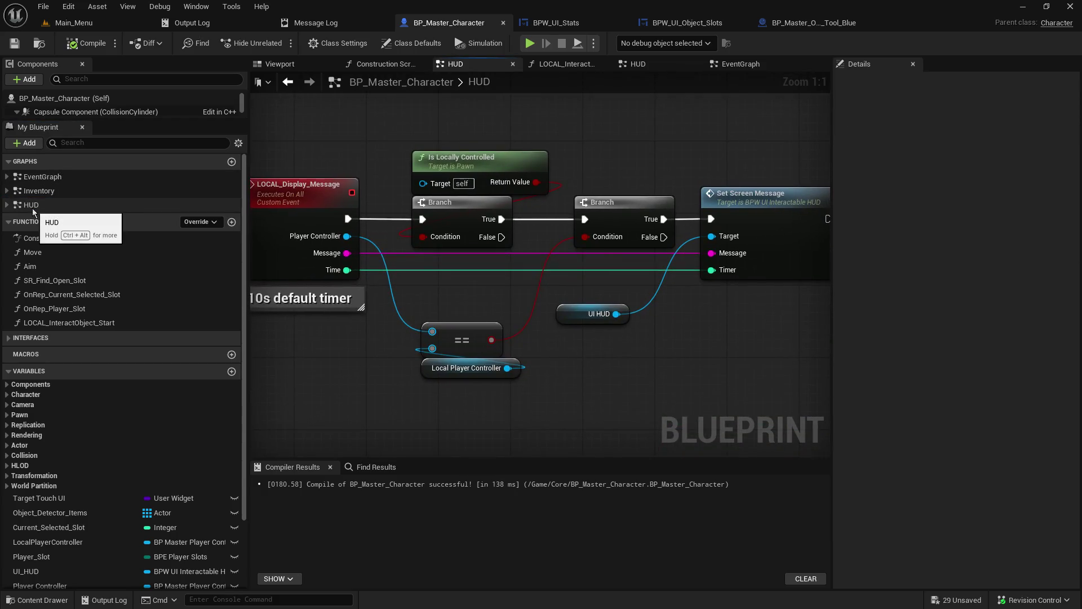
pyautogui.moveTo(474, 309)
pyautogui.mouseDown()
pyautogui.moveTo(791, 153)
pyautogui.moveTo(259, 338)
pyautogui.moveTo(620, 203)
pyautogui.moveTo(592, 197)
pyautogui.mouseUp()
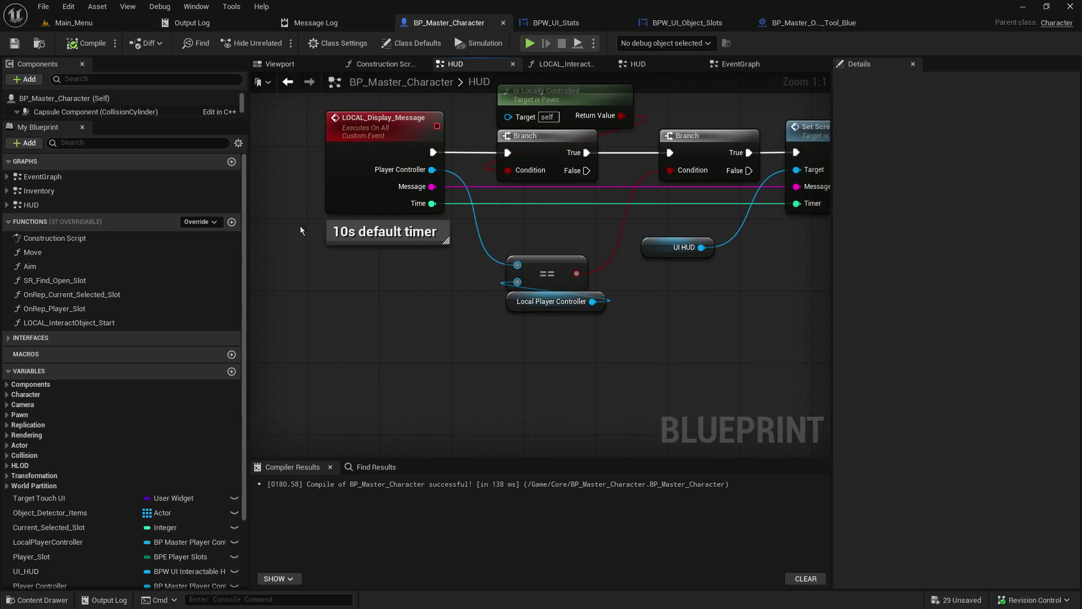
pyautogui.click(20, 205)
pyautogui.click(36, 163)
pyautogui.click(36, 163)
pyautogui.doubleClick(35, 174)
pyautogui.scroll(11, 510, 241)
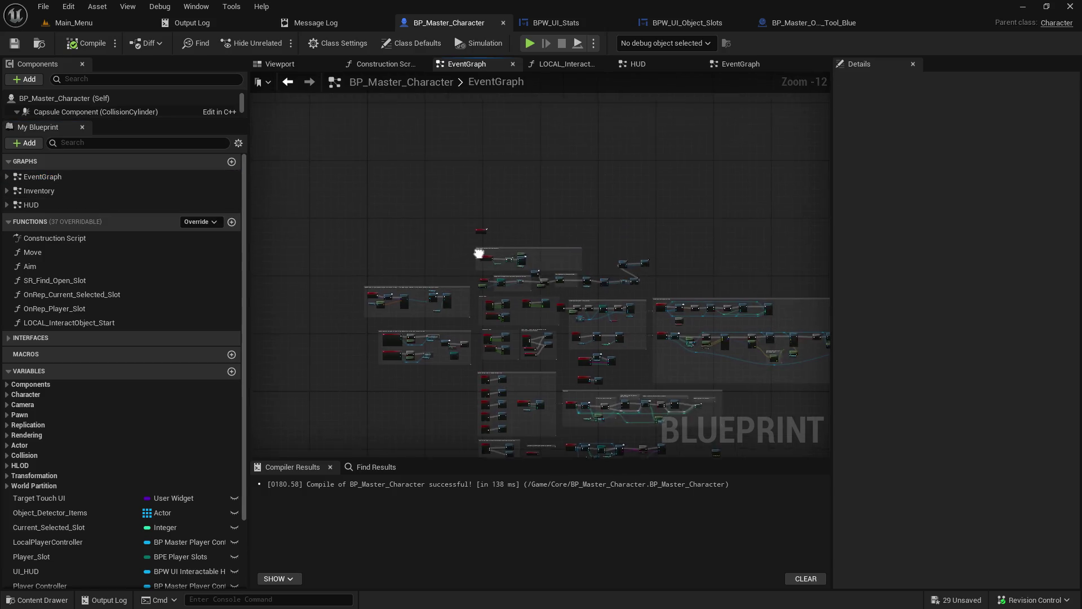
# Pan the EventGraph to the Create Widget nodes, then switch to the BPW_UI_Stats widget designer.
pyautogui.moveTo(593, 347)
pyautogui.mouseDown()
pyautogui.moveTo(534, 178)
pyautogui.moveTo(225, 165)
pyautogui.mouseUp()
pyautogui.moveTo(432, 165); pyautogui.dragTo(254, 165)
pyautogui.moveTo(727, 204)
pyautogui.mouseDown()
pyautogui.moveTo(243, 156)
pyautogui.moveTo(846, 200)
pyautogui.mouseUp()
pyautogui.moveTo(564, 226); pyautogui.dragTo(538, 271)
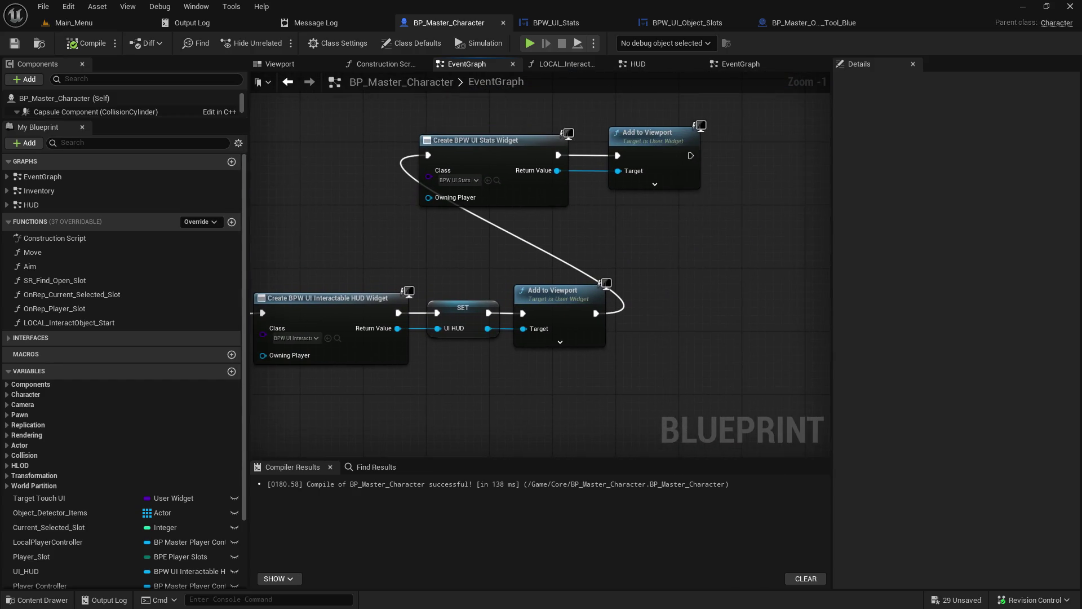
pyautogui.moveTo(255, 242); pyautogui.dragTo(365, 230)
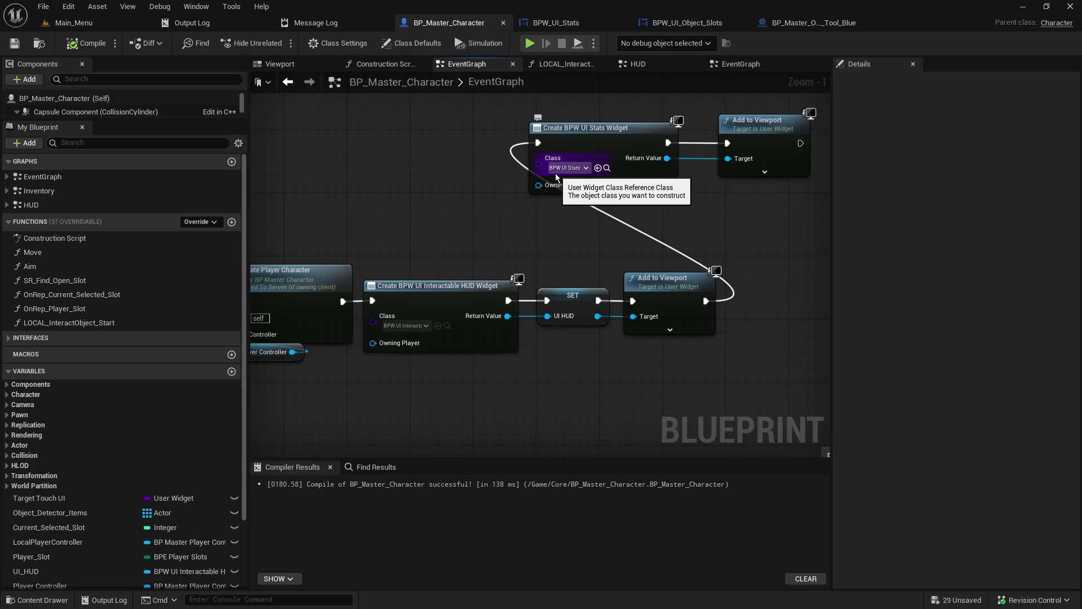
pyautogui.click(572, 25)
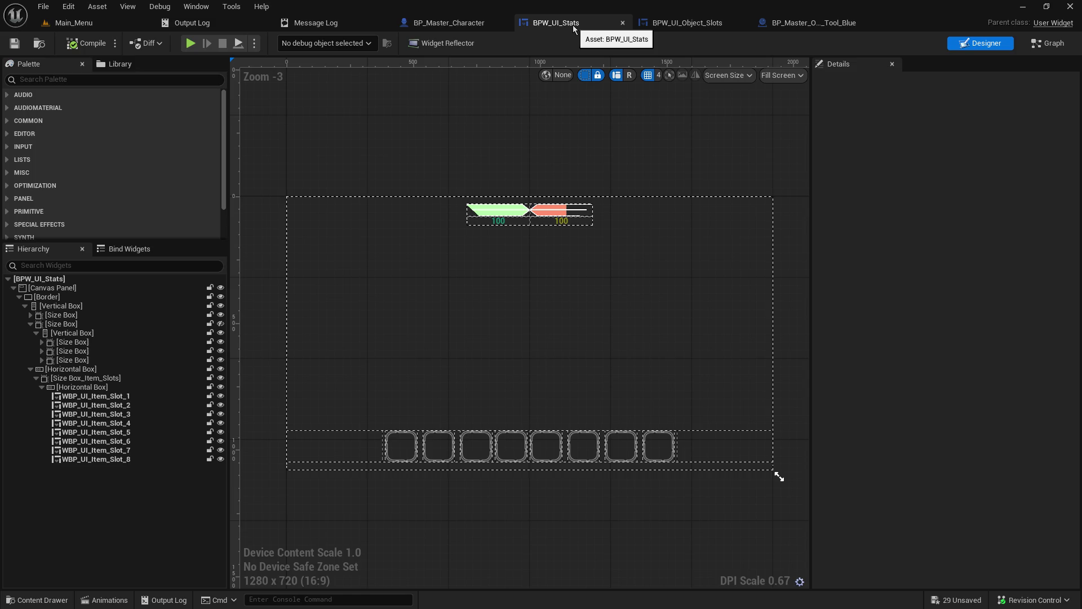
# In the Main_Menu level, browse Standard_Player_UI, return to User_Interfaces, and close the BPW_UI_Stats editor.
pyautogui.click(100, 22)
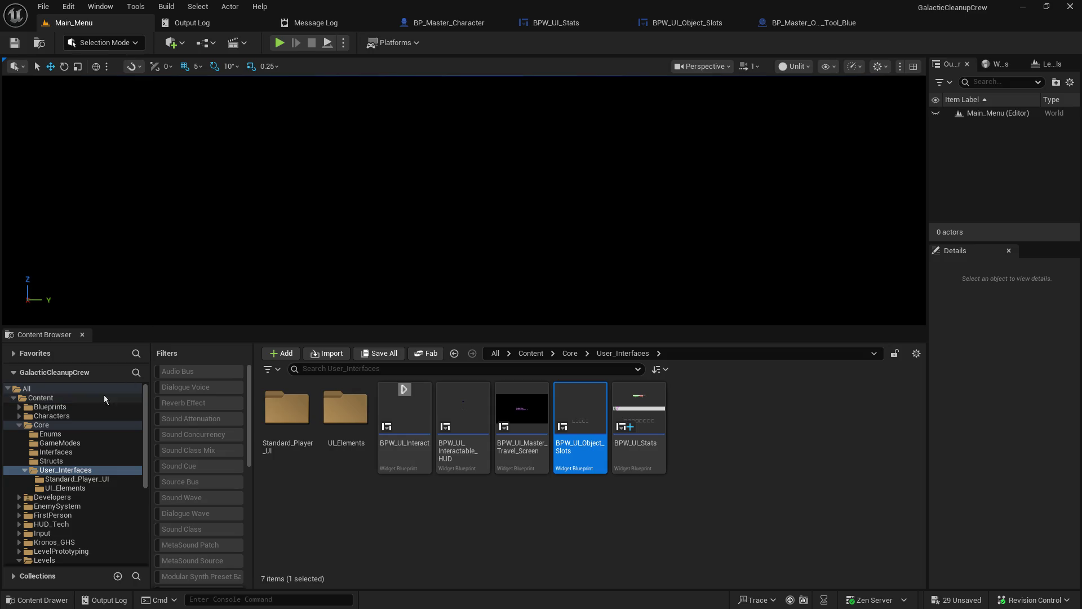
pyautogui.click(70, 479)
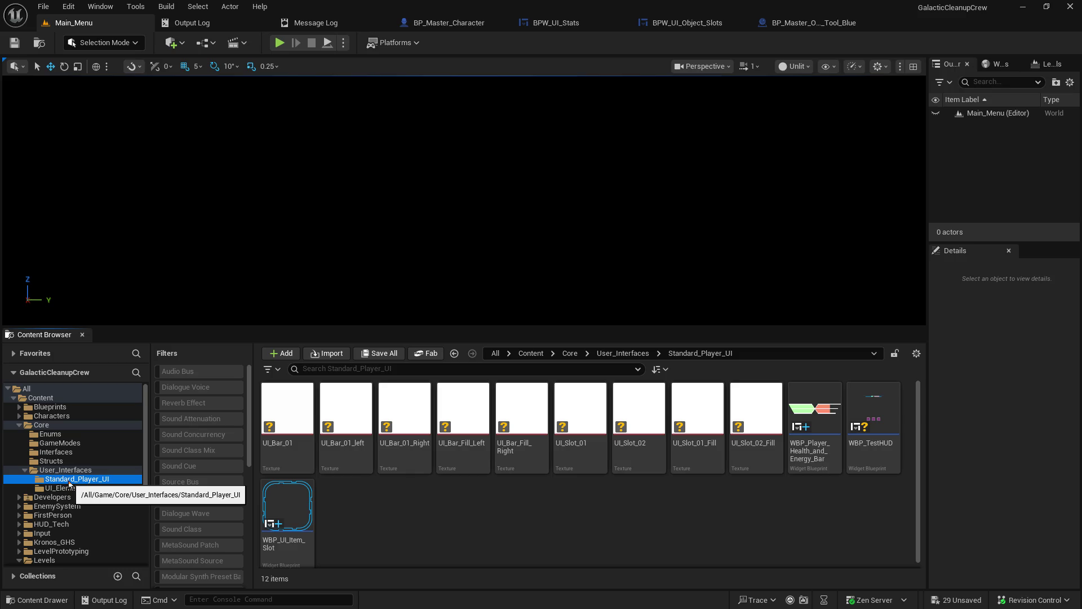
pyautogui.click(71, 471)
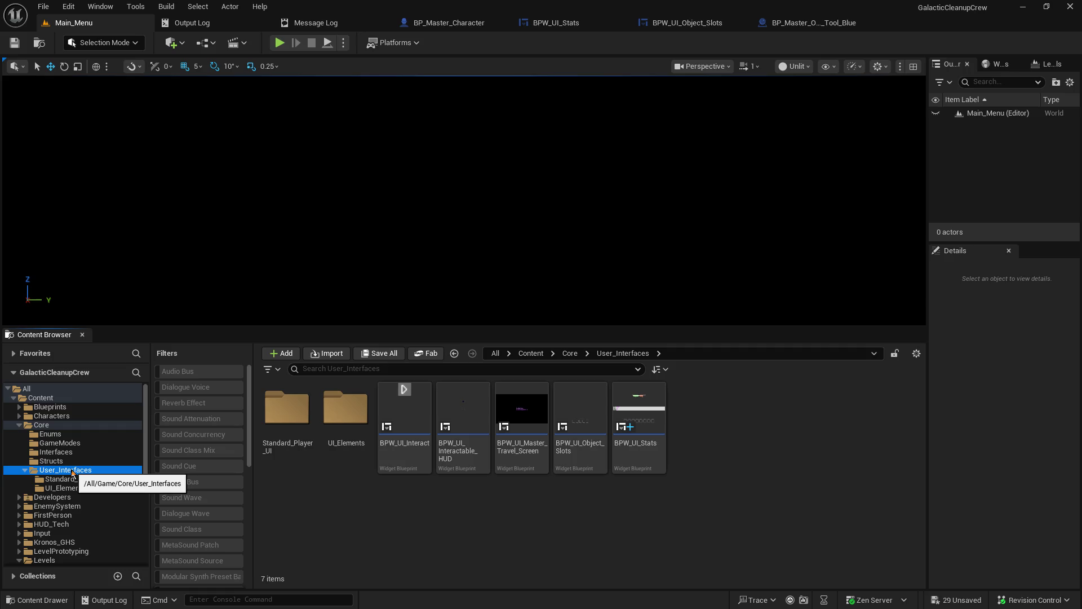
pyautogui.click(623, 25)
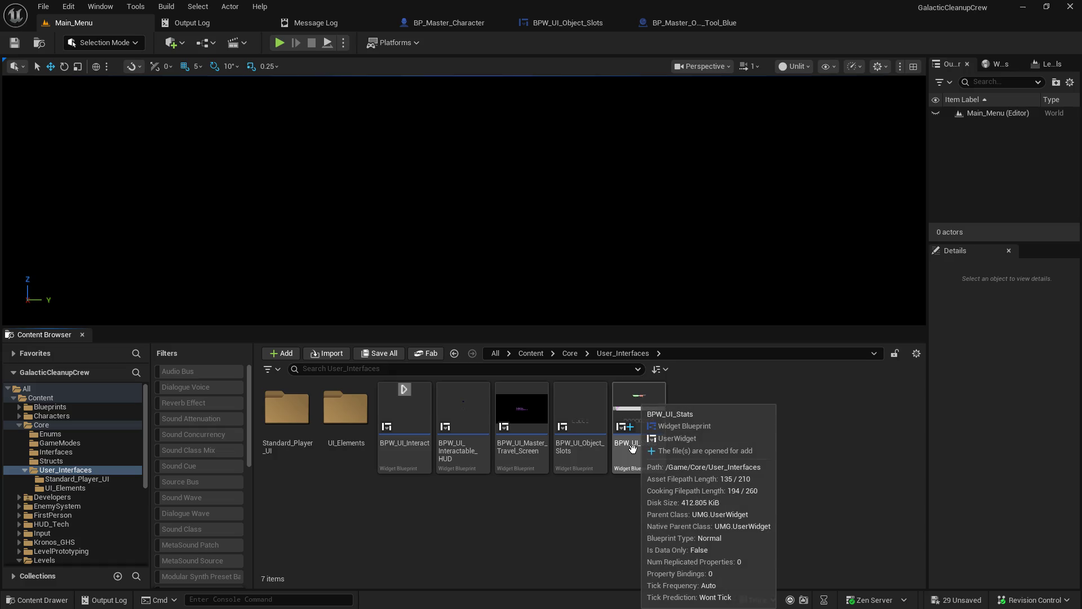
# Start renaming BPW_UI_Stats but leave its name unchanged, then reselect the asset.
pyautogui.rightClick(635, 403)
pyautogui.click(719, 185)
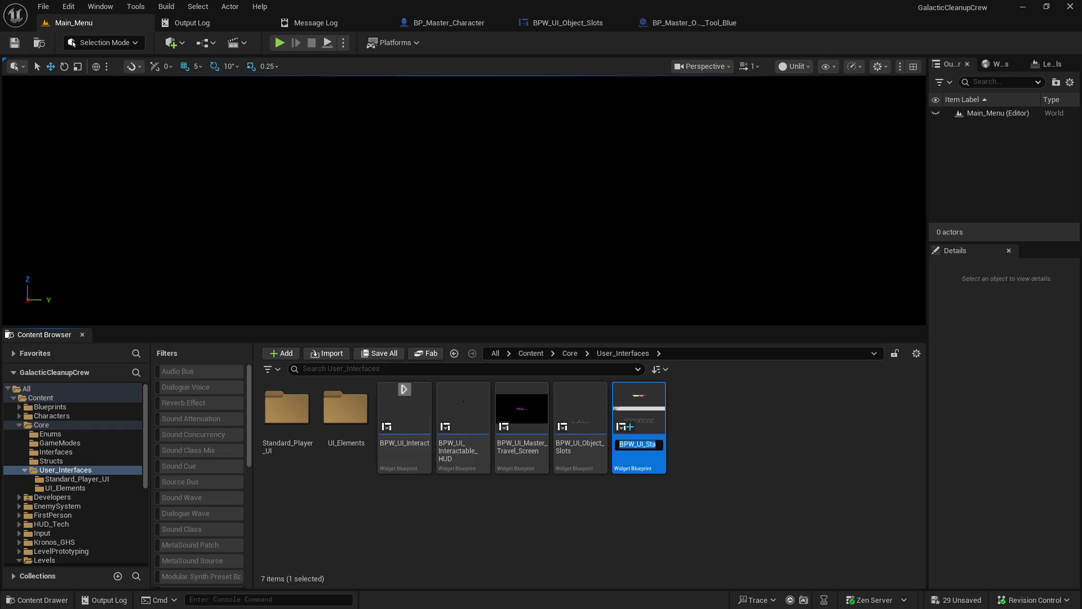
pyautogui.click(732, 422)
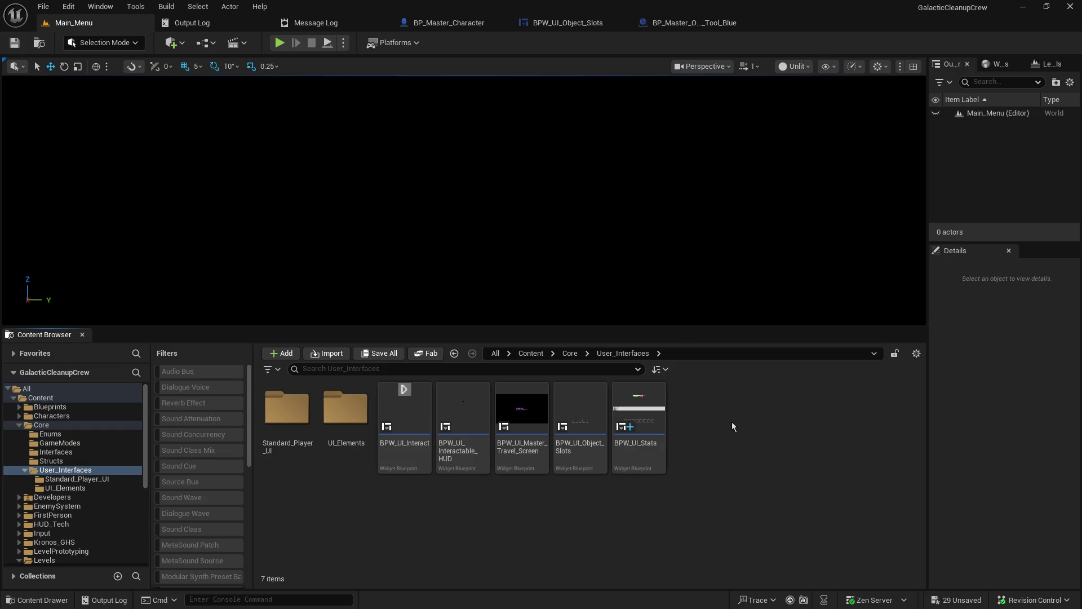
pyautogui.click(646, 441)
pyautogui.rightClick(646, 440)
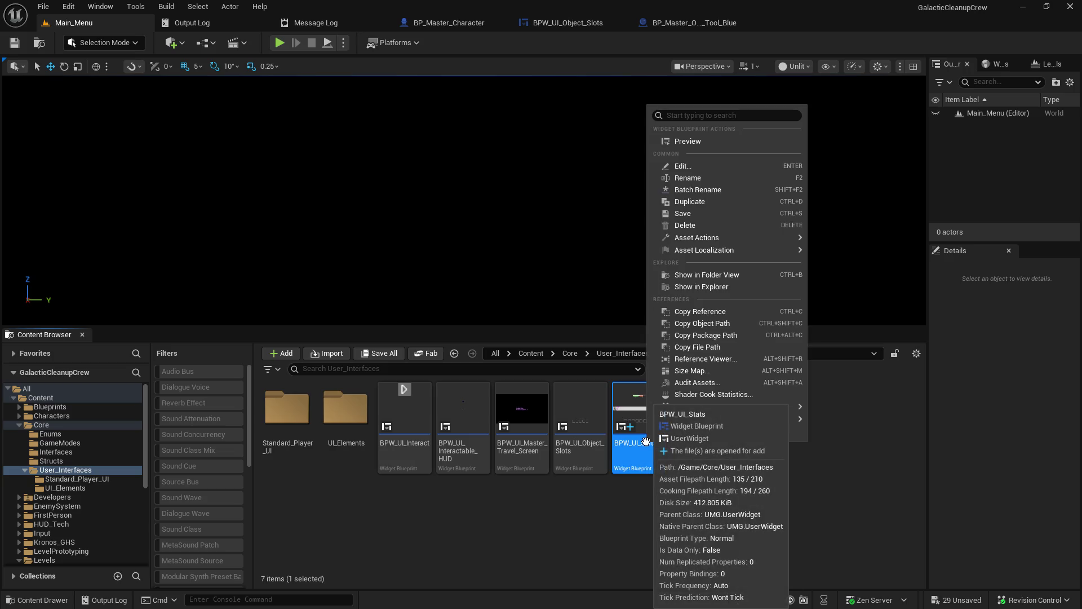
# Abandon a first rename of BPW_UI_Stats and browse the Standard_Player_UI and UI_Elements folders.
pyautogui.click(699, 179)
pyautogui.press('End')
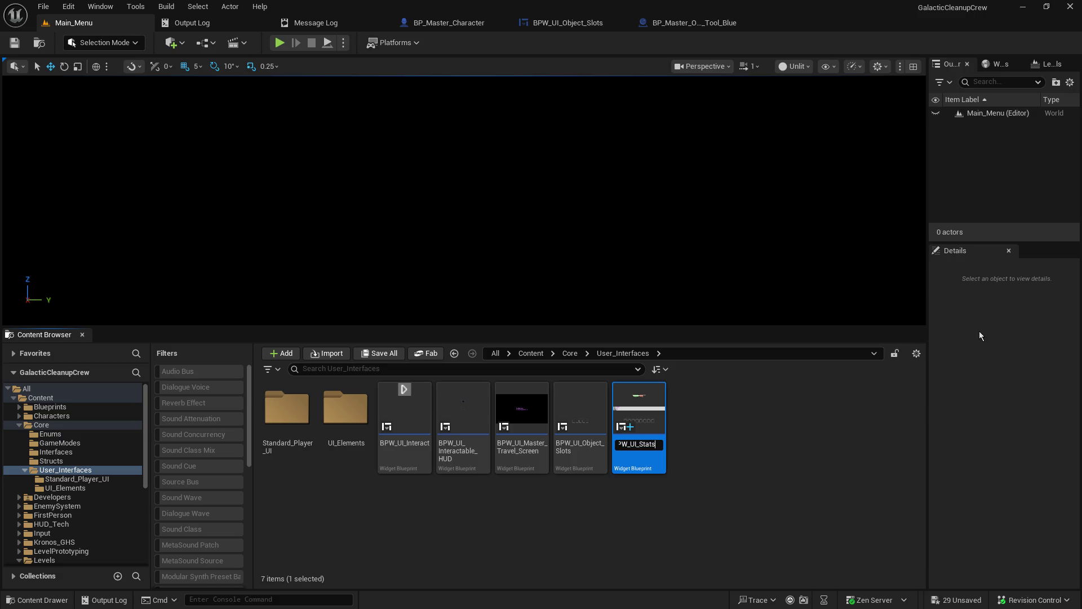
pyautogui.click(873, 380)
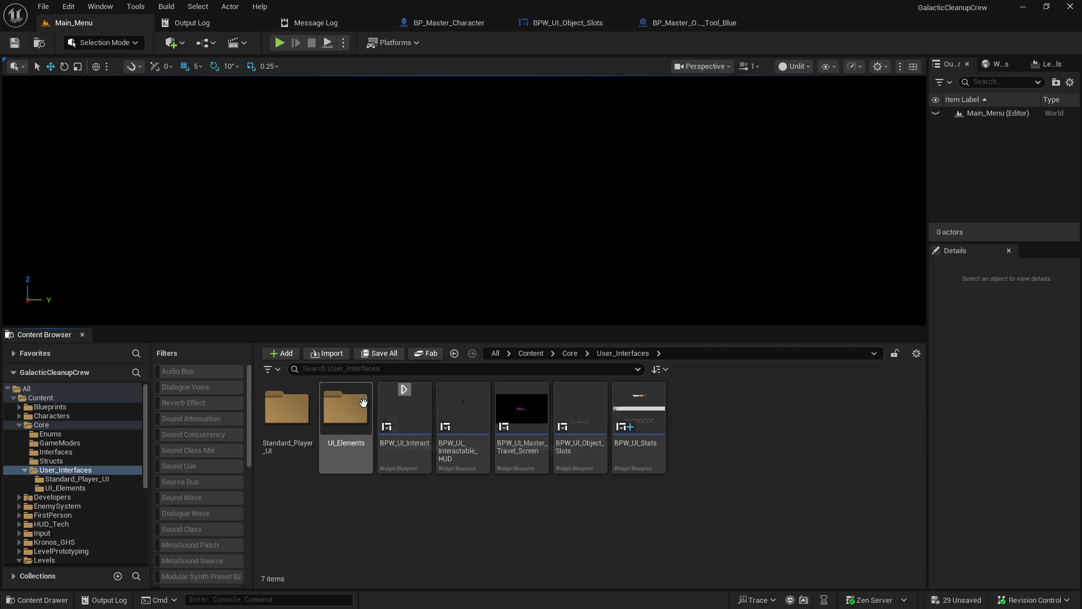
pyautogui.doubleClick(288, 408)
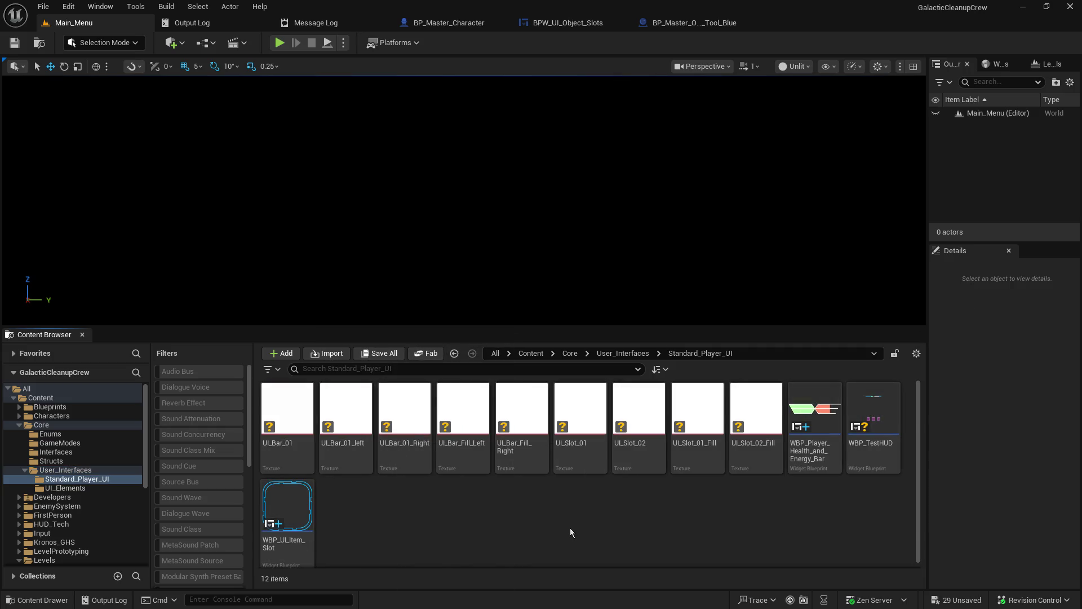
pyautogui.click(622, 353)
pyautogui.doubleClick(351, 432)
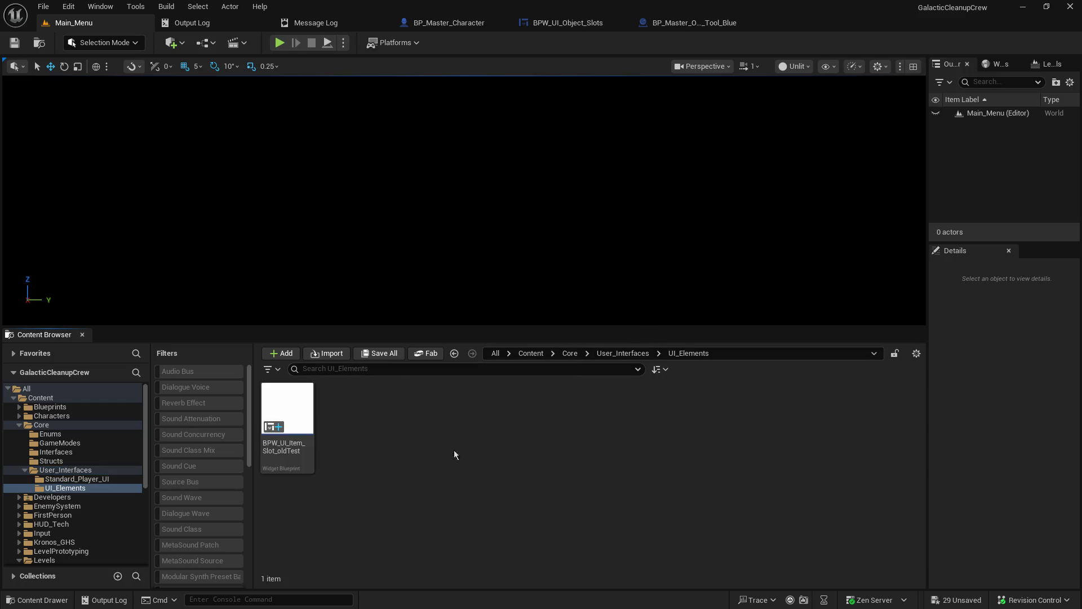
pyautogui.click(623, 353)
# Rename the widget blueprint to BPW_Player_UI_HUD and return to the character blueprint's EventGraph.
pyautogui.rightClick(644, 402)
pyautogui.moveTo(688, 415)
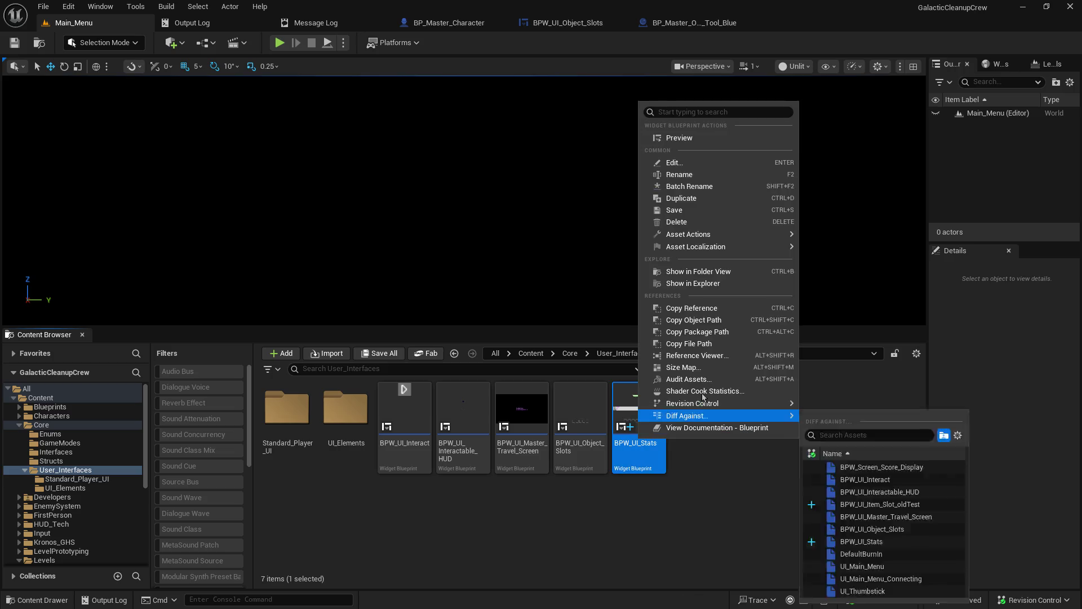
pyautogui.click(705, 176)
pyautogui.write('BPW_UI_S')
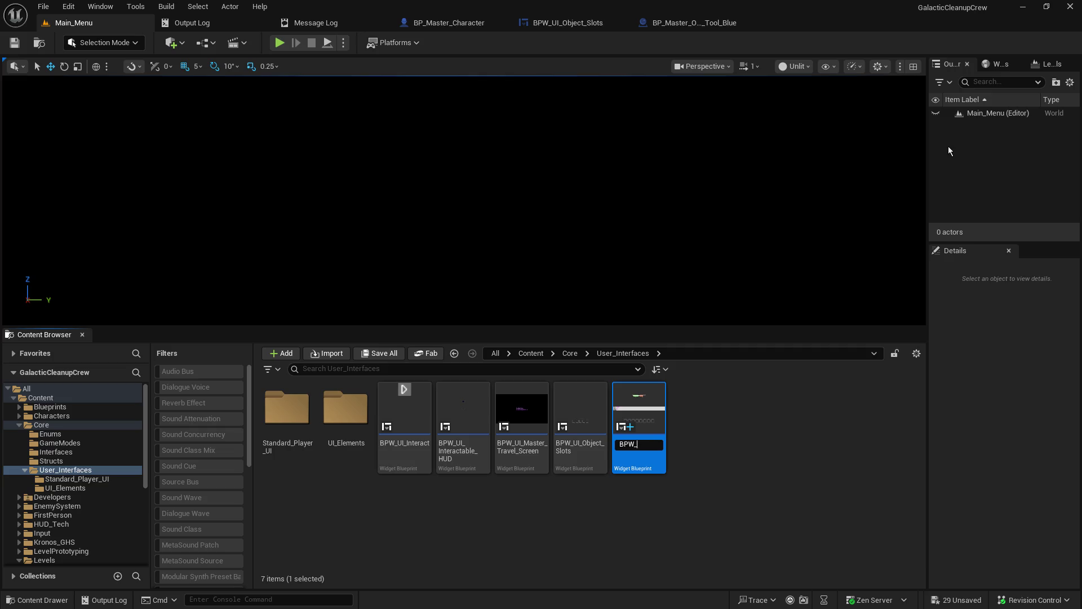
pyautogui.write('yer_UI')
pyautogui.write('_HUD')
pyautogui.press('Return')
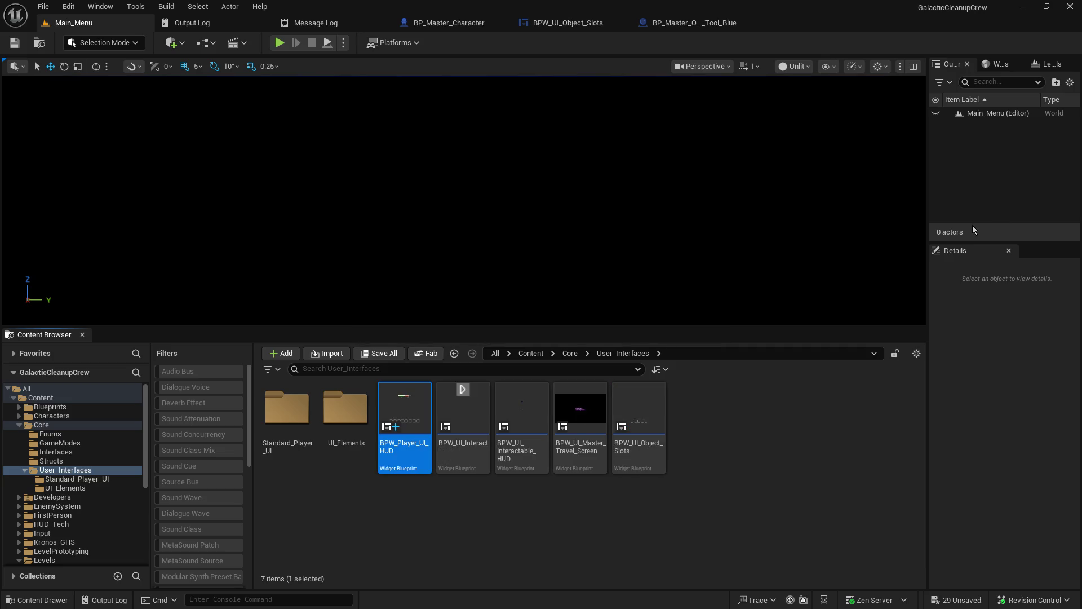
pyautogui.click(721, 410)
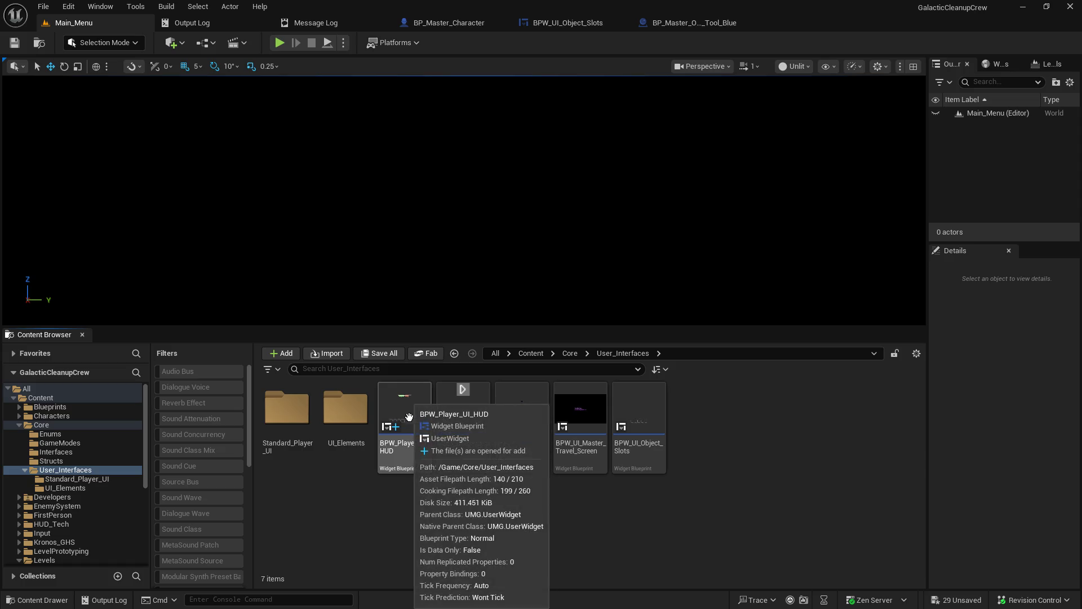
pyautogui.click(449, 22)
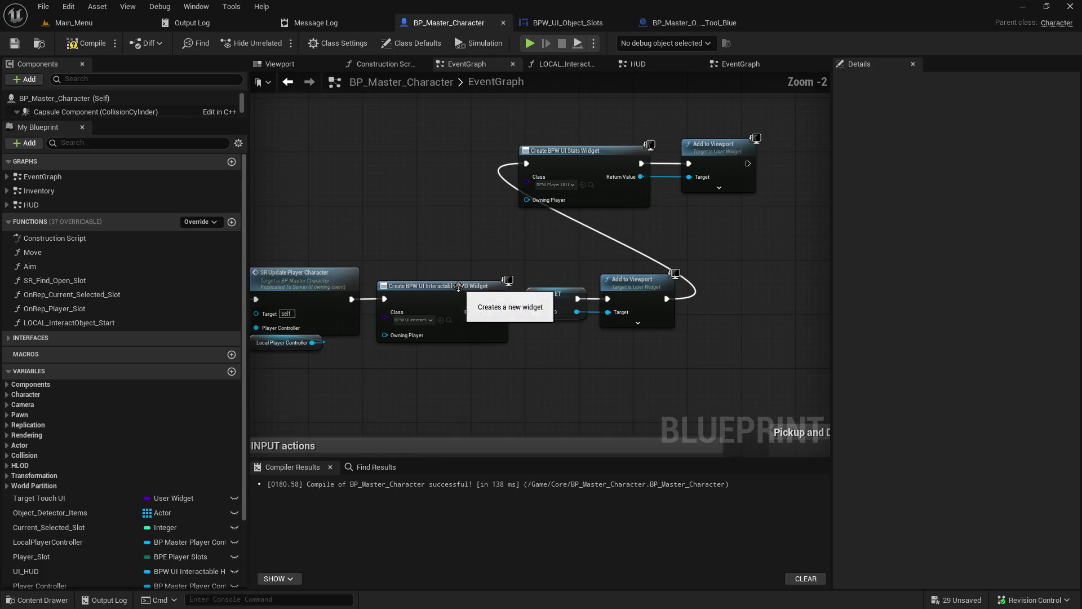
pyautogui.scroll(1, 566, 339)
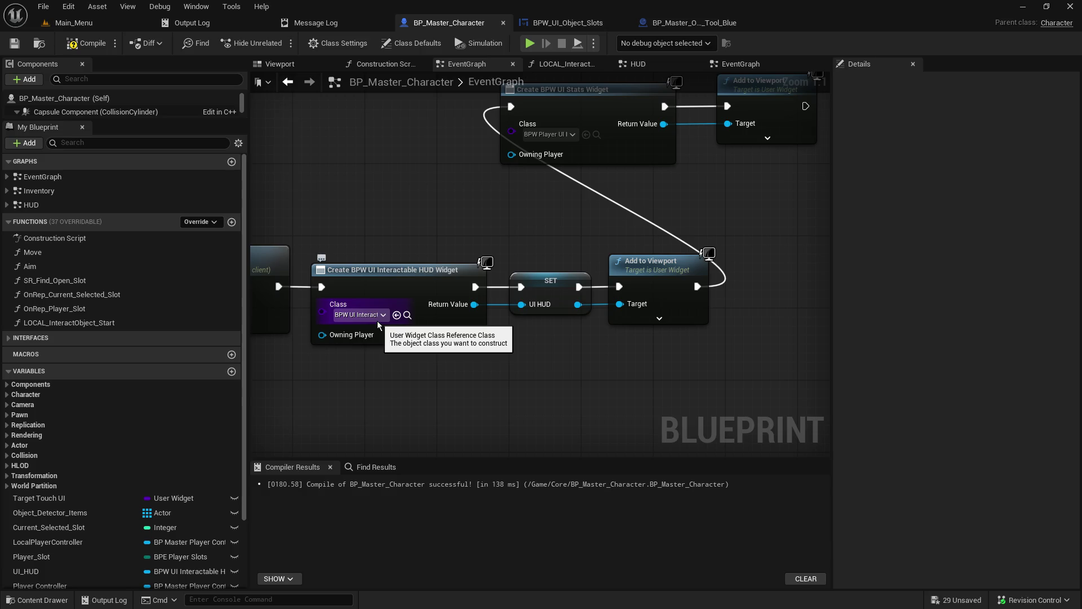
pyautogui.moveTo(374, 357); pyautogui.dragTo(547, 341)
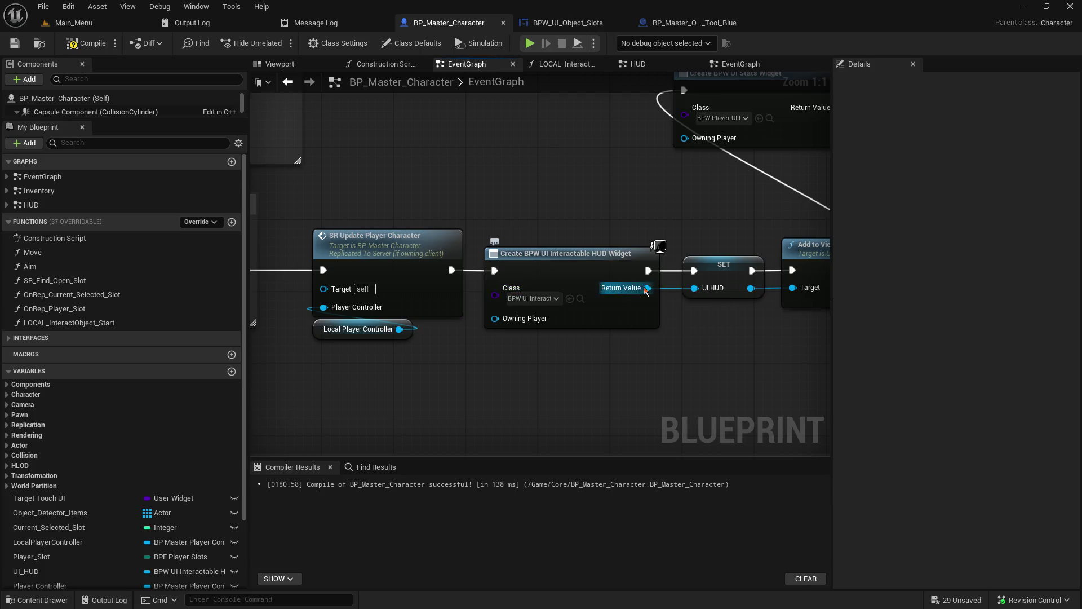
pyautogui.click(583, 300)
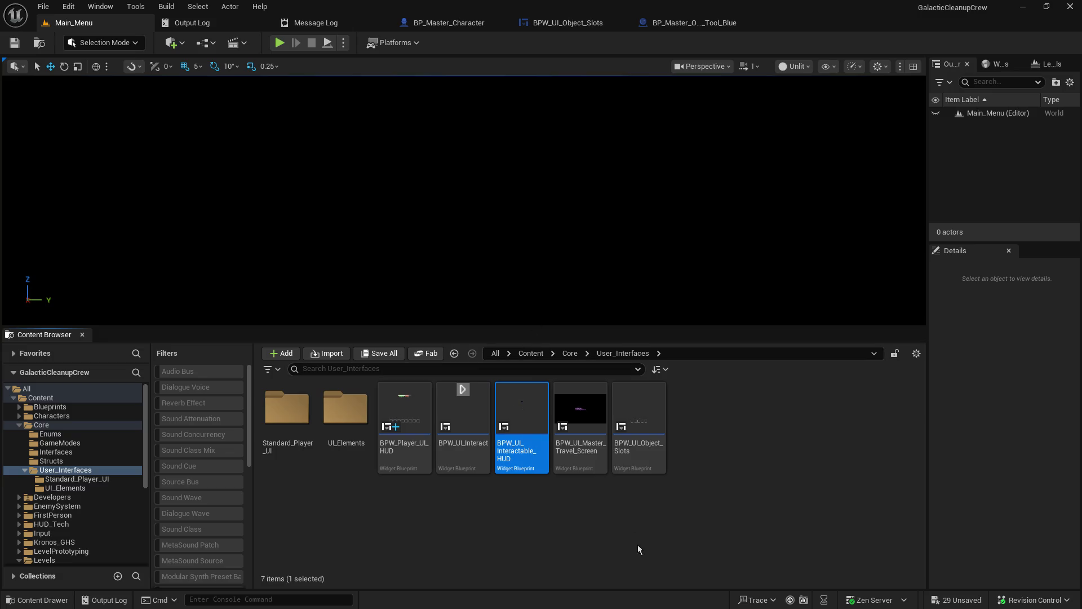
# Inspect BPW_UI_Interactable_HUD, then select the Stats widget nodes in BP_Master_Character and nudge them into line.
pyautogui.doubleClick(515, 416)
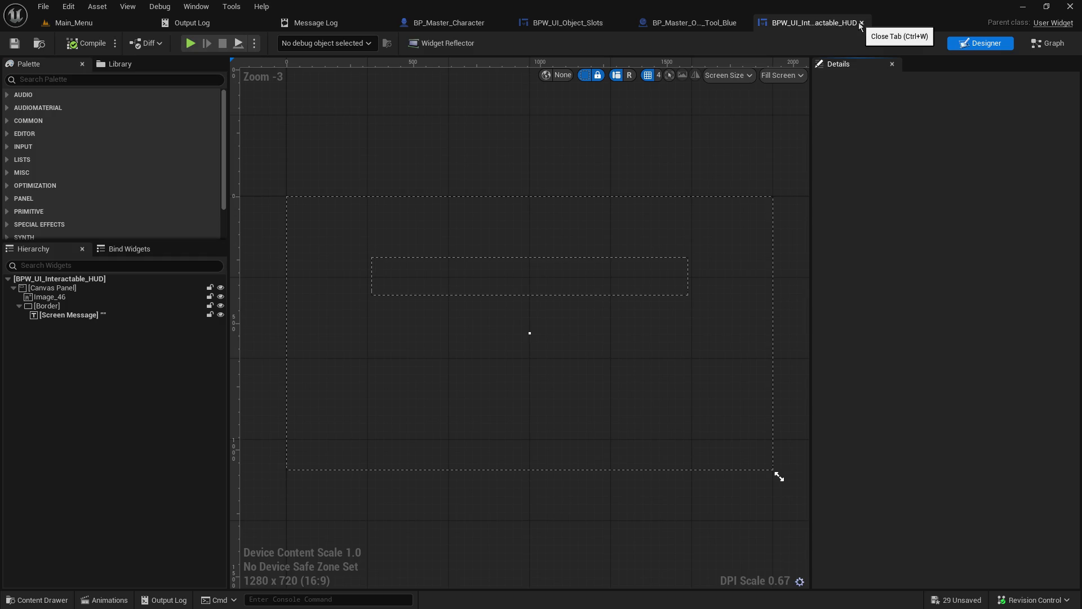
pyautogui.click(861, 24)
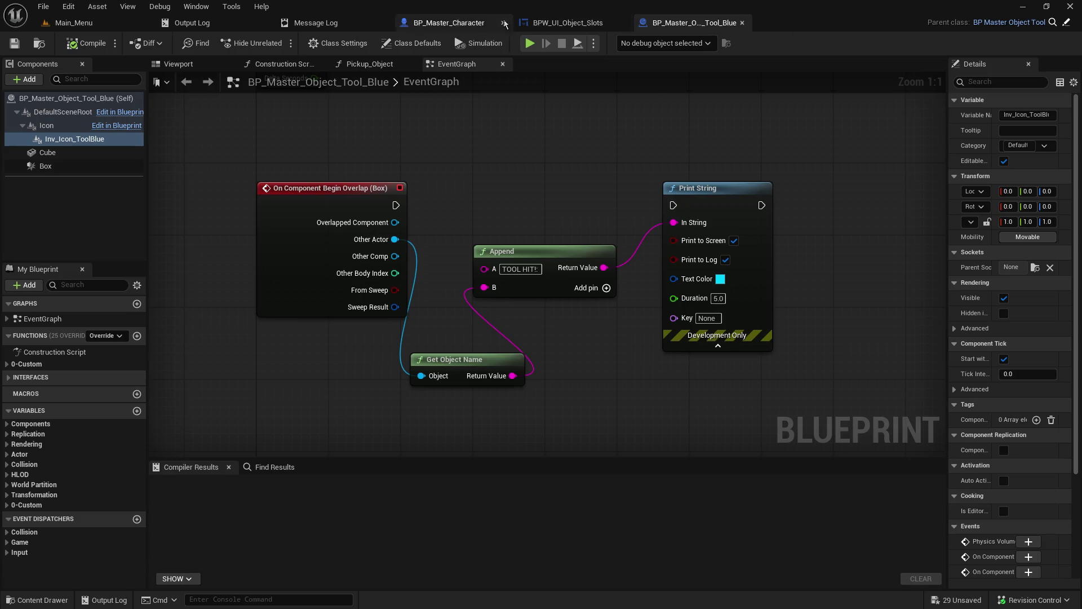
pyautogui.click(445, 23)
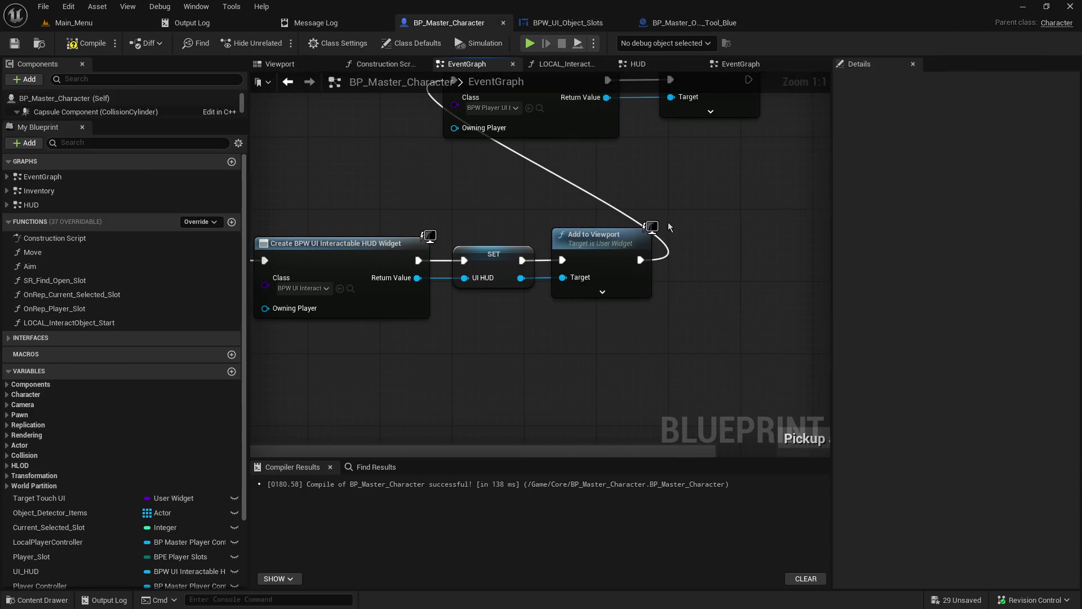
pyautogui.scroll(-1, 668, 222)
pyautogui.moveTo(609, 250)
pyautogui.mouseDown()
pyautogui.moveTo(385, 133)
pyautogui.moveTo(624, 246)
pyautogui.moveTo(602, 292)
pyautogui.mouseUp()
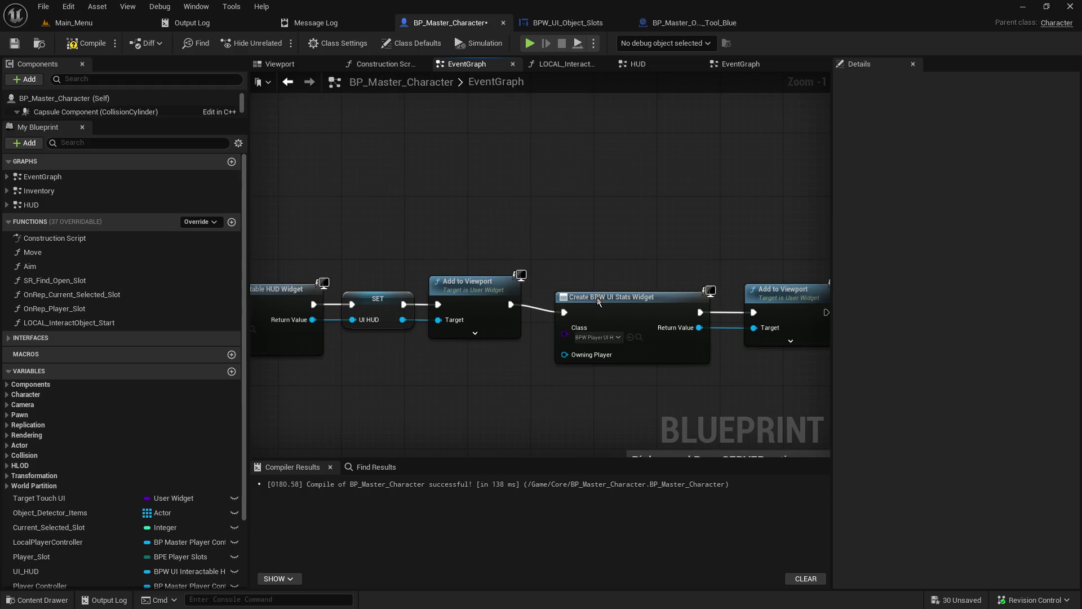
pyautogui.hotkey('ctrl', 'z')
pyautogui.hotkey('ctrl', 'z')
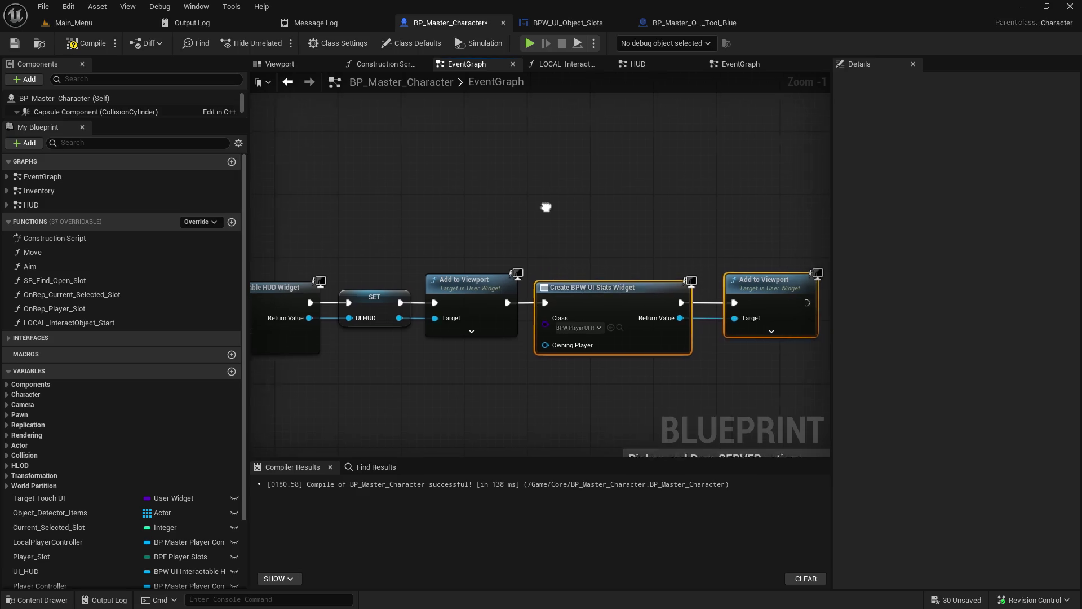
# Add a comment 'UI Messages , move to player ui hud' and size it just above the HUD nodes.
pyautogui.write('c')
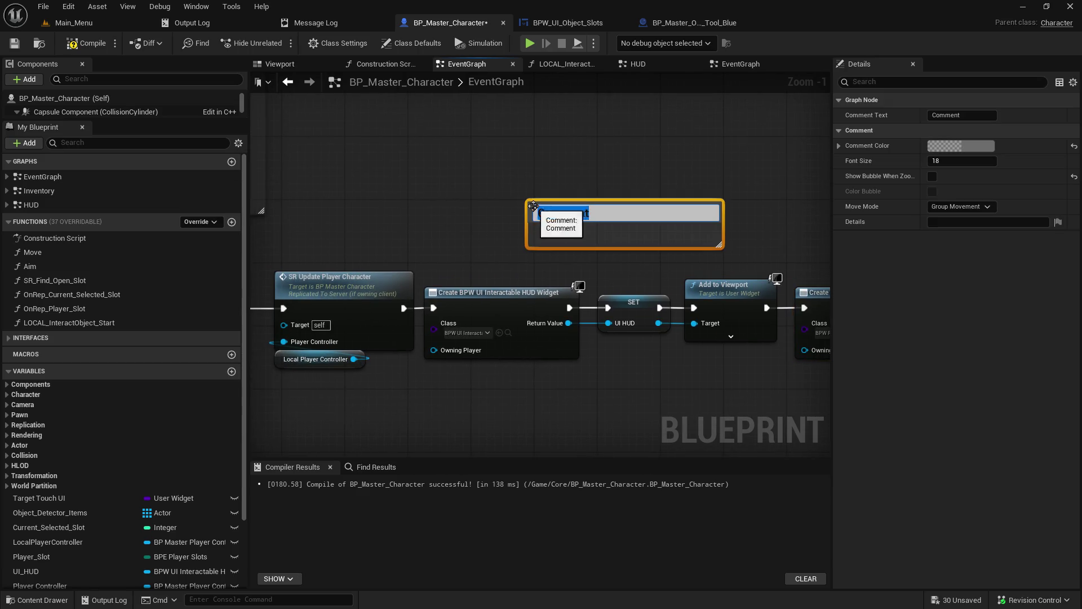
pyautogui.write('UI I')
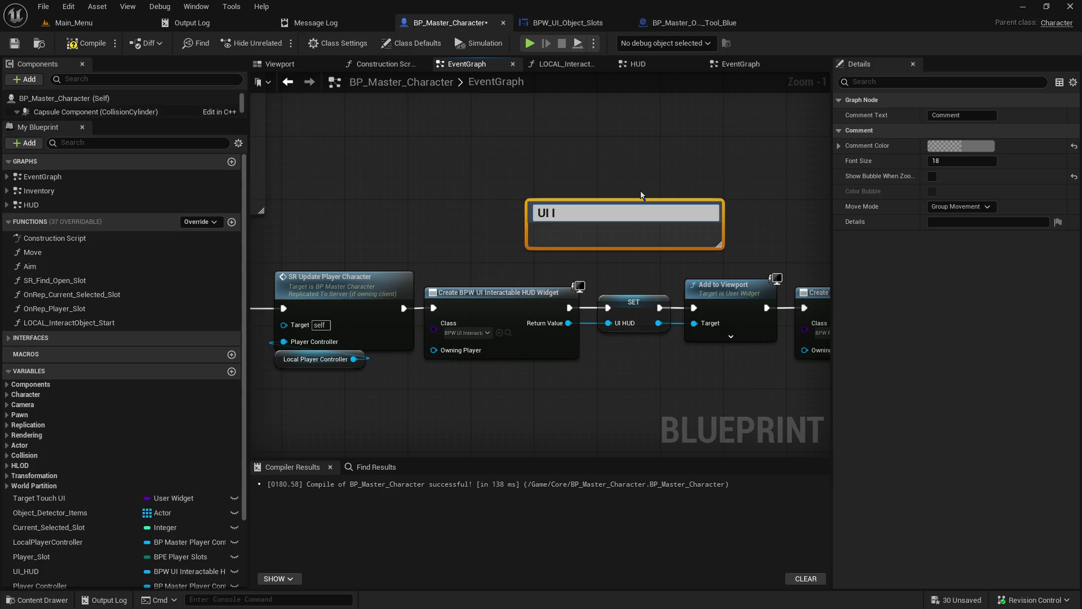
pyautogui.write('sages')
pyautogui.write(' , move to playe')
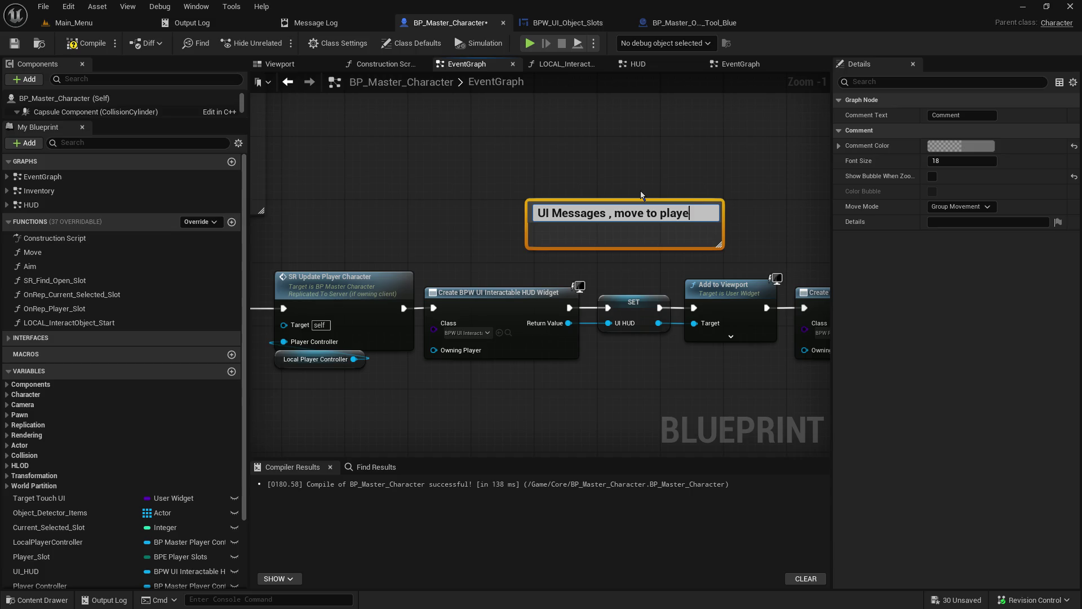
pyautogui.write('i hid')
pyautogui.press('BackSpace')
pyautogui.press('BackSpace')
pyautogui.write('ud')
pyautogui.press('Return')
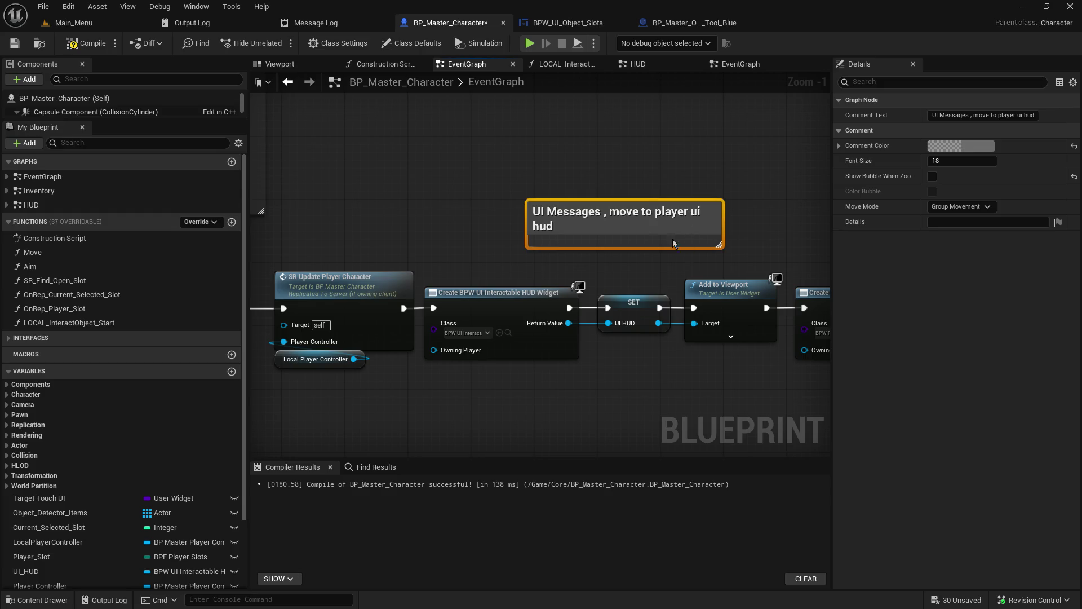
pyautogui.moveTo(530, 219); pyautogui.dragTo(459, 222)
pyautogui.moveTo(714, 248)
pyautogui.mouseDown()
pyautogui.moveTo(715, 226)
pyautogui.moveTo(665, 262)
pyautogui.moveTo(674, 262)
pyautogui.mouseUp()
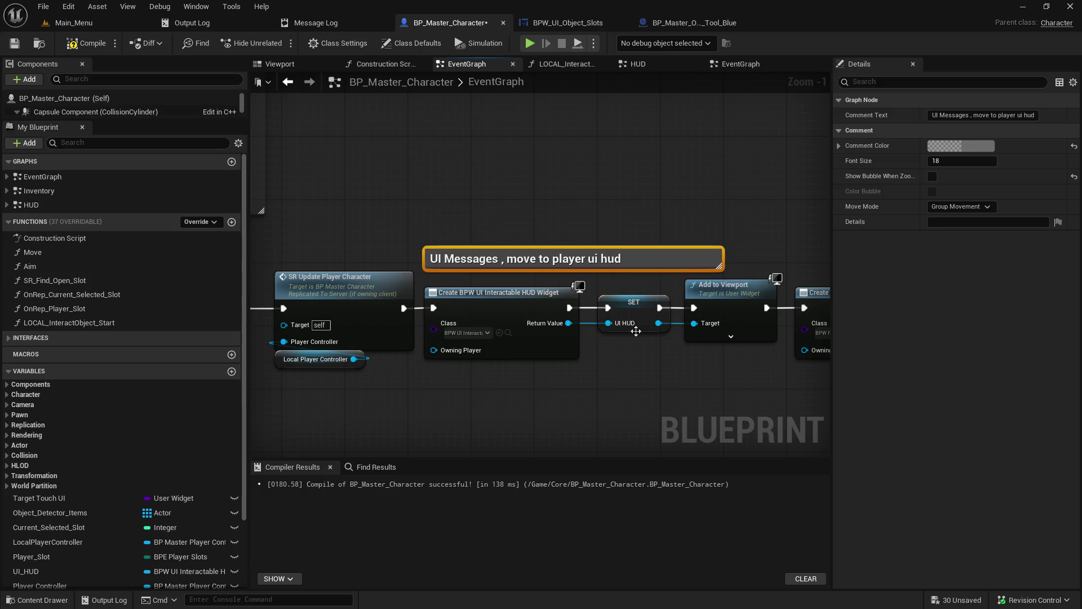
pyautogui.moveTo(636, 331); pyautogui.dragTo(524, 355)
pyautogui.click(519, 301)
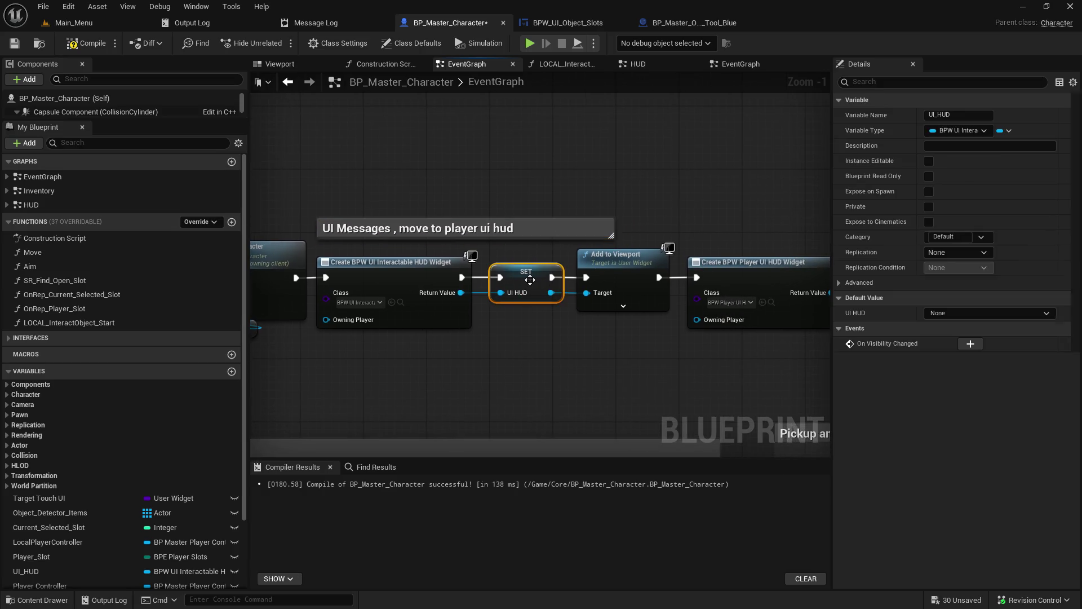
# Find all references to the UI_HUD variable by name from the SET node.
pyautogui.scroll(-3, 123, 546)
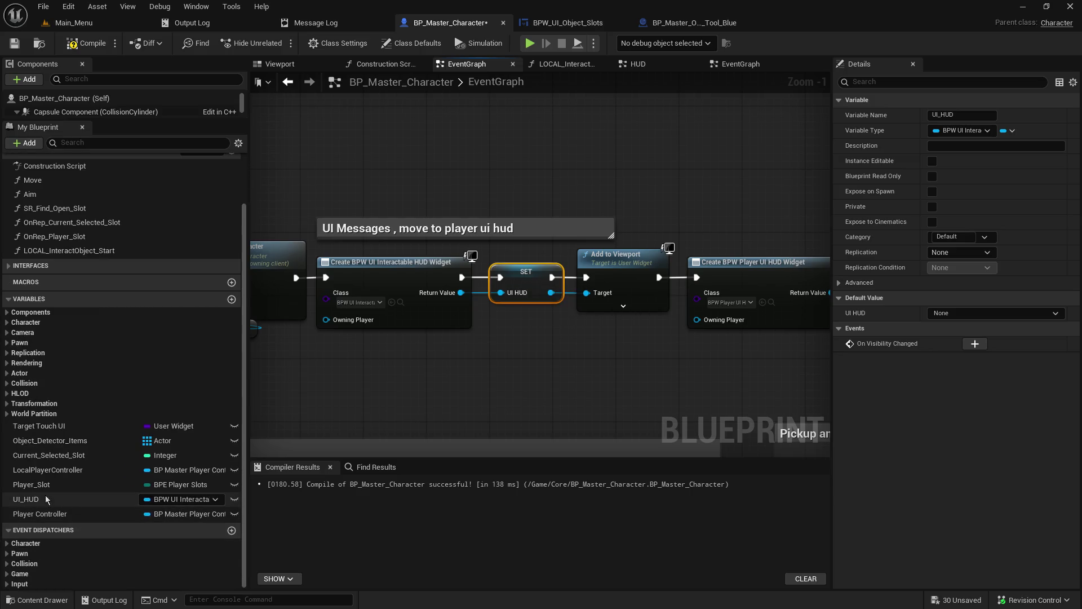
pyautogui.click(45, 495)
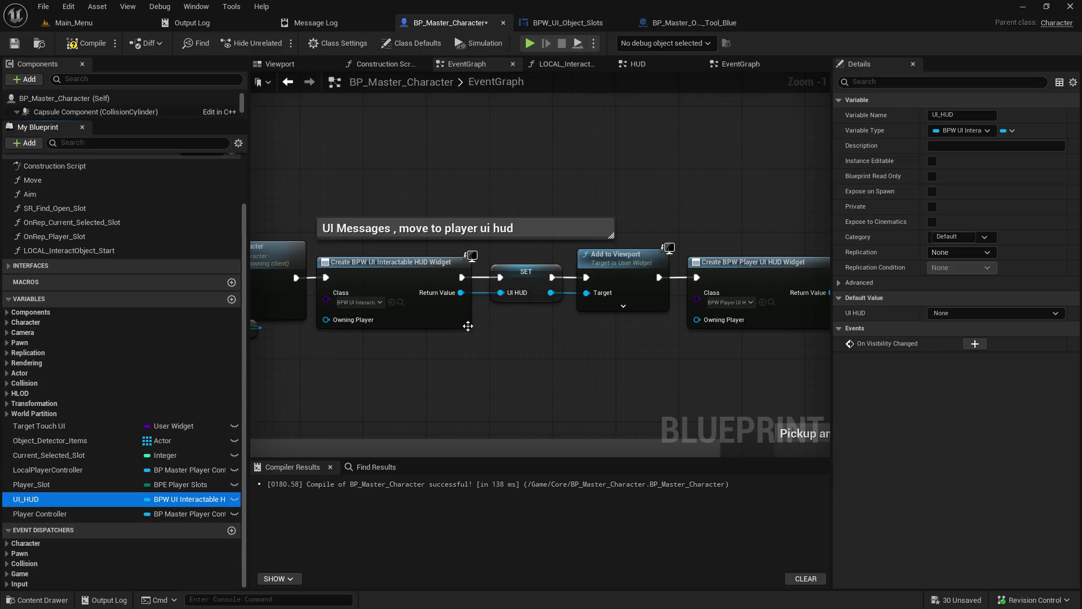
pyautogui.rightClick(518, 280)
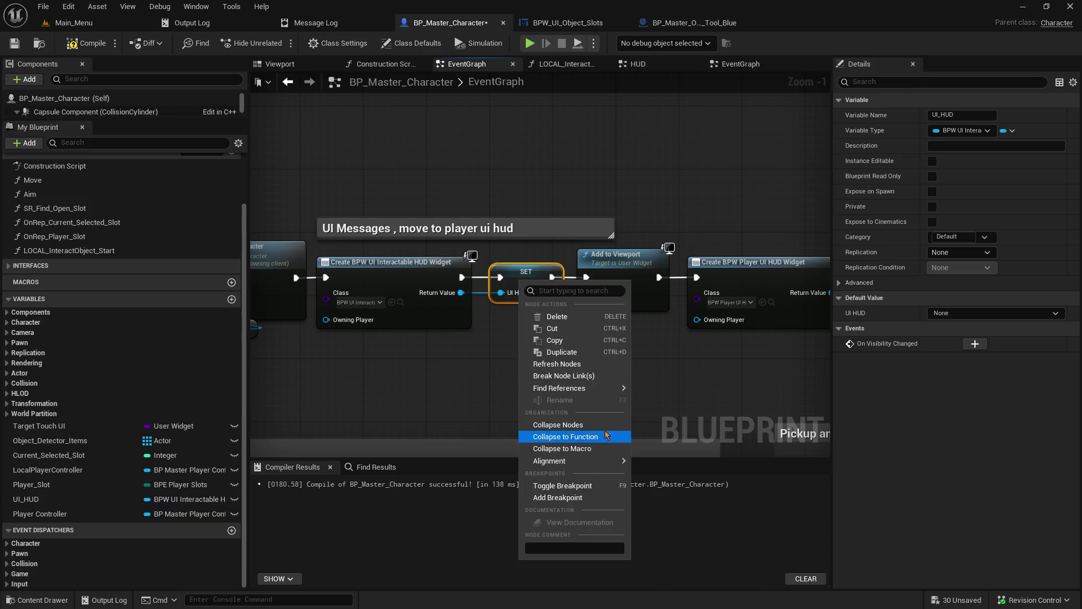
pyautogui.moveTo(614, 388)
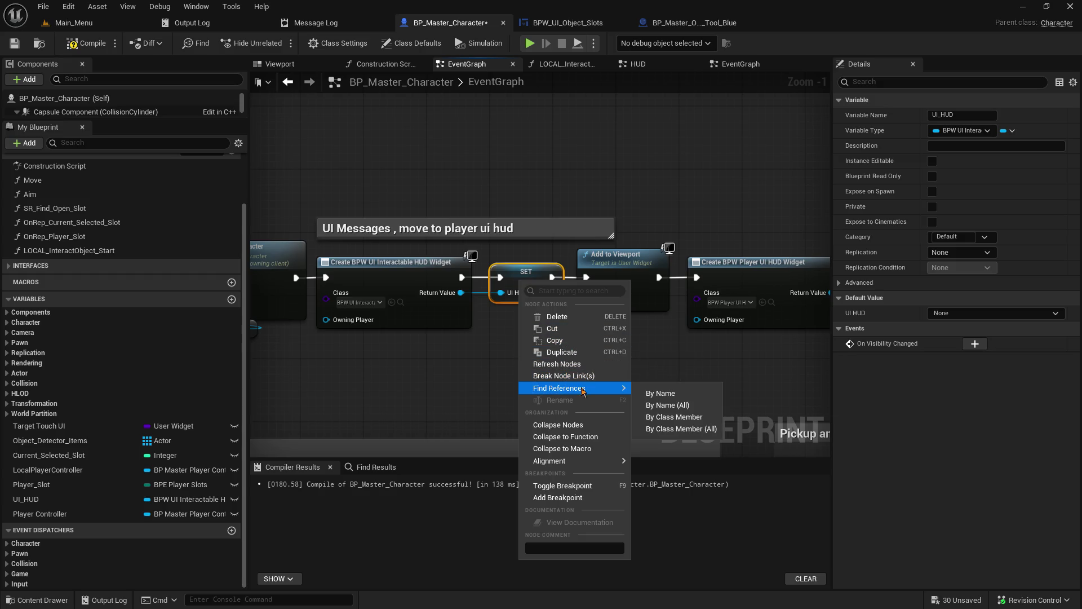
pyautogui.click(651, 392)
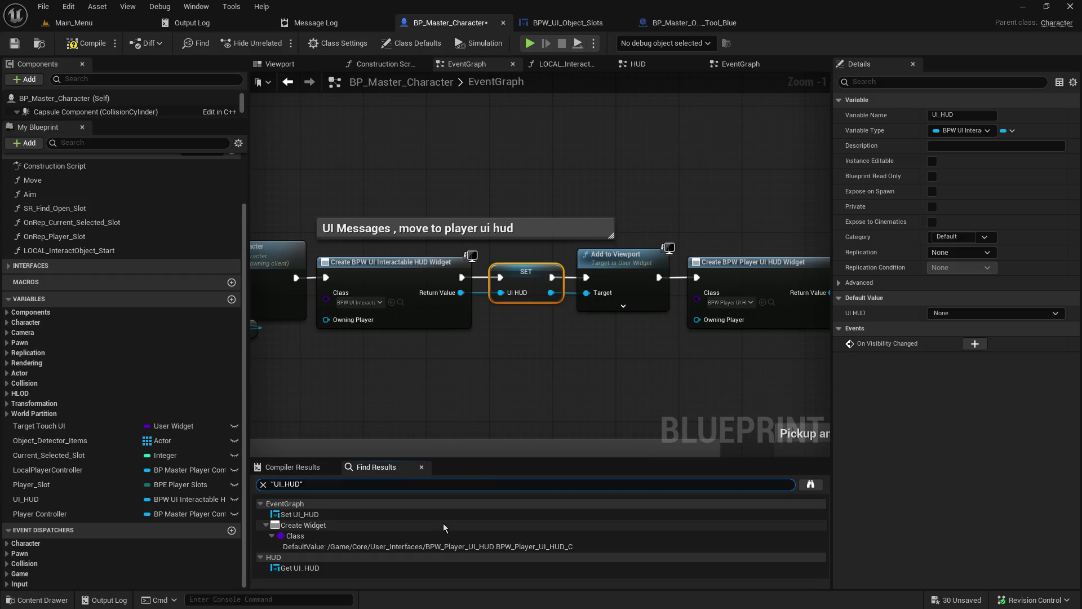
# Enlarge the Find Results panel, review the UI_HUD results, and jump to Get UI_HUD in the HUD graph.
pyautogui.moveTo(466, 446)
pyautogui.mouseDown()
pyautogui.moveTo(466, 413)
pyautogui.moveTo(504, 364)
pyautogui.mouseUp()
pyautogui.click(504, 363)
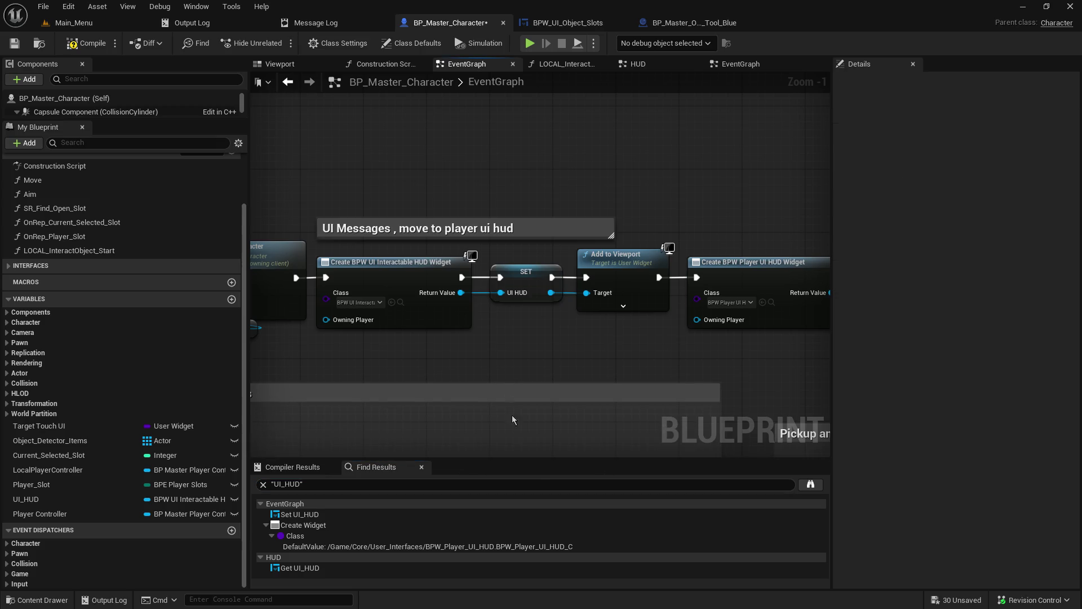
pyautogui.hotkey('ctrl', 'z')
pyautogui.moveTo(518, 458); pyautogui.dragTo(526, 369)
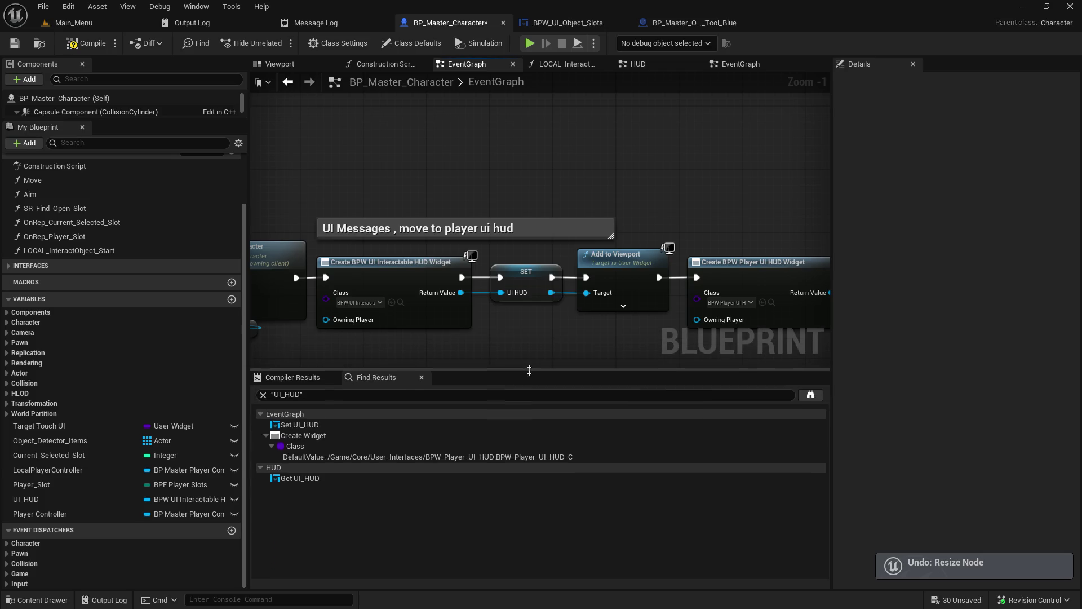
pyautogui.click(312, 482)
pyautogui.click(338, 425)
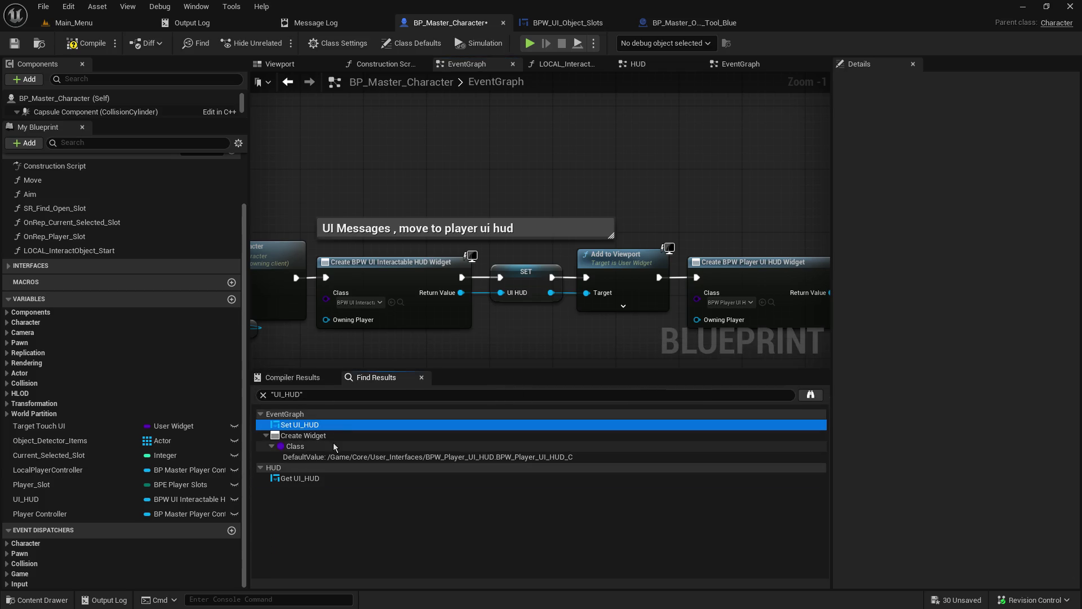
pyautogui.click(326, 436)
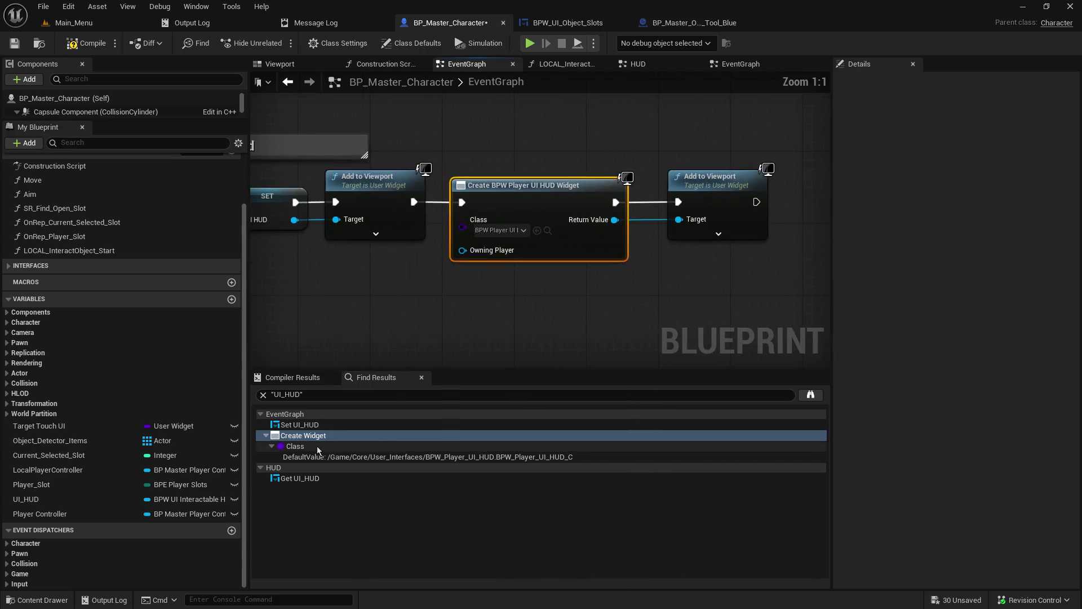
pyautogui.click(316, 445)
pyautogui.click(315, 457)
pyautogui.click(302, 479)
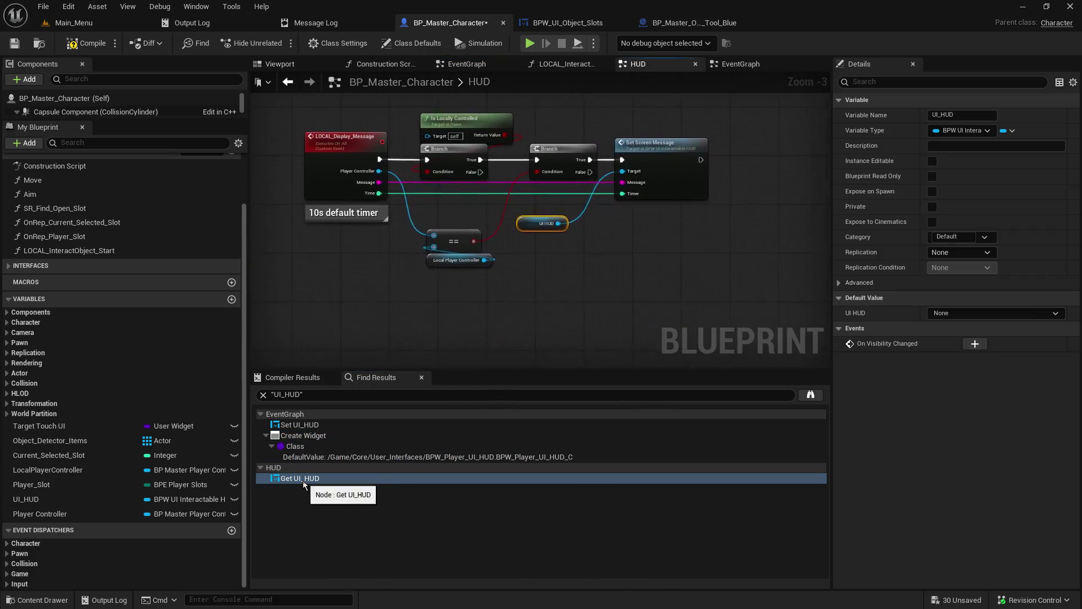
# Rename the UI_HUD variable to UI_MSG_HUD, then save and compile BP_Master_Character.
pyautogui.moveTo(498, 293)
pyautogui.mouseDown()
pyautogui.moveTo(505, 374)
pyautogui.moveTo(508, 361)
pyautogui.moveTo(643, 353)
pyautogui.moveTo(589, 338)
pyautogui.mouseUp()
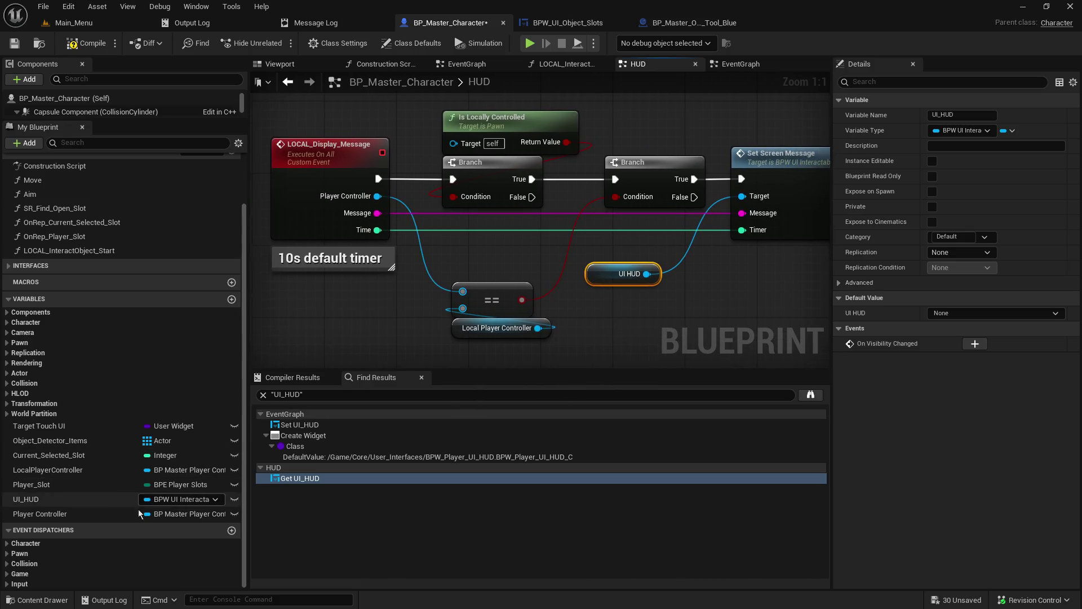
pyautogui.rightClick(74, 500)
pyautogui.click(102, 525)
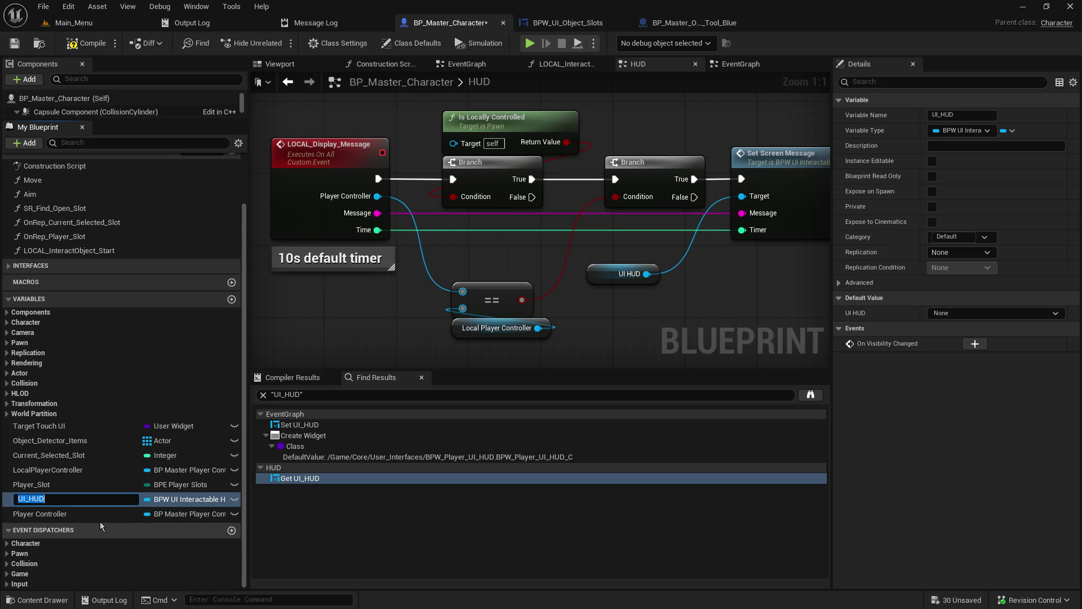
pyautogui.click(32, 500)
pyautogui.write('_MSG')
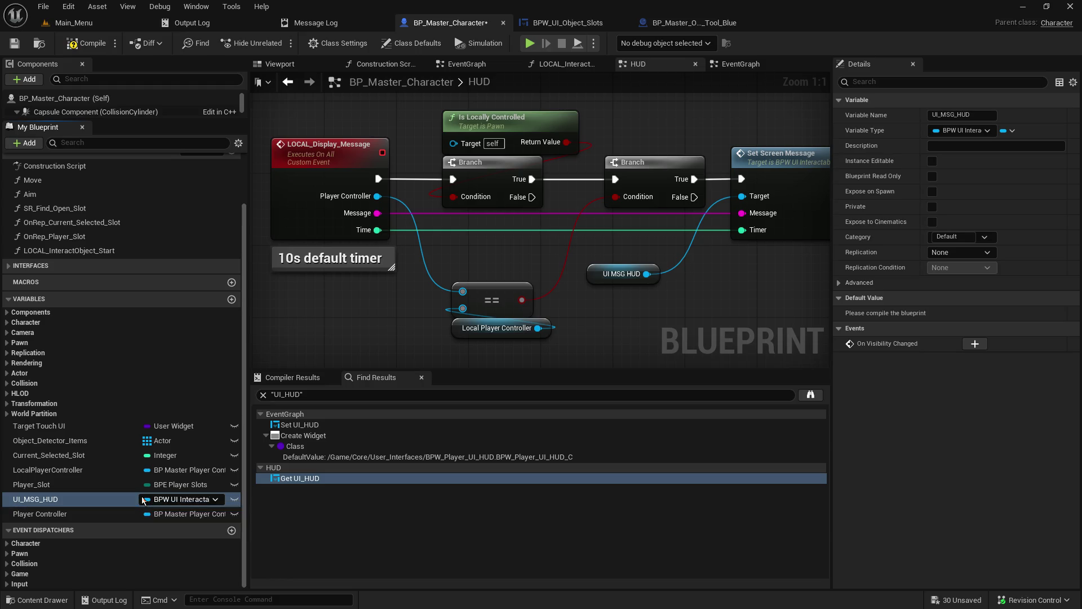
pyautogui.press('Return')
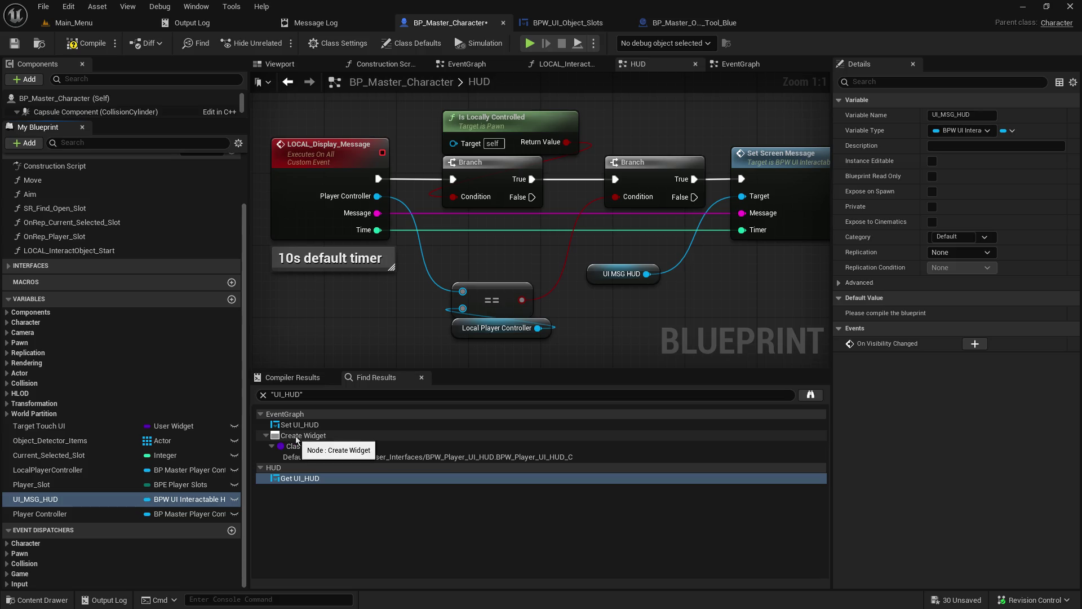
pyautogui.click(14, 43)
pyautogui.click(92, 45)
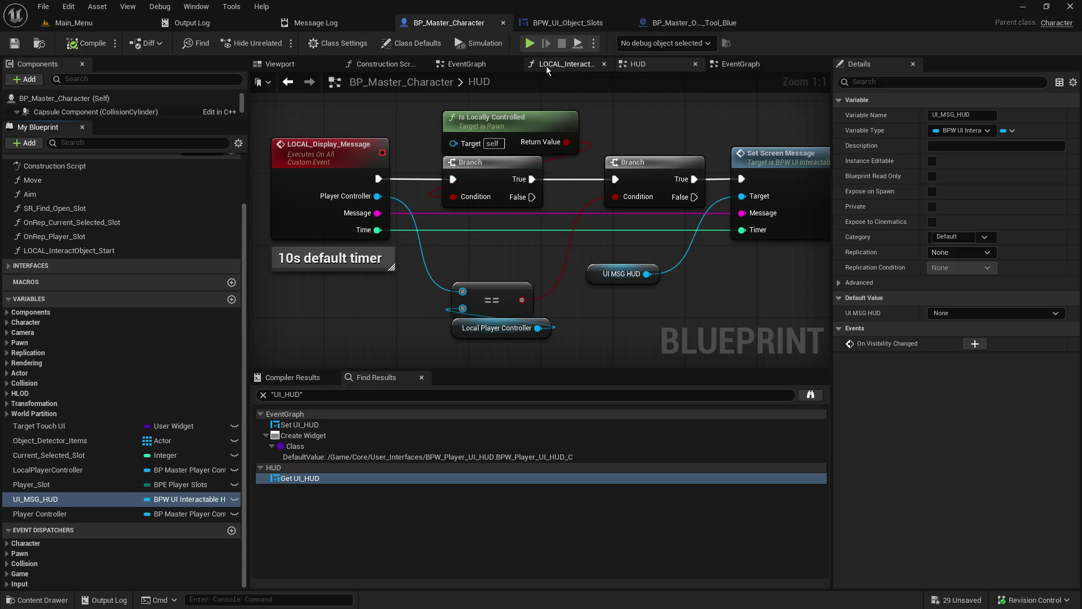
# In the main EventGraph, create a new variable named Player_UI_HUD.
pyautogui.click(466, 64)
pyautogui.moveTo(557, 166); pyautogui.dragTo(451, 149)
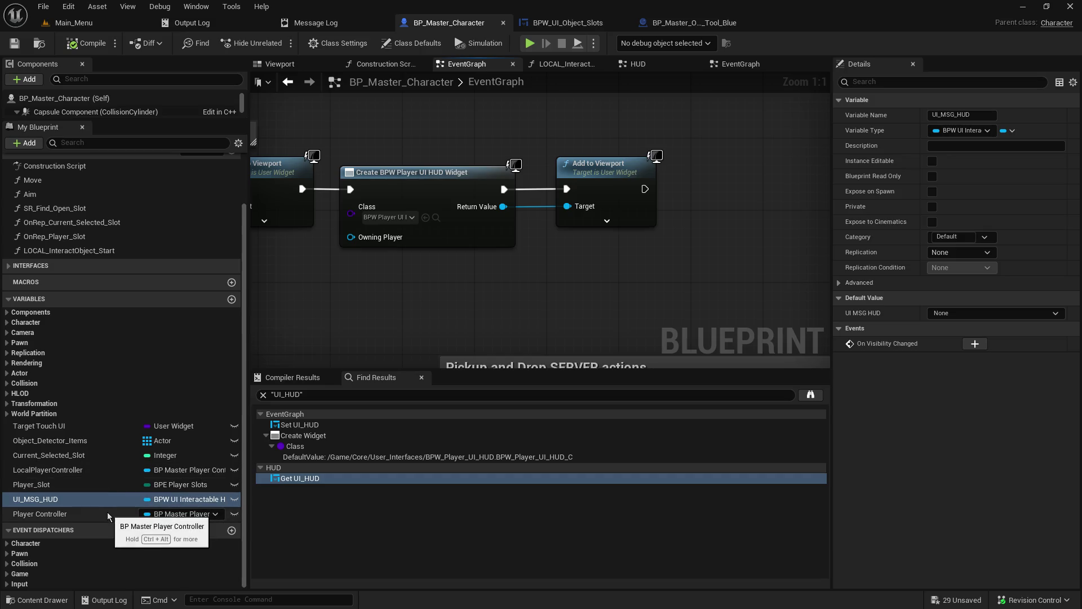
pyautogui.click(231, 302)
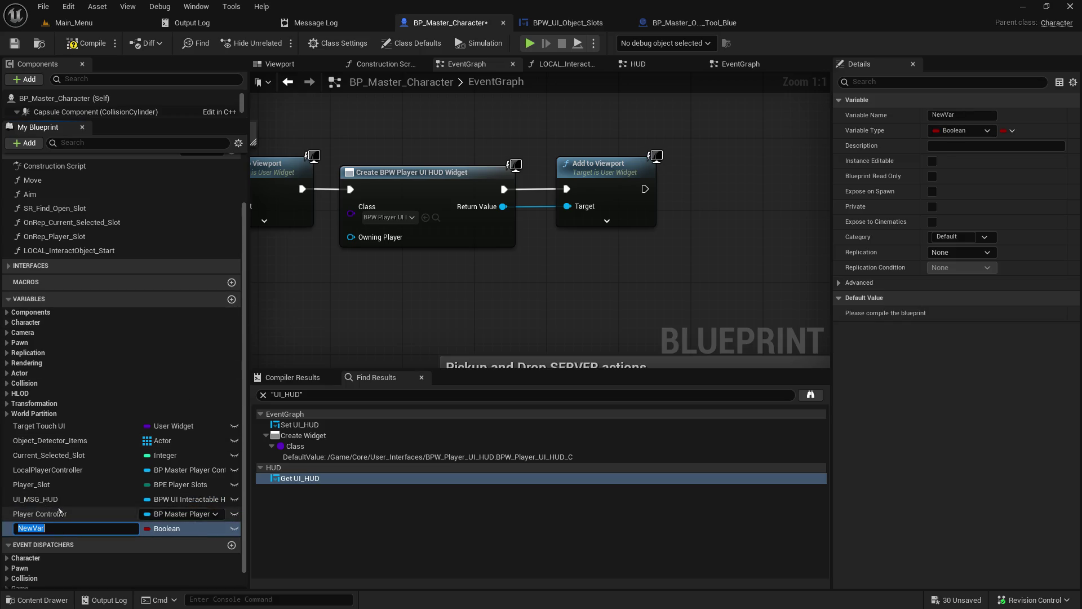
pyautogui.write('pL')
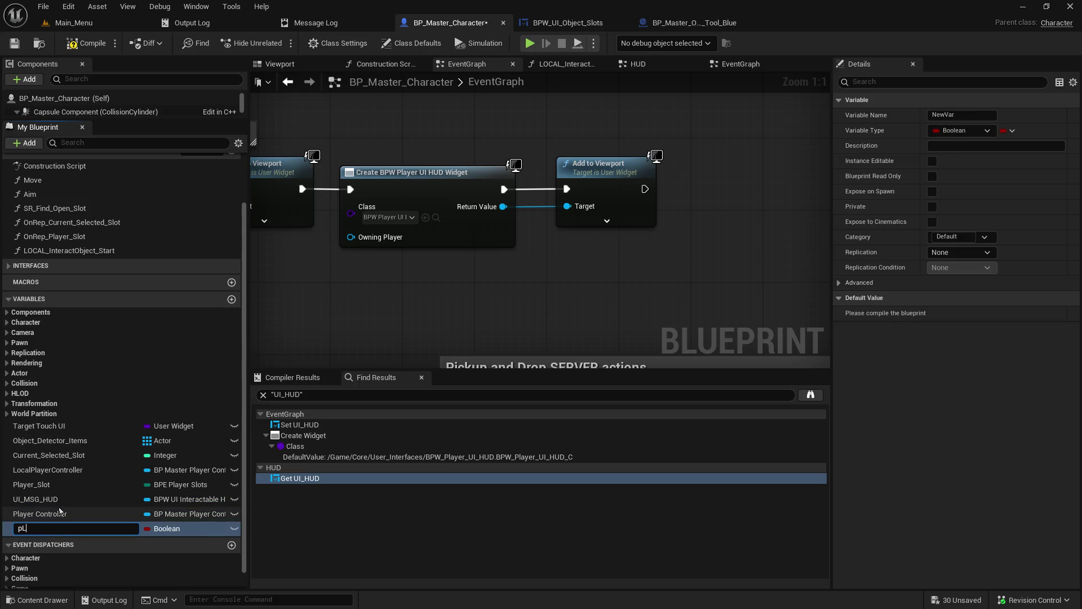
pyautogui.press('BackSpace')
pyautogui.write('Player_UI_HUD')
pyautogui.press('Return')
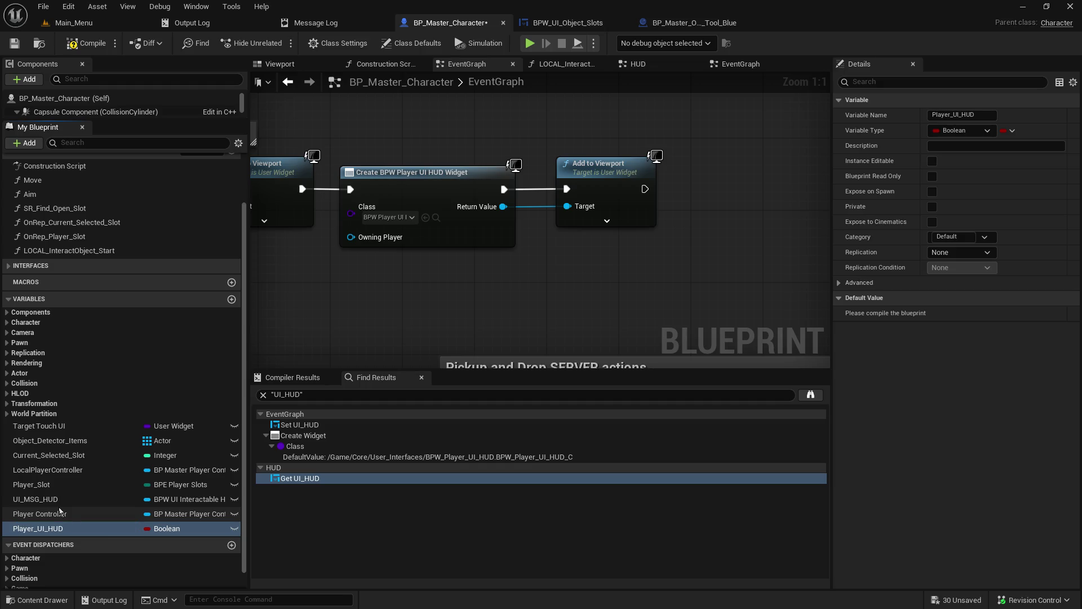
# Set Player_UI_HUD's type to BPW Player UI HUD Object Reference and drag it into the graph.
pyautogui.moveTo(467, 269)
pyautogui.mouseDown()
pyautogui.moveTo(513, 341)
pyautogui.moveTo(588, 311)
pyautogui.mouseUp()
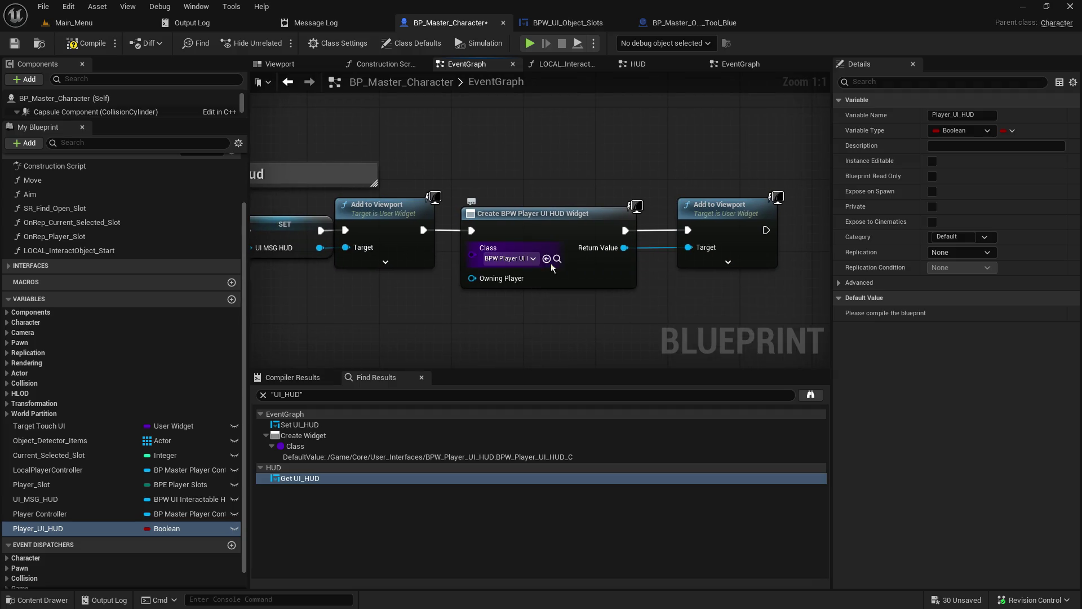
pyautogui.click(557, 259)
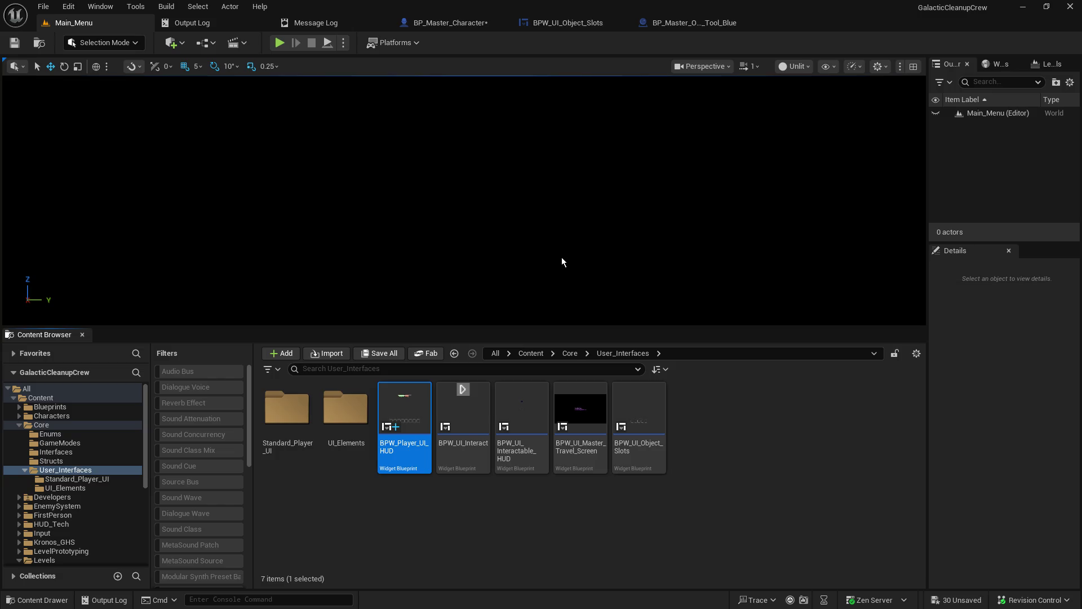
pyautogui.click(457, 25)
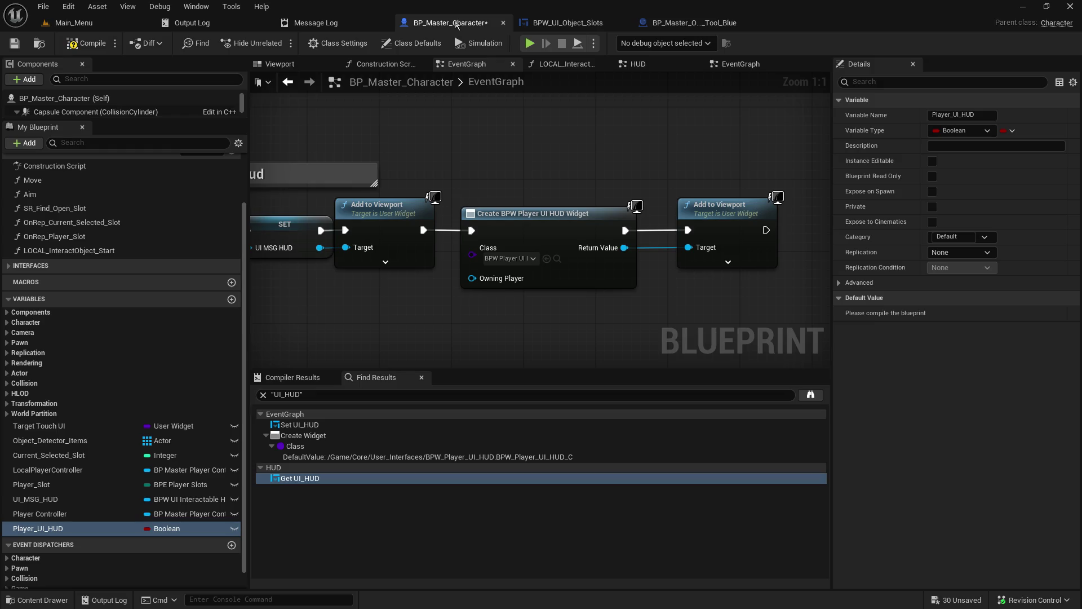
pyautogui.click(183, 528)
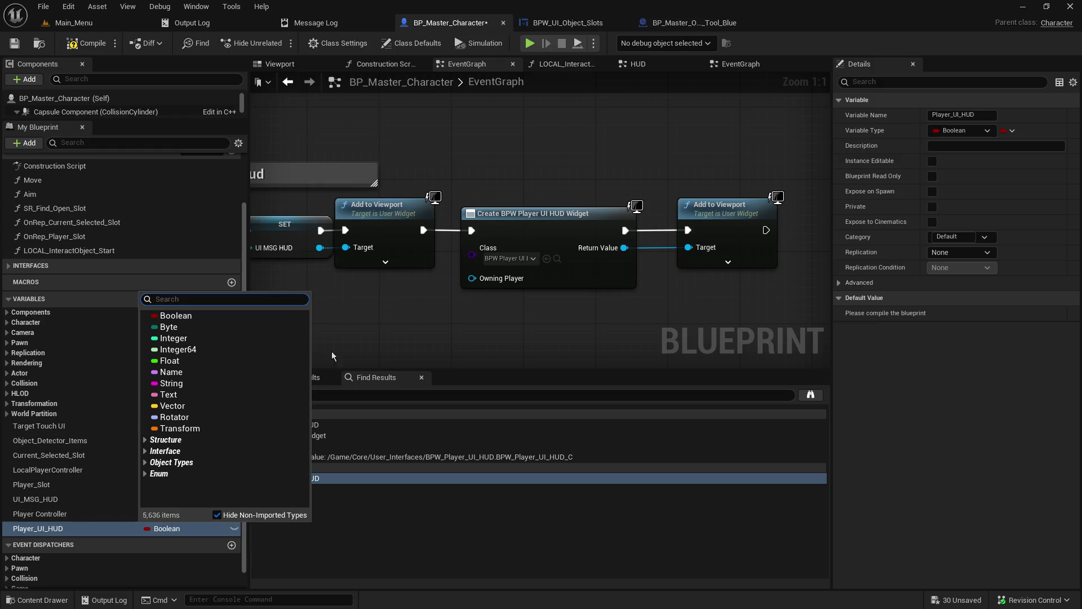
pyautogui.write('player ui')
pyautogui.moveTo(282, 327)
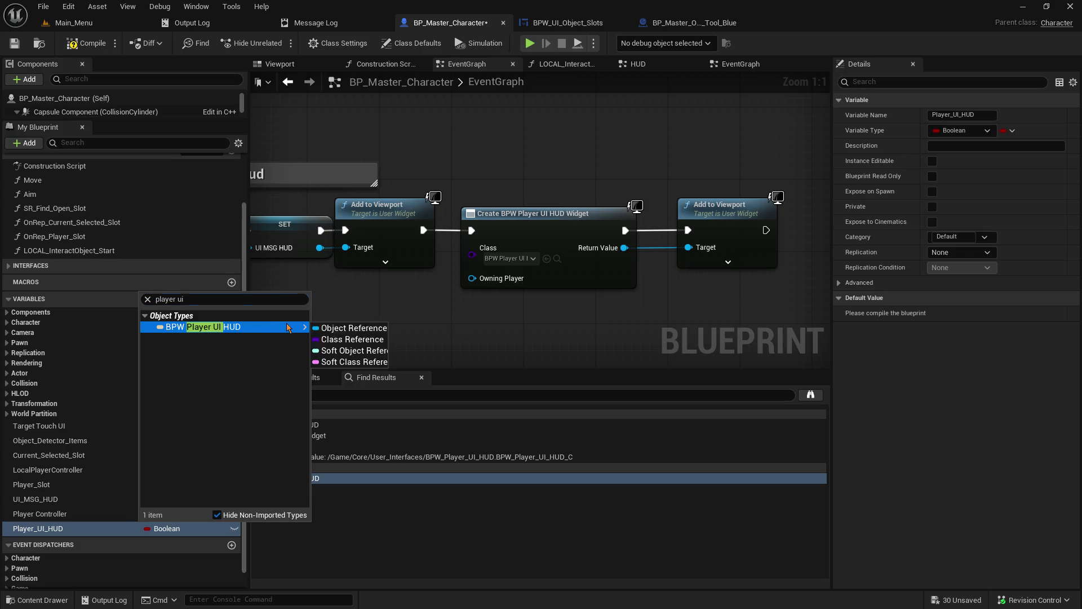
pyautogui.click(322, 328)
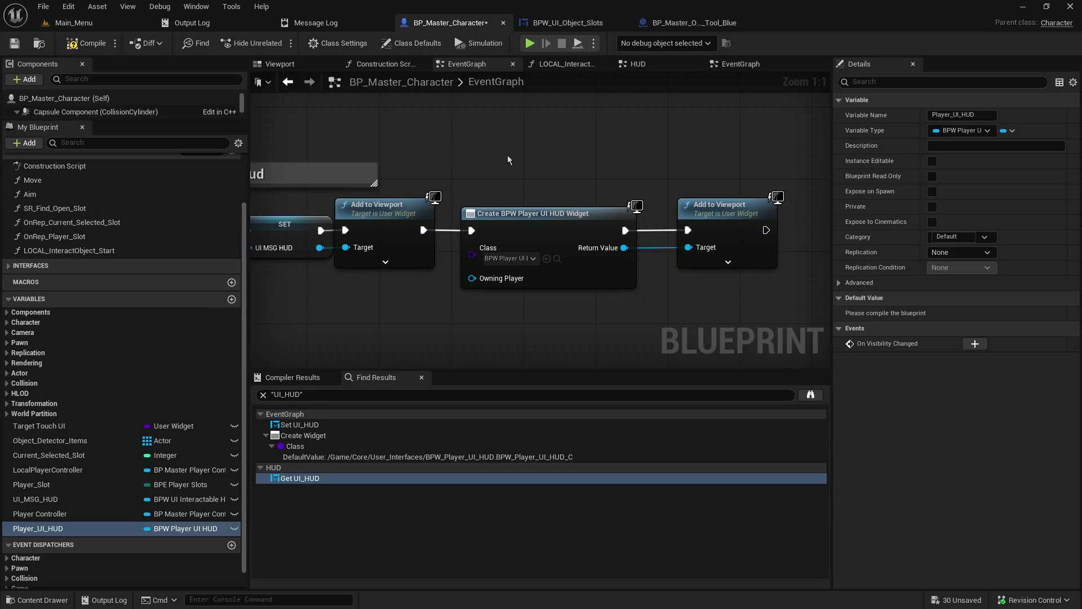
pyautogui.moveTo(85, 528)
pyautogui.mouseDown()
pyautogui.moveTo(509, 327)
pyautogui.moveTo(522, 298)
pyautogui.mouseUp()
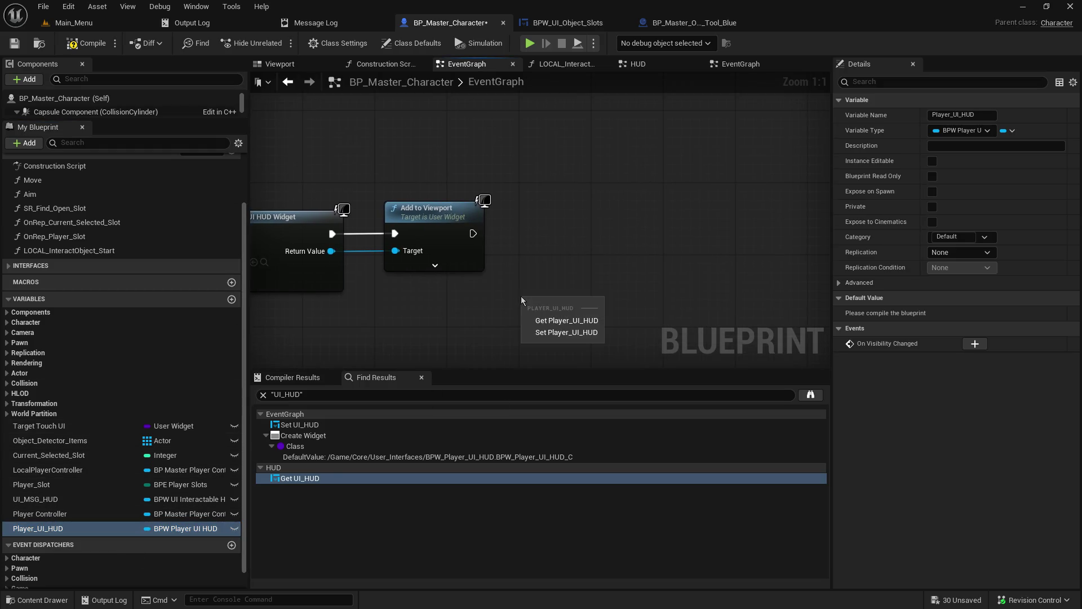
# Insert a SET Player_UI_HUD node between Create Widget and Add to Viewport, feeding its Target, and save.
pyautogui.click(538, 332)
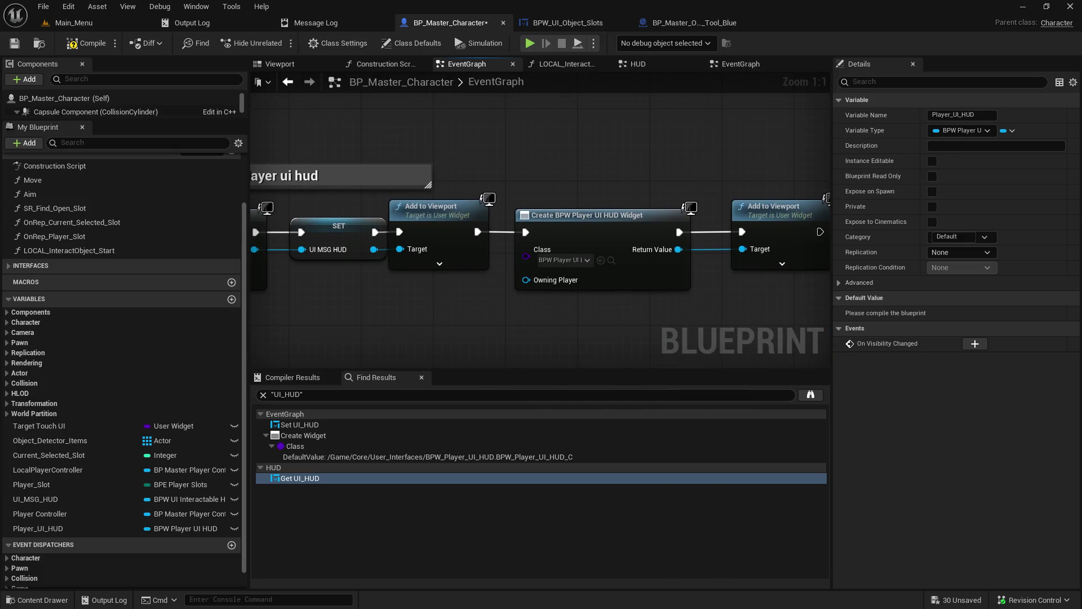
pyautogui.moveTo(498, 212); pyautogui.dragTo(635, 217)
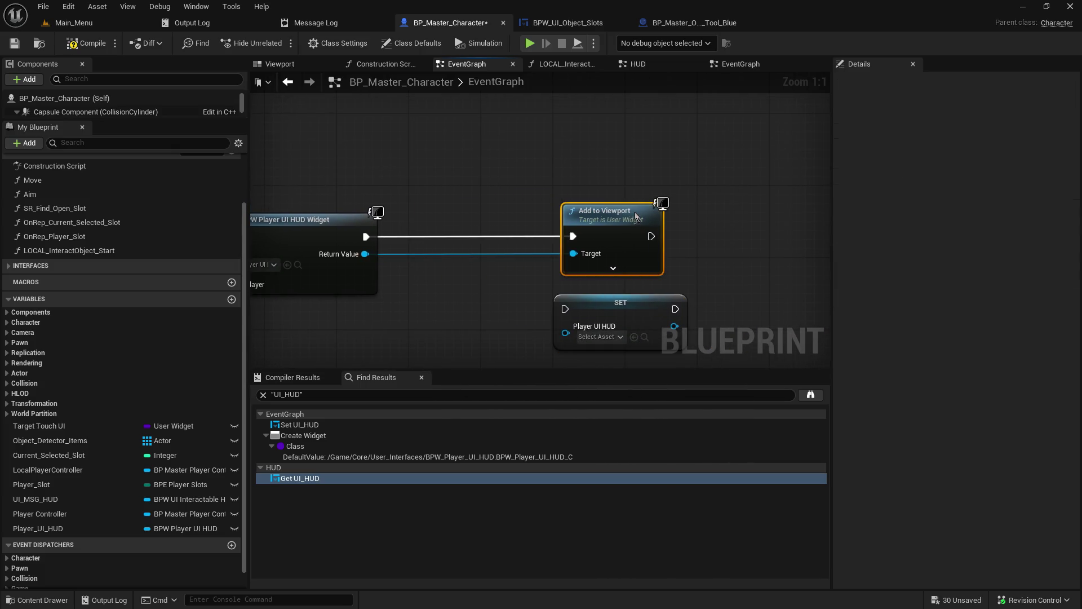
pyautogui.moveTo(611, 306)
pyautogui.mouseDown()
pyautogui.moveTo(454, 235)
pyautogui.moveTo(573, 236)
pyautogui.mouseUp()
pyautogui.moveTo(365, 253); pyautogui.dragTo(427, 265)
pyautogui.moveTo(498, 254)
pyautogui.mouseDown()
pyautogui.moveTo(586, 262)
pyautogui.moveTo(573, 253)
pyautogui.mouseUp()
pyautogui.moveTo(594, 214); pyautogui.dragTo(573, 222)
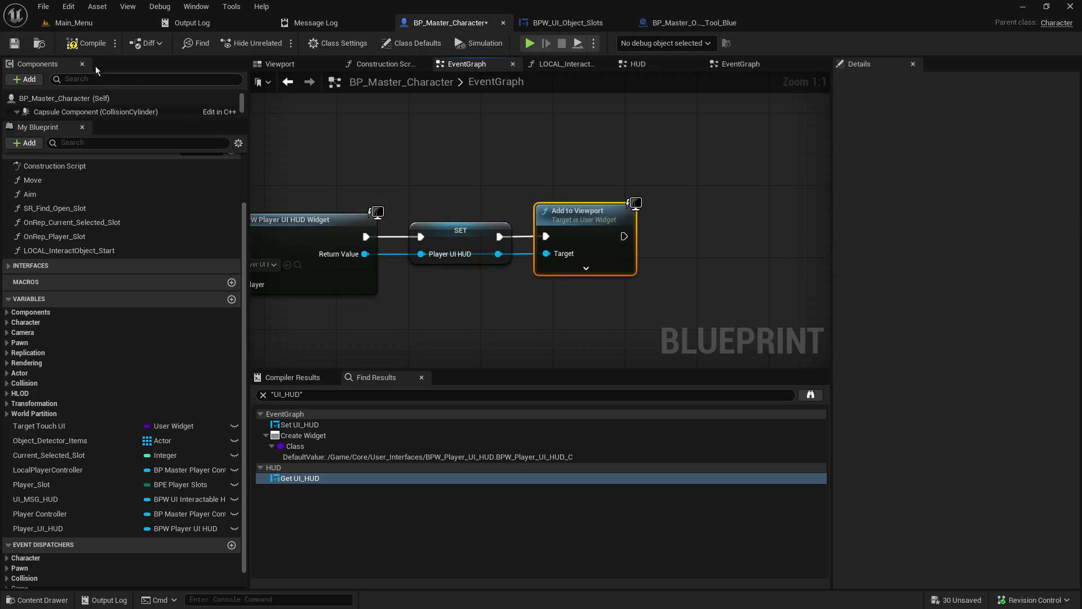
pyautogui.click(14, 43)
# Locate the Change Selected Slot call node and jump to its Change_Selected_Slot event definition.
pyautogui.moveTo(436, 151); pyautogui.dragTo(608, 130)
pyautogui.scroll(-10, 562, 200)
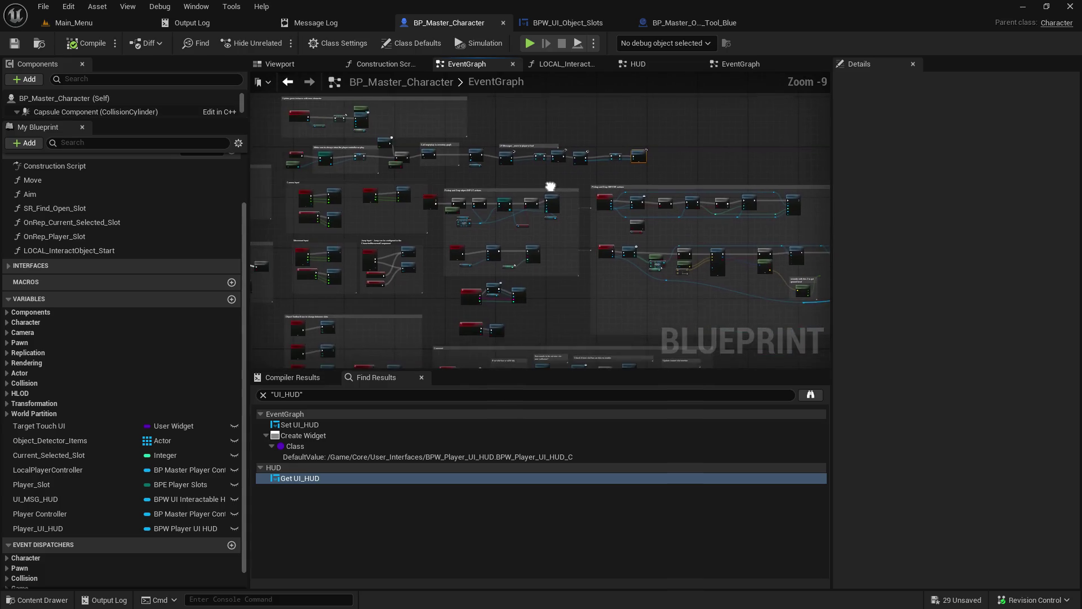
pyautogui.scroll(5, 601, 238)
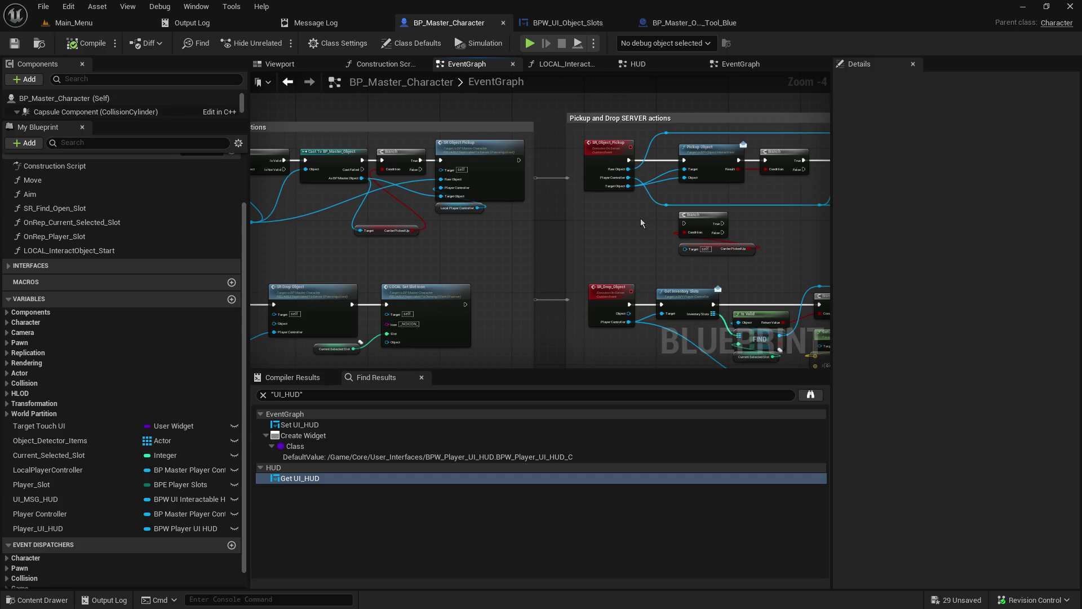
pyautogui.scroll(4, 399, 163)
pyautogui.moveTo(398, 163)
pyautogui.mouseDown()
pyautogui.moveTo(658, 223)
pyautogui.moveTo(866, 241)
pyautogui.moveTo(615, 242)
pyautogui.mouseUp()
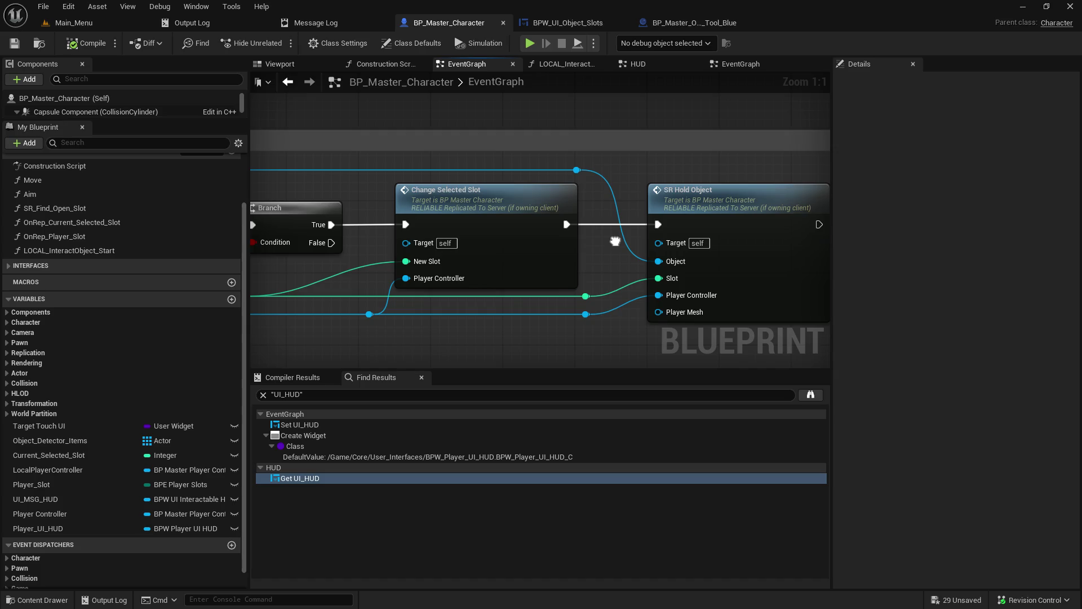
pyautogui.moveTo(615, 241); pyautogui.dragTo(637, 247)
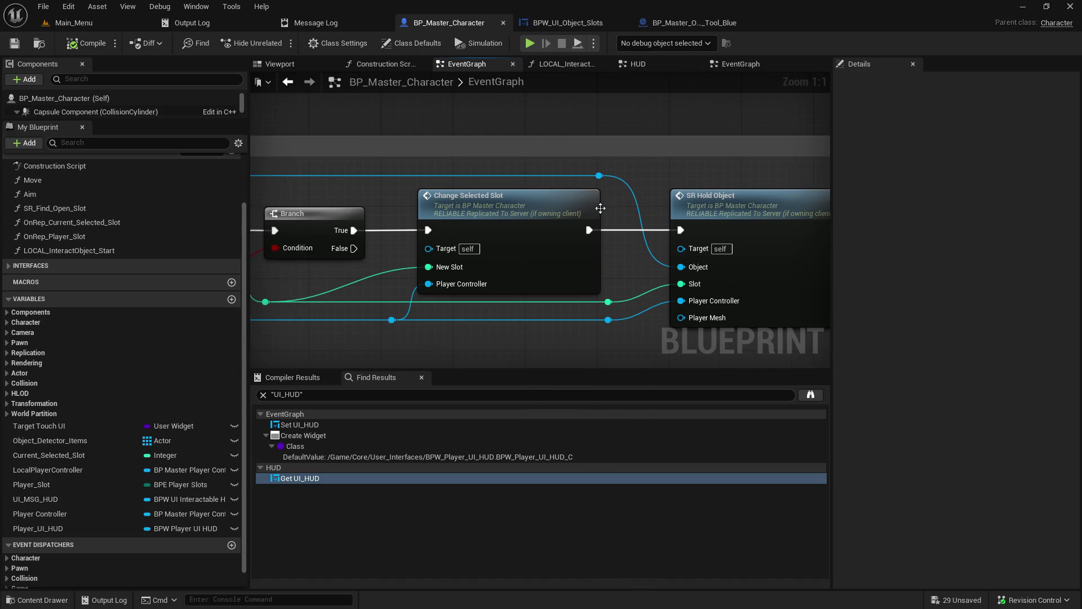
pyautogui.doubleClick(600, 209)
# Inspect the event's Branch and Is Valid checks and where Current Selected Slot is set.
pyautogui.moveTo(695, 265)
pyautogui.mouseDown()
pyautogui.moveTo(348, 207)
pyautogui.moveTo(389, 209)
pyautogui.moveTo(428, 213)
pyautogui.moveTo(262, 229)
pyautogui.mouseUp()
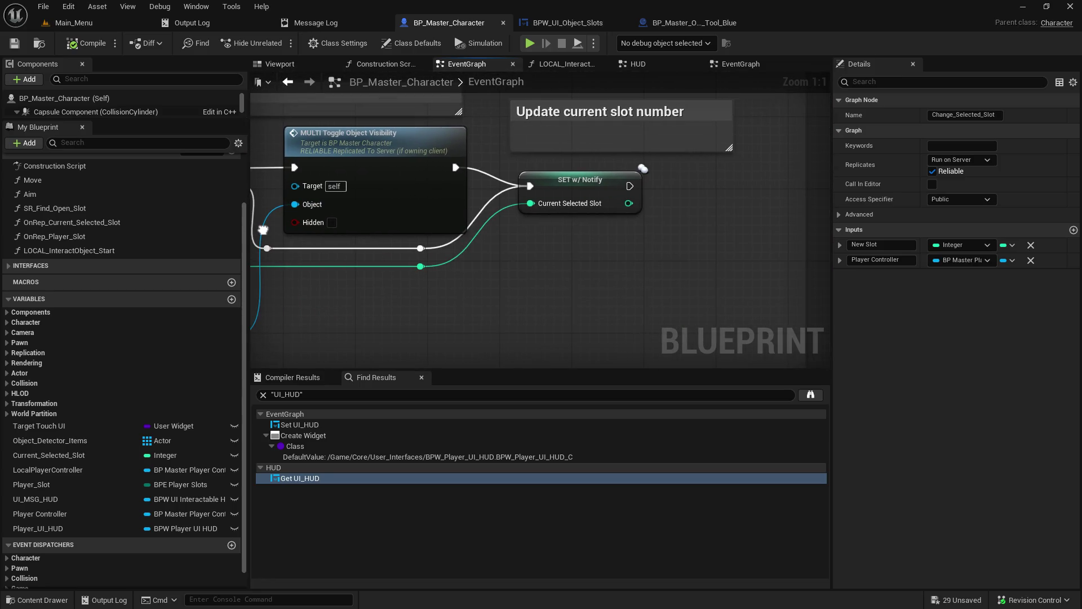
pyautogui.moveTo(262, 229); pyautogui.dragTo(484, 283)
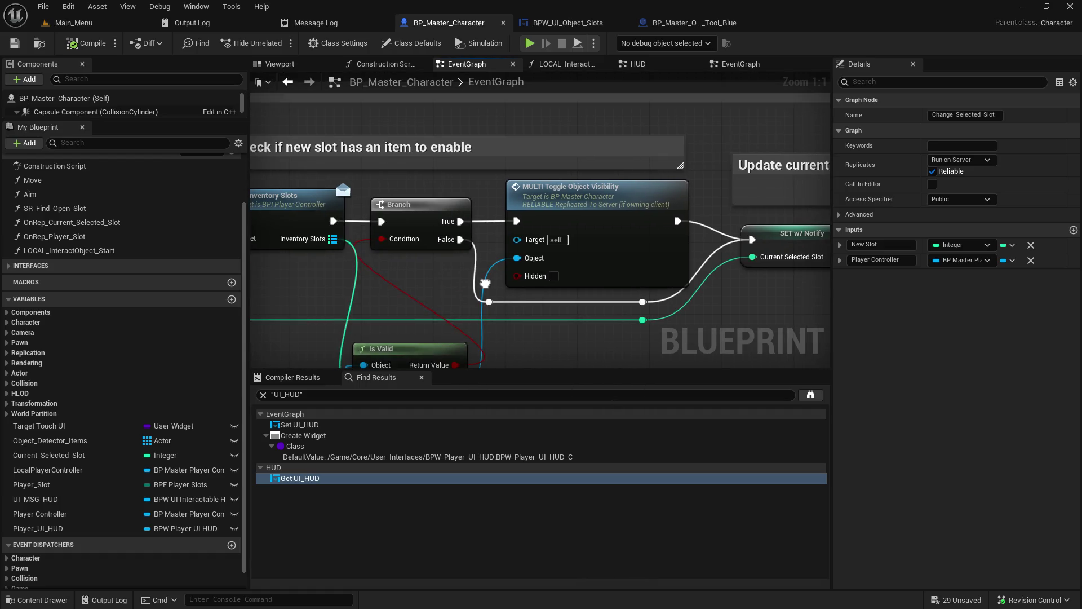
pyautogui.scroll(-1, 34, 412)
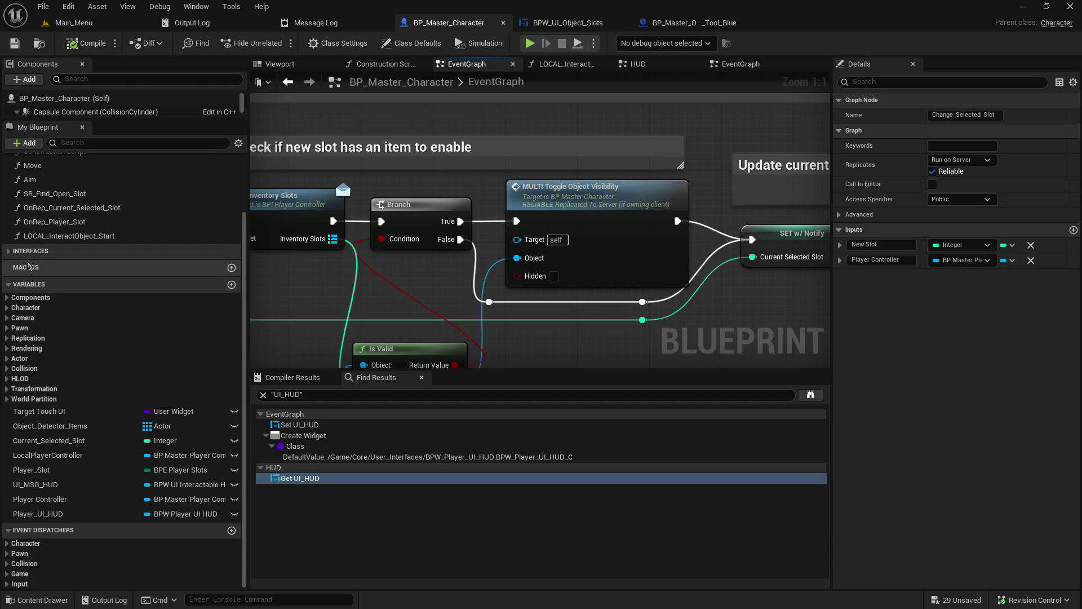
pyautogui.scroll(6, 74, 254)
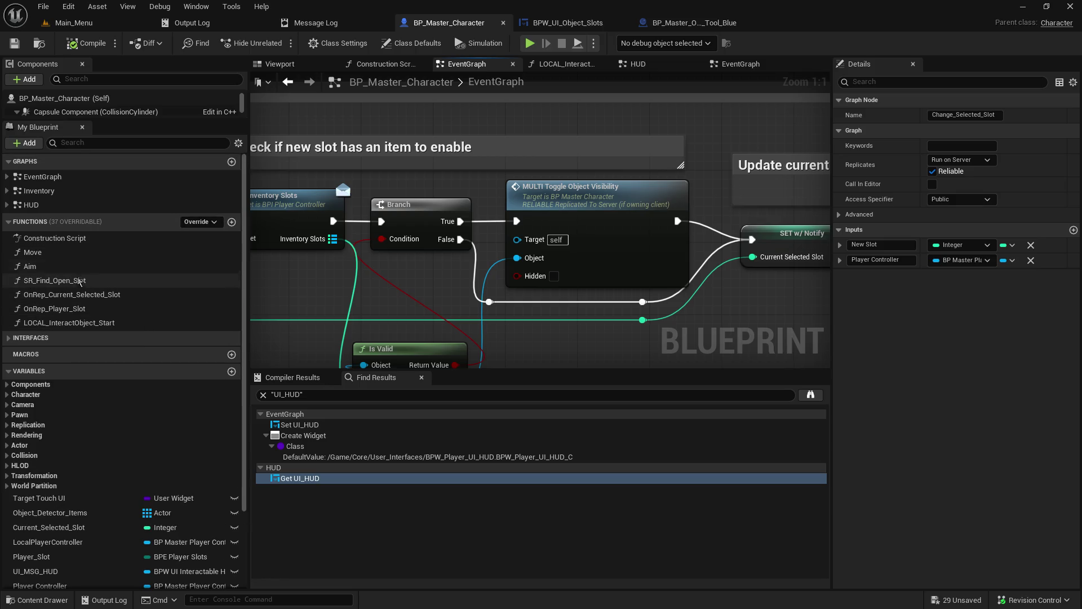
# Open the OnRep_Current_Selected_Slot function graph and glance at the BPW_UI_Object_Slots widget editor.
pyautogui.doubleClick(117, 294)
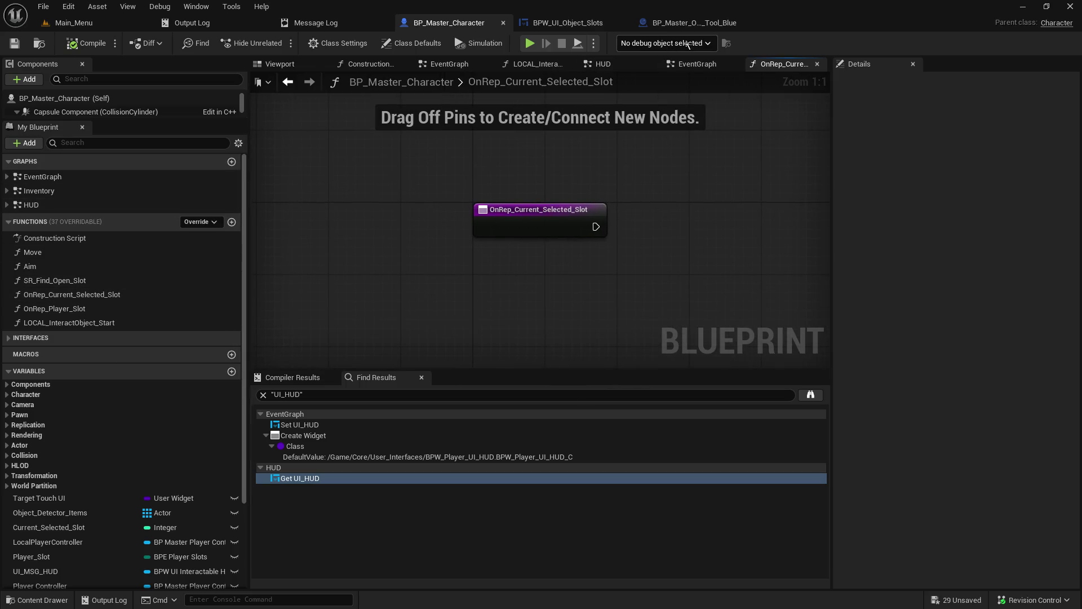
pyautogui.click(682, 22)
pyautogui.click(579, 24)
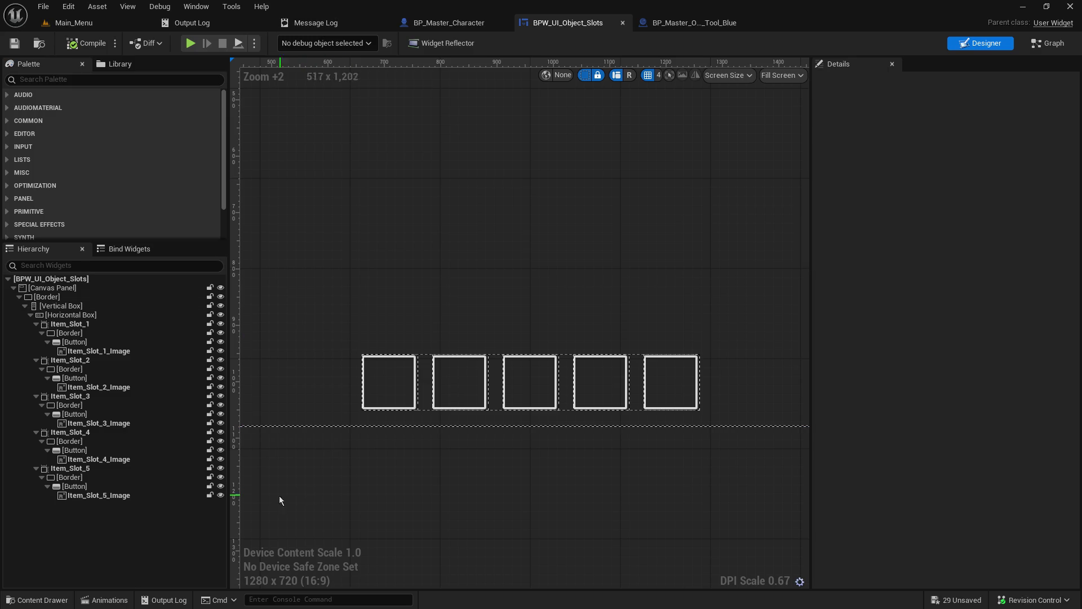
pyautogui.click(333, 29)
pyautogui.click(429, 28)
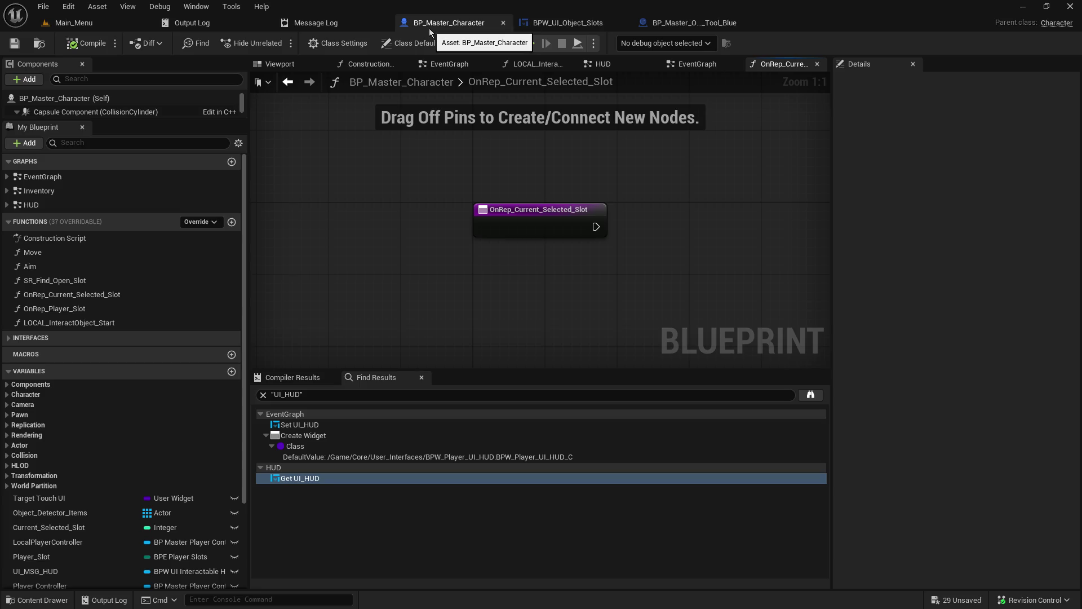
# Return to BP_Master_Character's main EventGraph and commit the edited comment title.
pyautogui.scroll(-4, 370, 234)
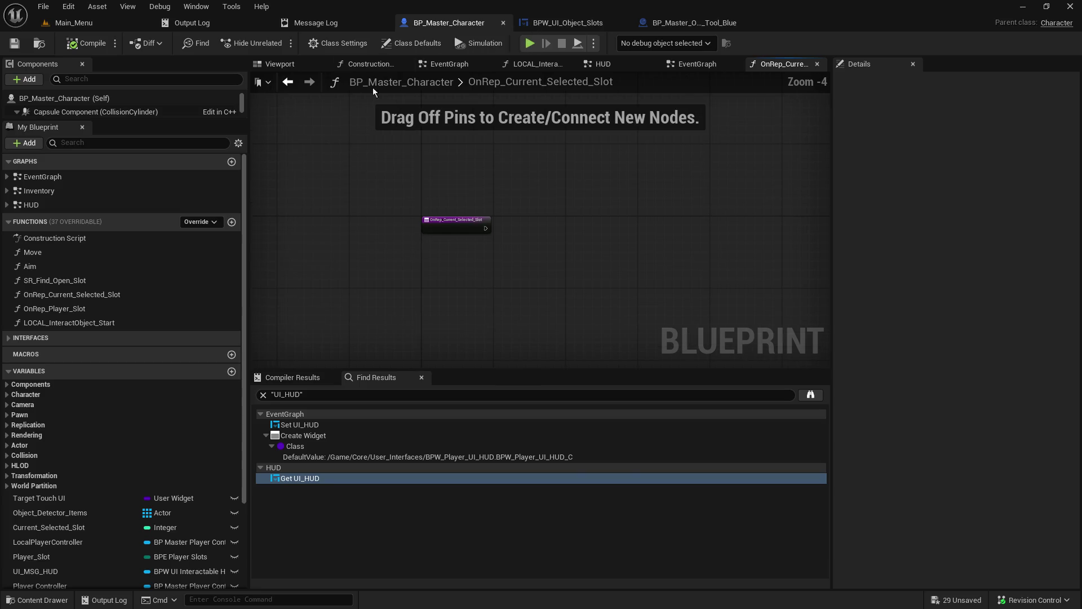
pyautogui.moveTo(697, 64); pyautogui.dragTo(780, 63)
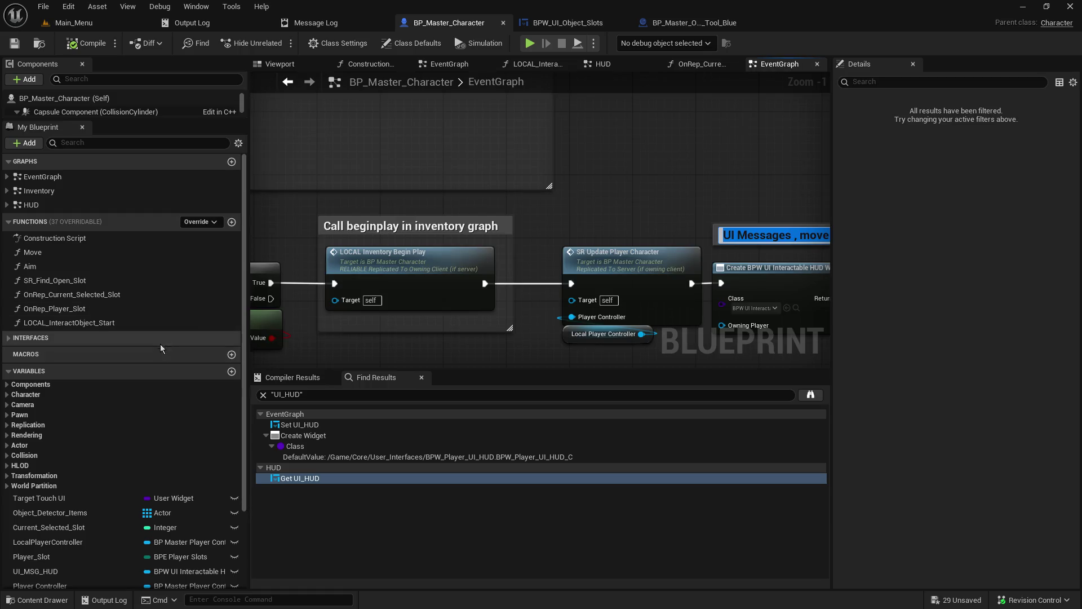
pyautogui.click(637, 210)
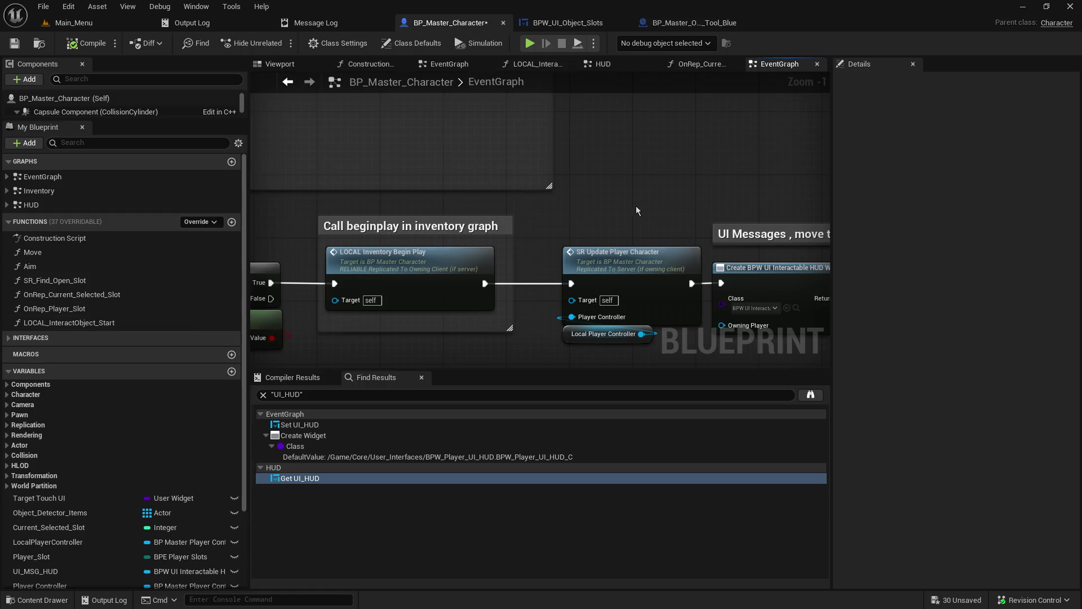
# Search the Blueprint for 'ui' and jump to the UI Object Slots use in GetObjectBarUI.
pyautogui.hotkey('ctrl', 'f')
pyautogui.write('ui object slots')
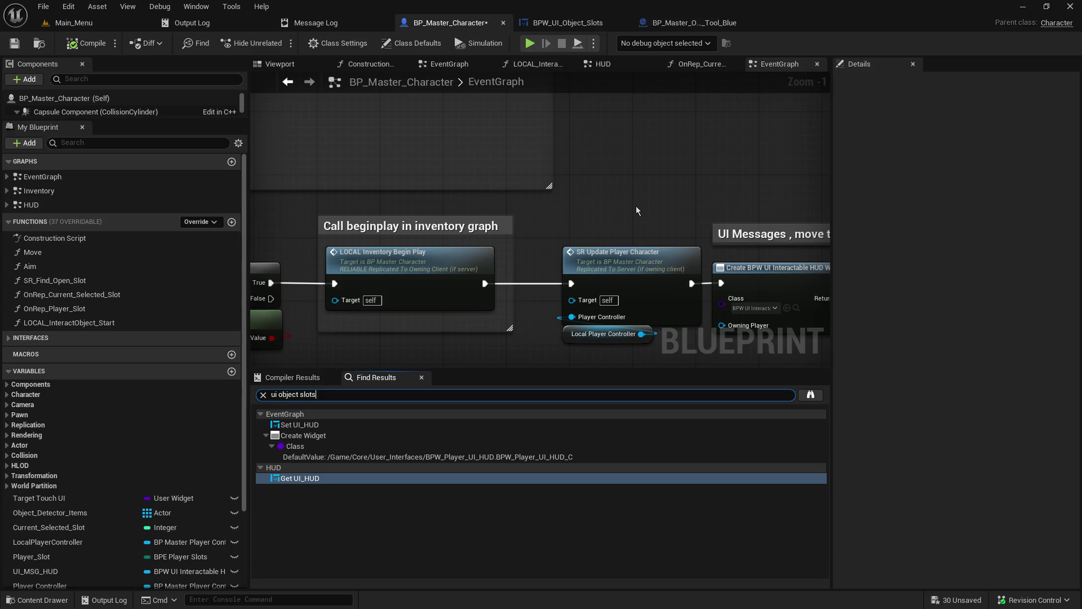
pyautogui.press('Return')
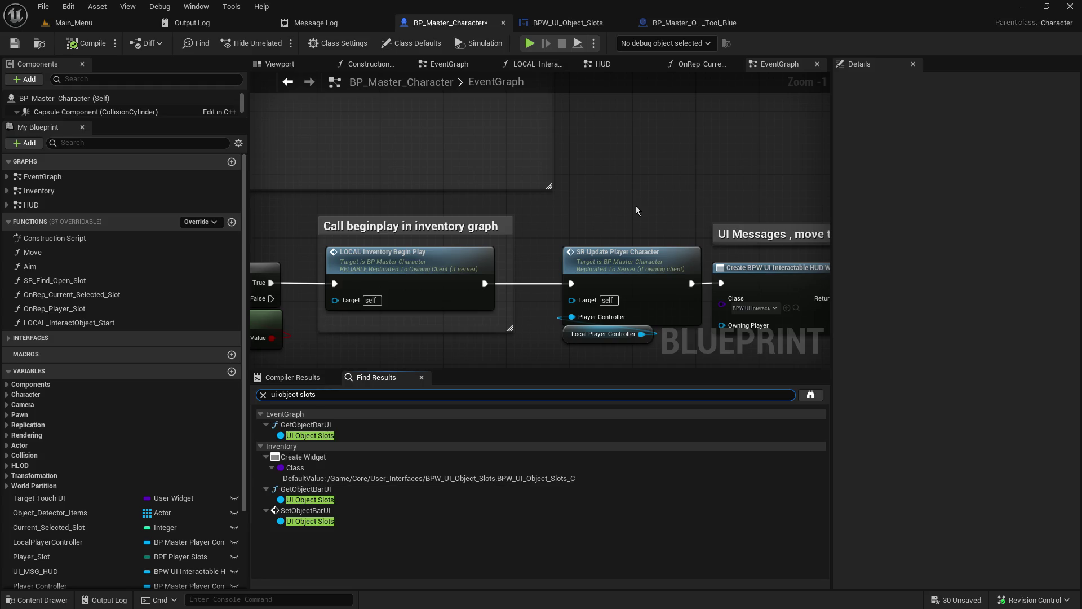
pyautogui.click(319, 436)
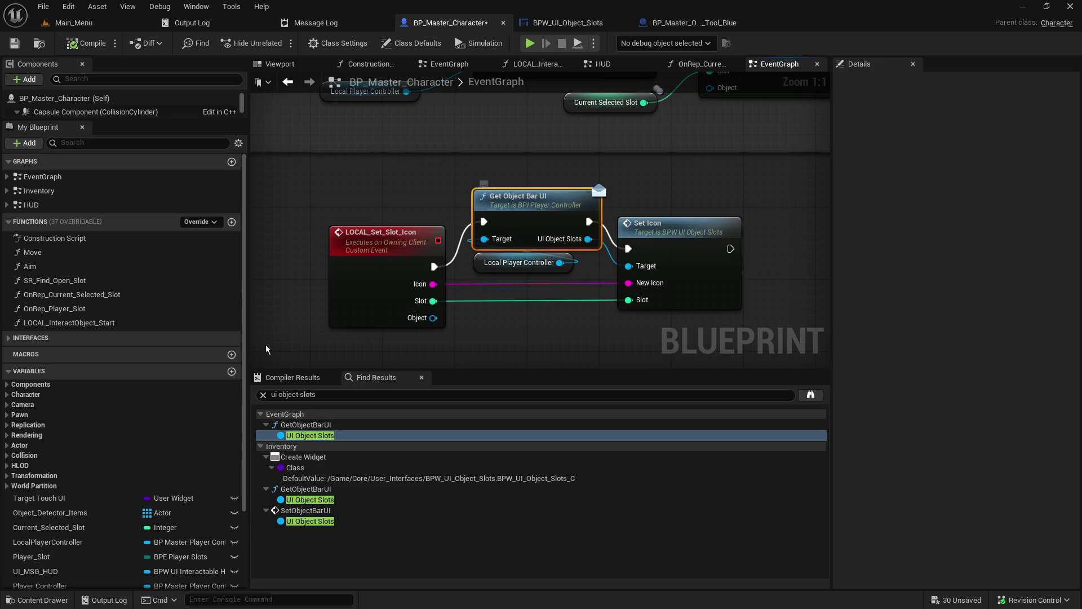
# Bring the Set Icon node fully into view, then switch to the BPW_UI_Object_Slots widget.
pyautogui.scroll(-3, 141, 451)
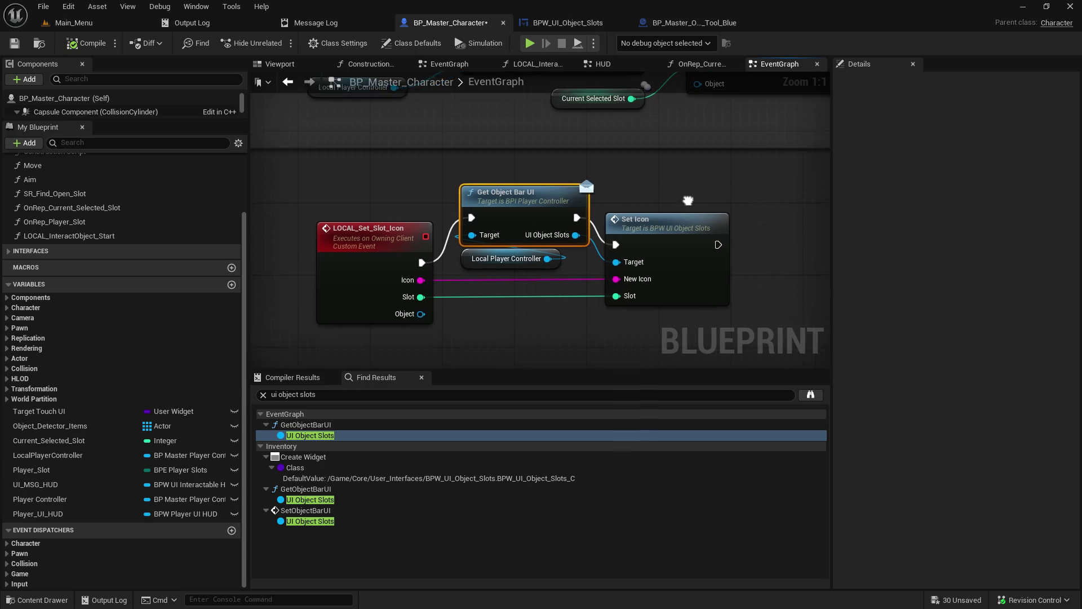
pyautogui.moveTo(705, 208); pyautogui.dragTo(602, 195)
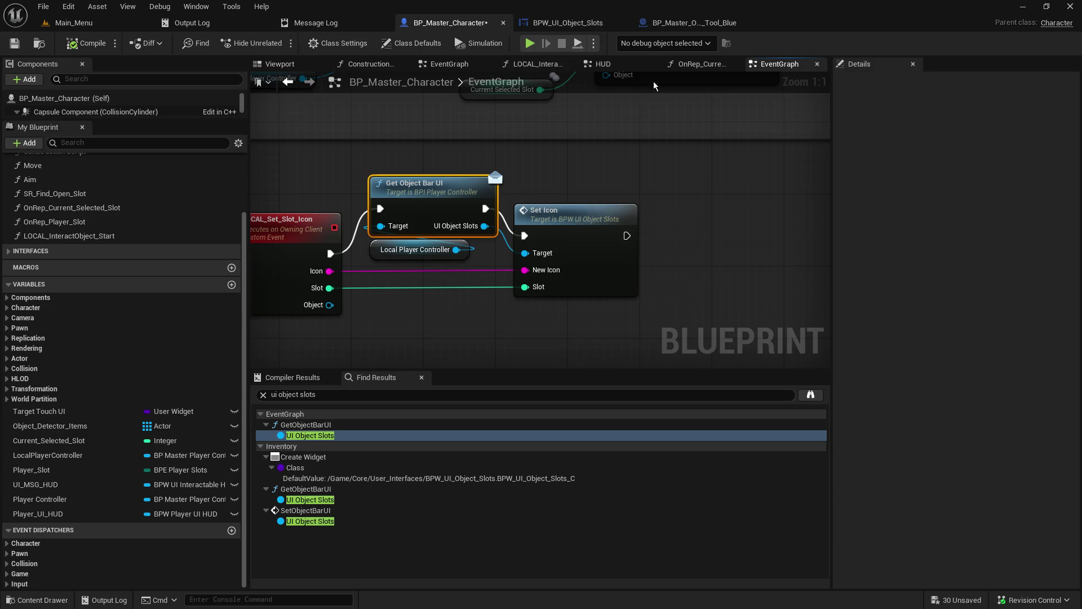
pyautogui.click(568, 23)
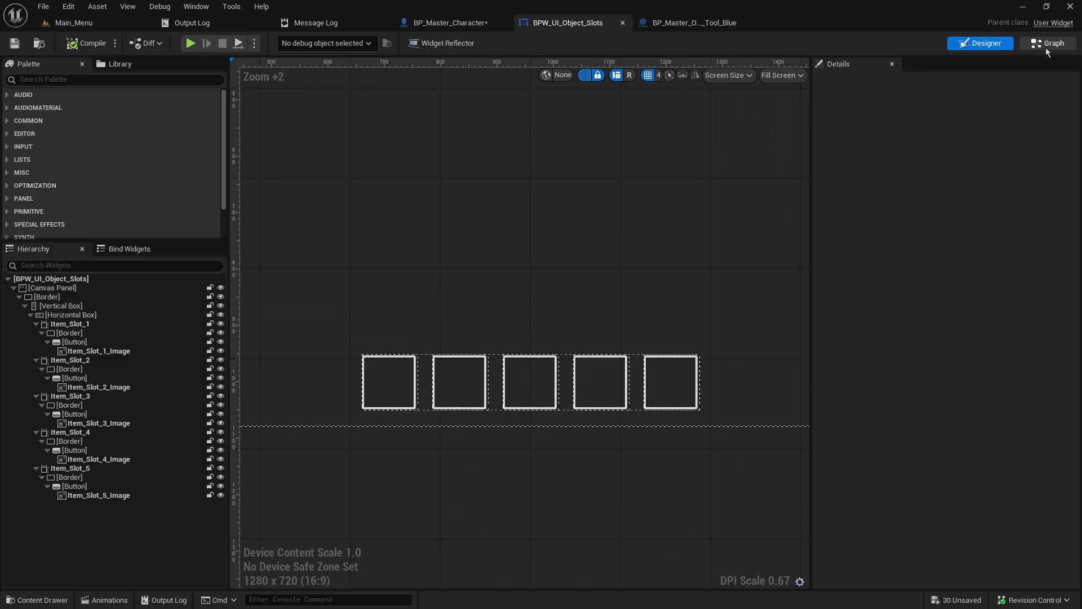
# Show the widget's event graph and fit the Switch and SET node network in view.
pyautogui.click(1046, 47)
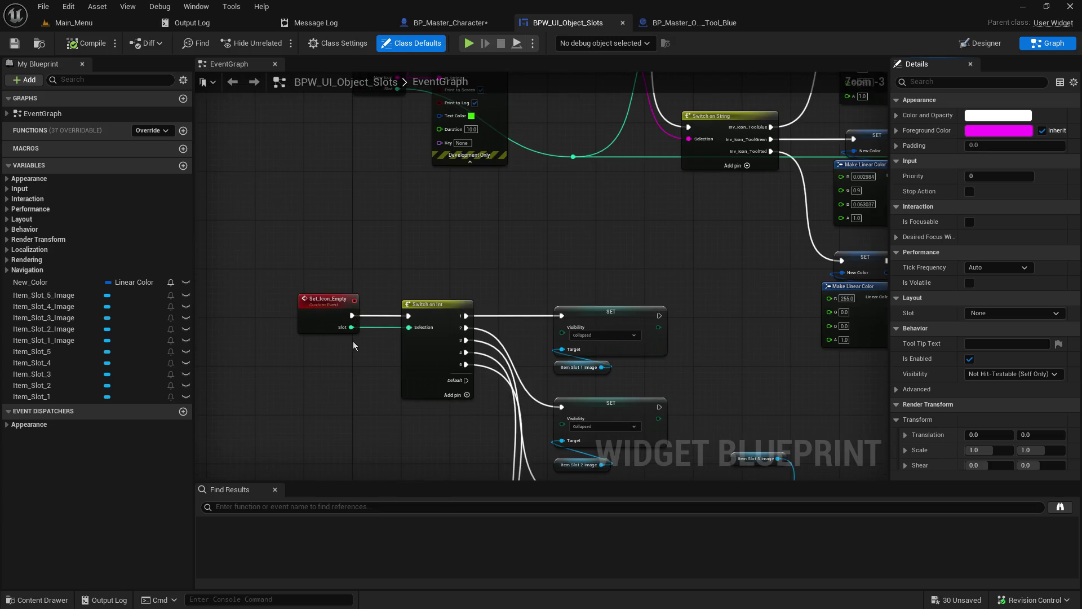
pyautogui.scroll(-1, 353, 341)
pyautogui.moveTo(370, 396)
pyautogui.mouseDown()
pyautogui.moveTo(387, 157)
pyautogui.moveTo(452, 508)
pyautogui.mouseUp()
pyautogui.scroll(-1, 388, 156)
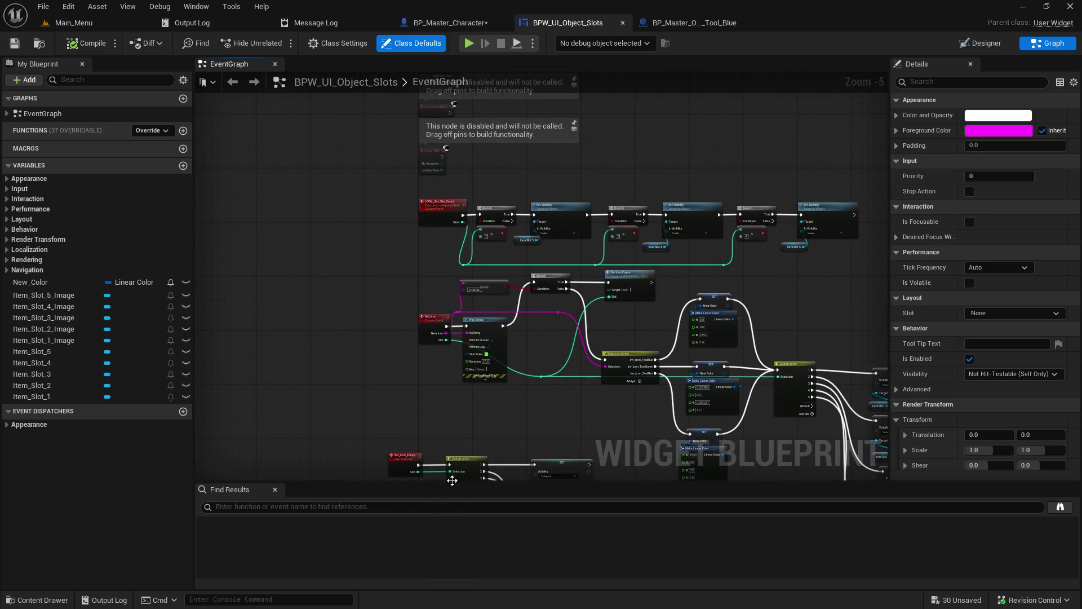
pyautogui.scroll(4, 408, 225)
pyautogui.scroll(-5, 378, 318)
pyautogui.moveTo(370, 337); pyautogui.dragTo(315, 218)
pyautogui.moveTo(254, 117)
pyautogui.mouseDown()
pyautogui.moveTo(794, 501)
pyautogui.moveTo(761, 242)
pyautogui.mouseUp()
pyautogui.moveTo(654, 235); pyautogui.dragTo(675, 467)
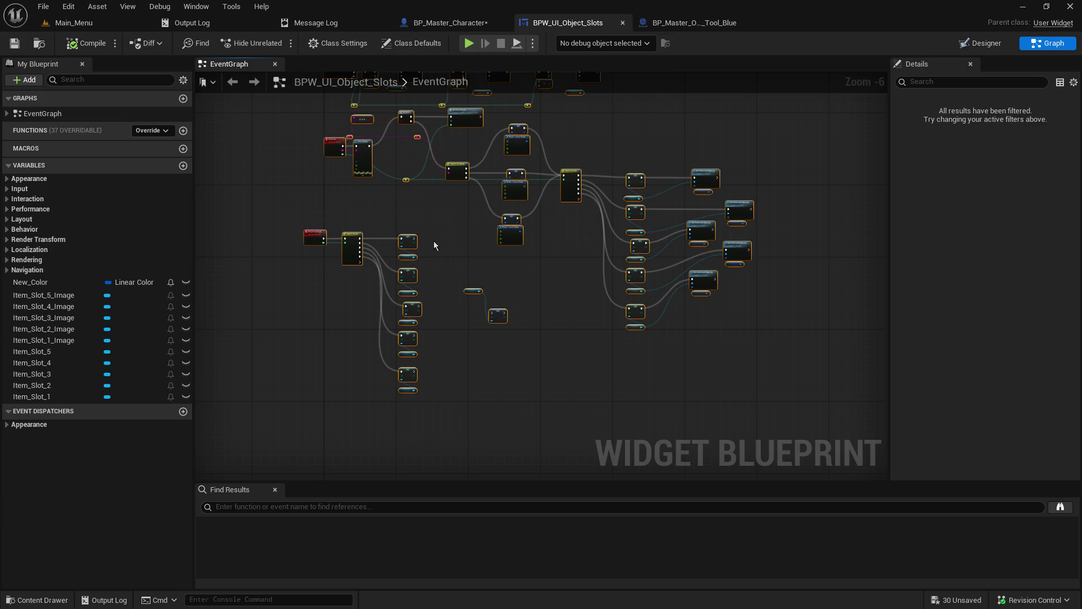
# Centre the view on the Set_Icon event and its Branch.
pyautogui.moveTo(462, 269); pyautogui.dragTo(520, 304)
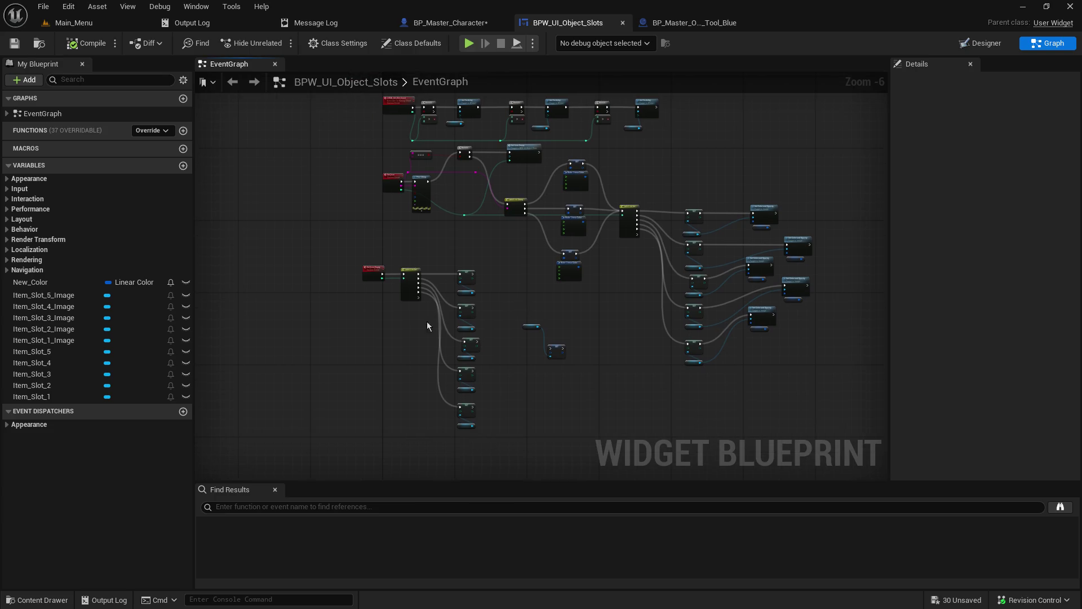
pyautogui.scroll(5, 417, 324)
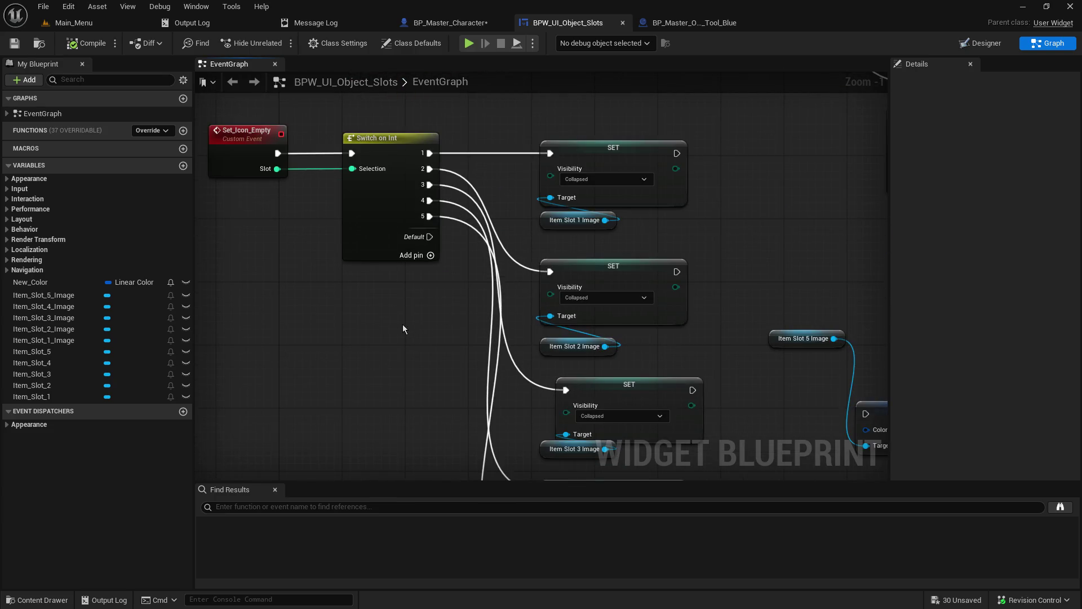
pyautogui.scroll(-3, 403, 325)
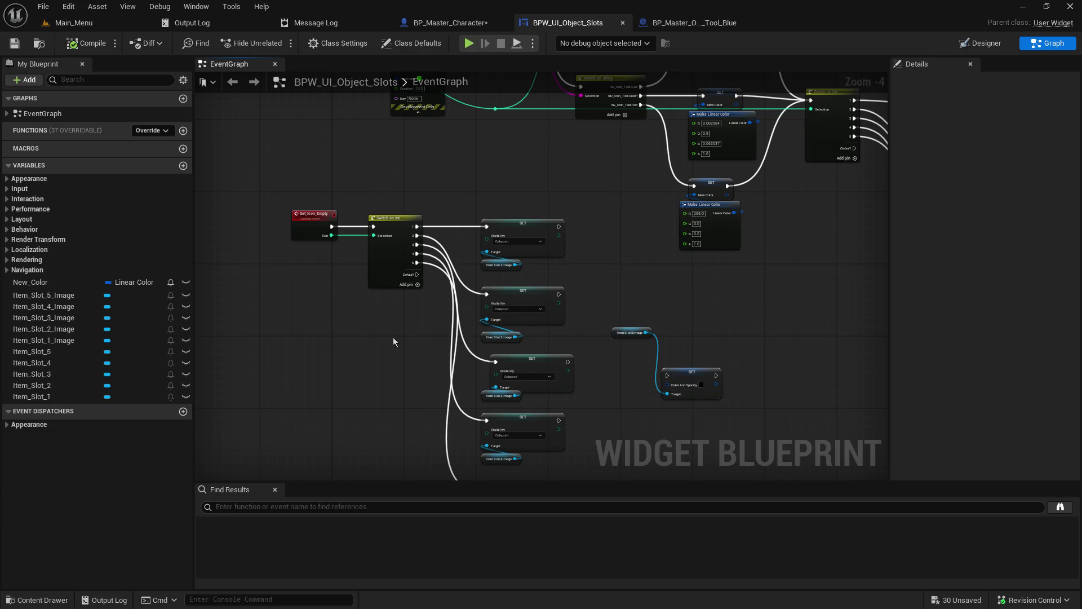
pyautogui.moveTo(393, 337)
pyautogui.mouseDown()
pyautogui.moveTo(495, 393)
pyautogui.moveTo(555, 362)
pyautogui.moveTo(601, 458)
pyautogui.mouseUp()
pyautogui.scroll(4, 508, 370)
pyautogui.scroll(-3, 509, 370)
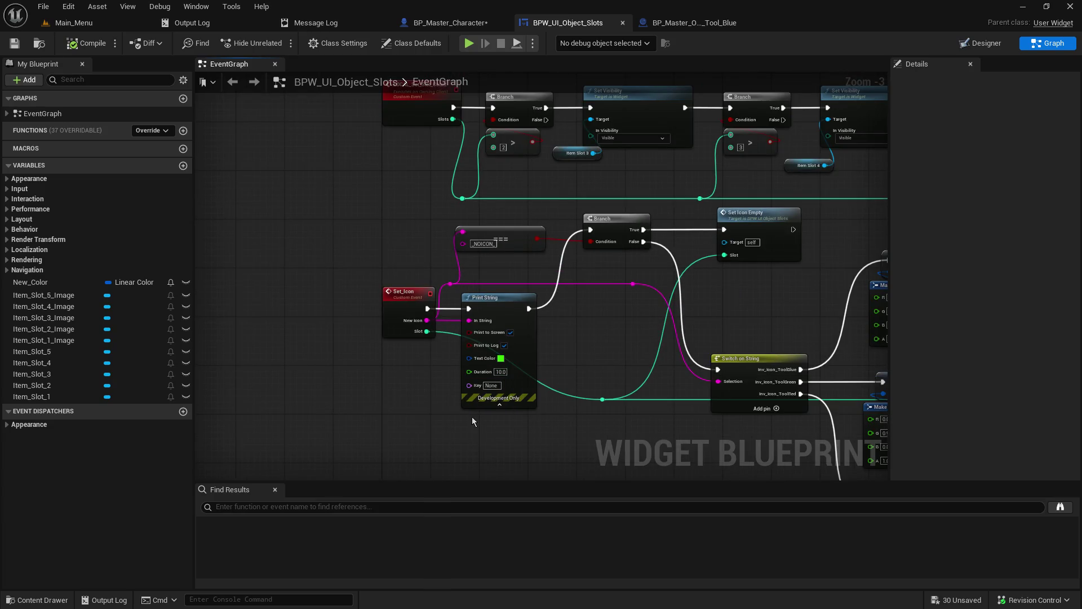
# Compare with BP_Master_Character, then show the widget's Designer layout of five item slots.
pyautogui.click(436, 22)
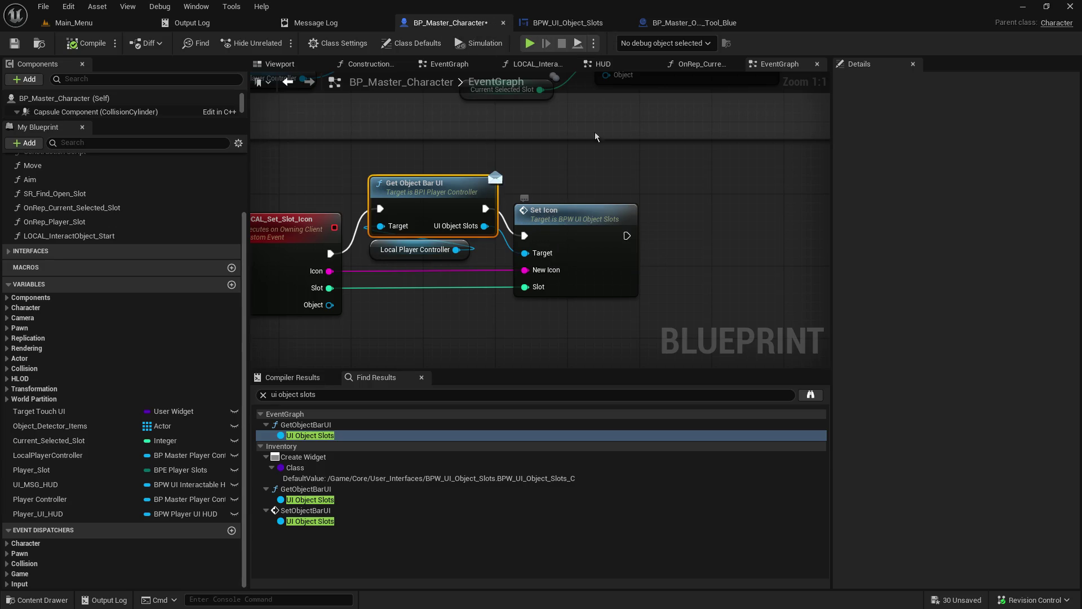
pyautogui.click(602, 24)
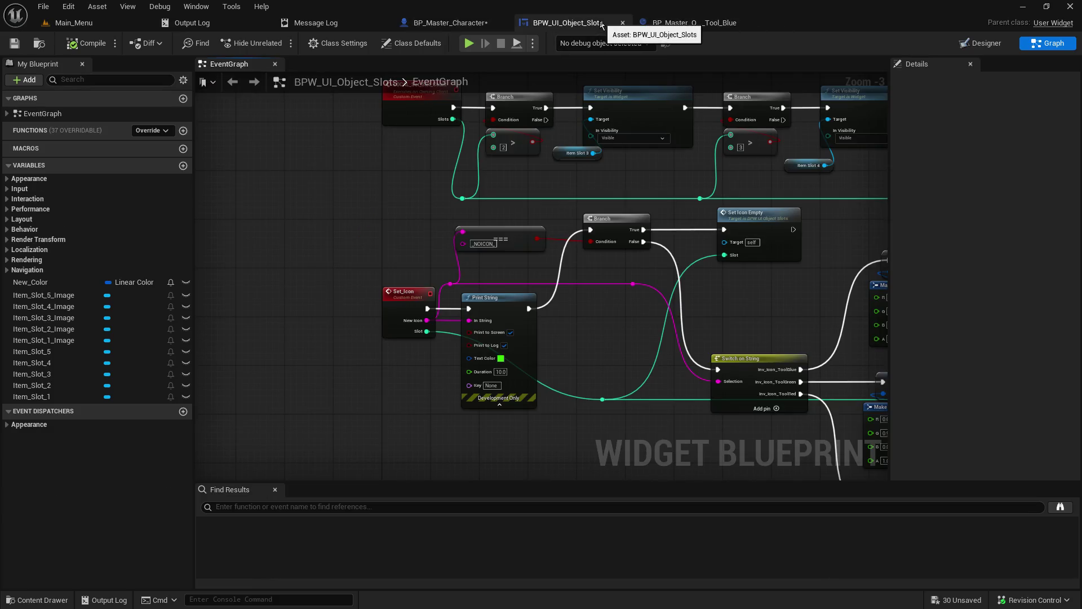
pyautogui.click(445, 22)
pyautogui.click(590, 25)
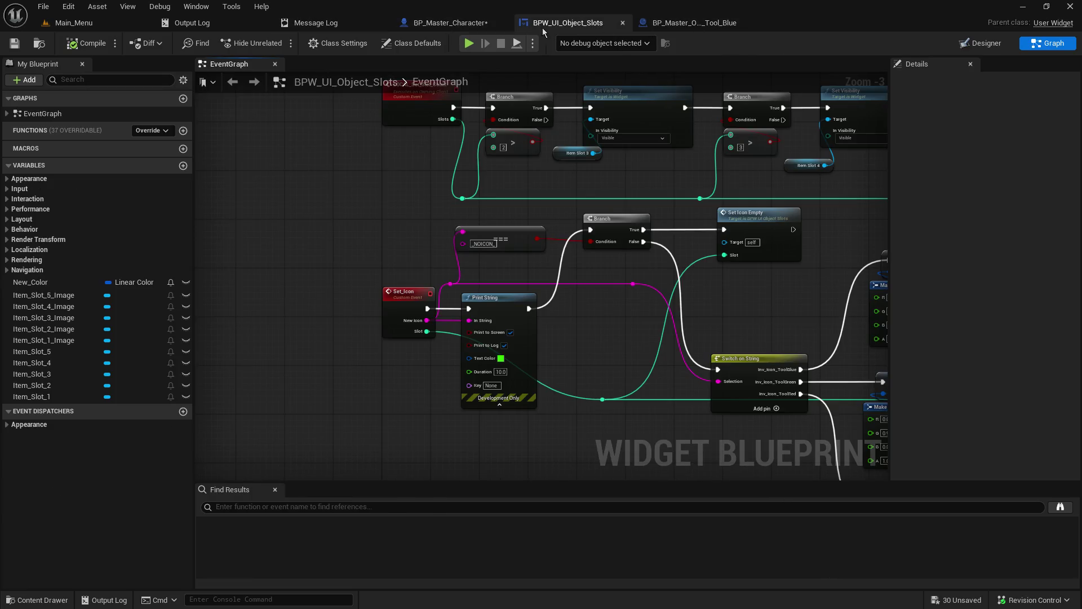
pyautogui.scroll(-4, 576, 235)
pyautogui.scroll(4, 577, 236)
pyautogui.scroll(-4, 576, 235)
pyautogui.moveTo(611, 268)
pyautogui.mouseDown()
pyautogui.moveTo(462, 186)
pyautogui.moveTo(419, 205)
pyautogui.mouseUp()
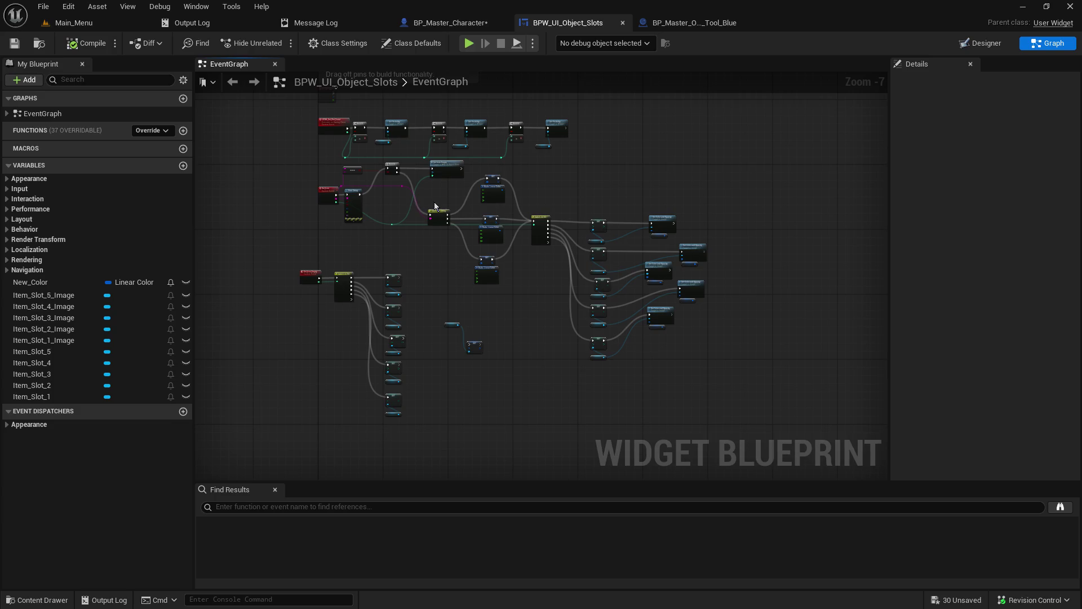
pyautogui.click(981, 44)
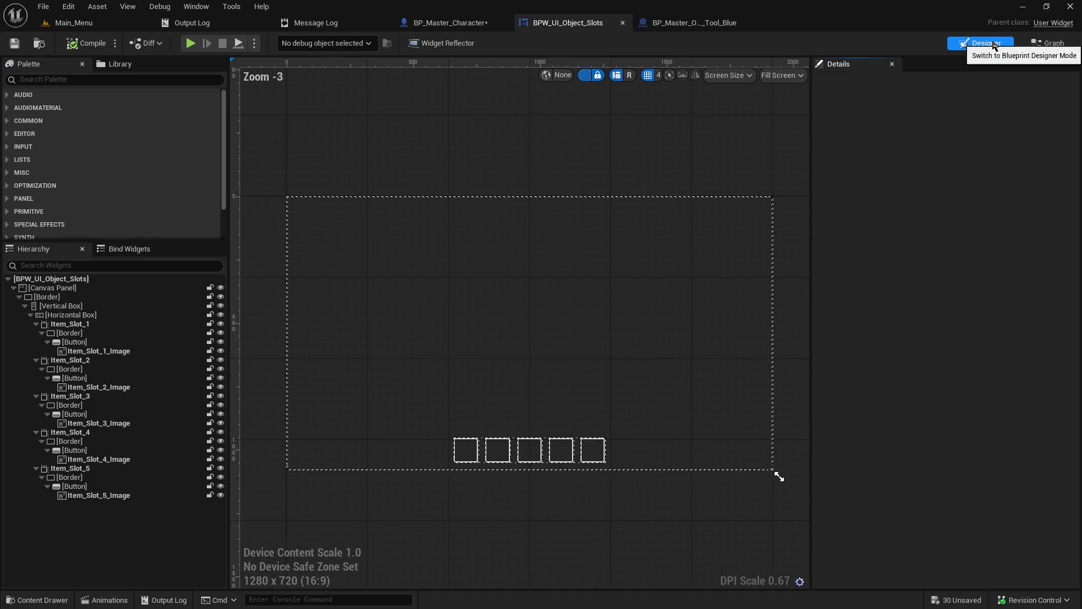
# Close the BP_Master_Object_Tool_Blue blueprint and return to the level editor.
pyautogui.click(690, 23)
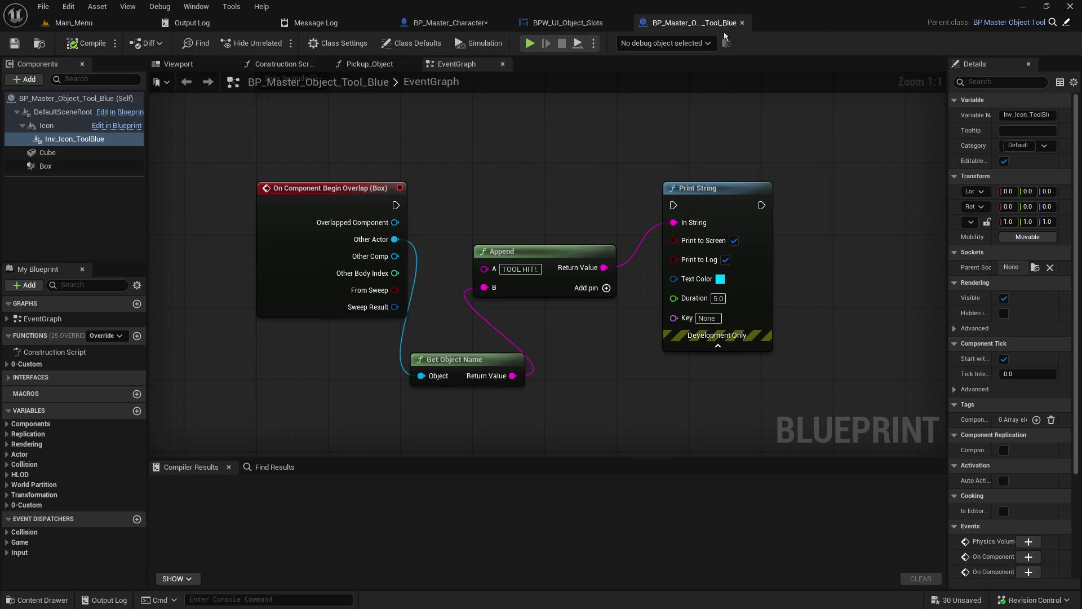
pyautogui.click(741, 24)
pyautogui.click(96, 24)
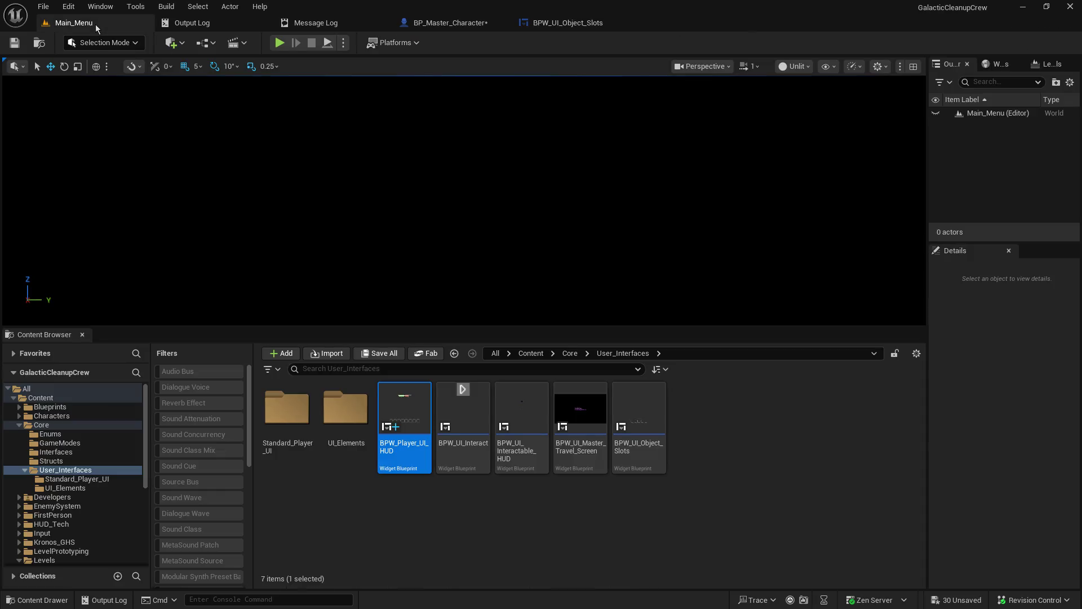
# Open BPW_Player_UI_HUD from User_Interfaces in the Content Browser and dock its editor.
pyautogui.click(56, 460)
pyautogui.click(61, 471)
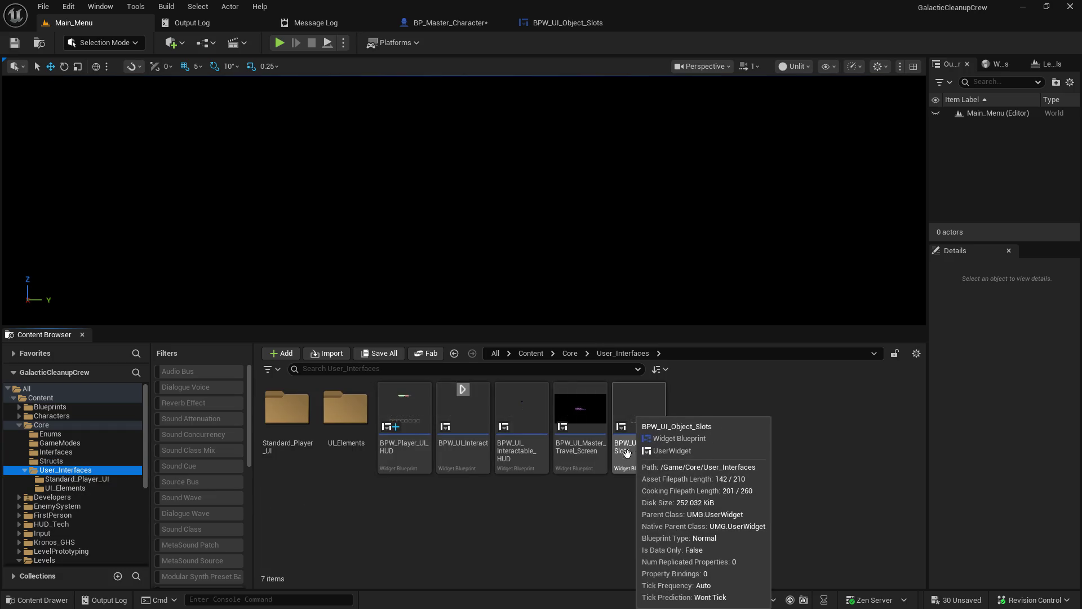
pyautogui.doubleClick(407, 412)
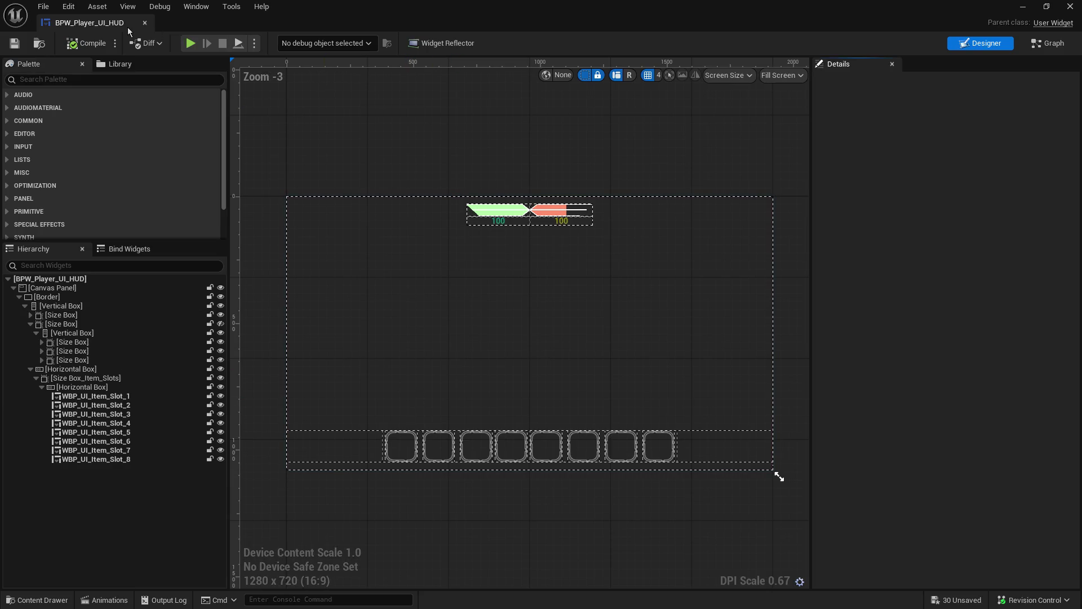
pyautogui.moveTo(84, 10)
pyautogui.mouseDown()
pyautogui.moveTo(475, 83)
pyautogui.moveTo(685, 31)
pyautogui.moveTo(501, 23)
pyautogui.moveTo(600, 23)
pyautogui.moveTo(569, 42)
pyautogui.mouseUp()
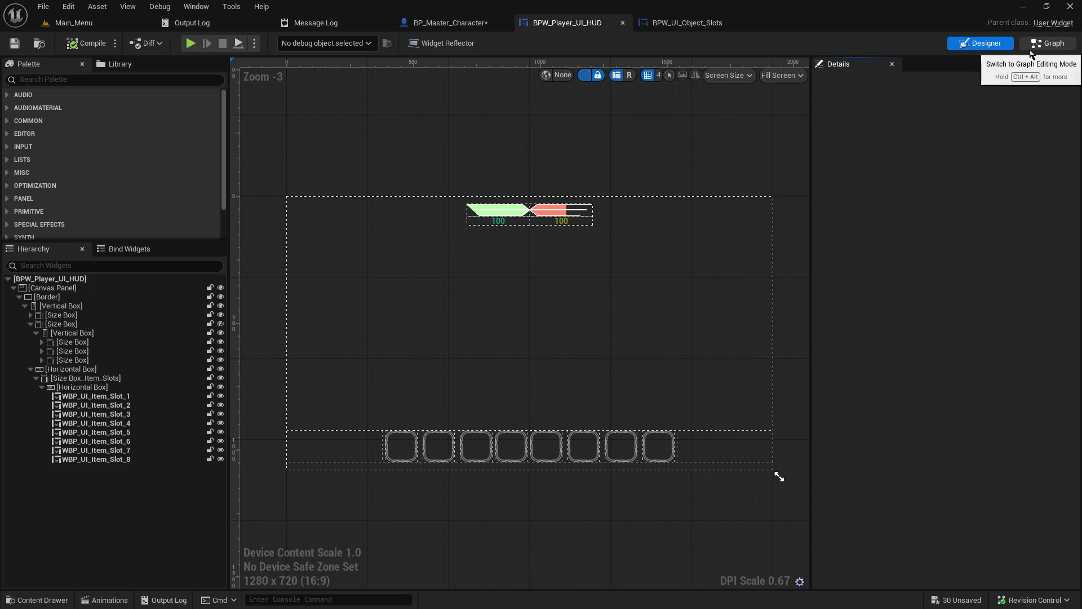
# Select item slots 1 through 8, then pan the HUD event graph to empty space.
pyautogui.click(131, 395)
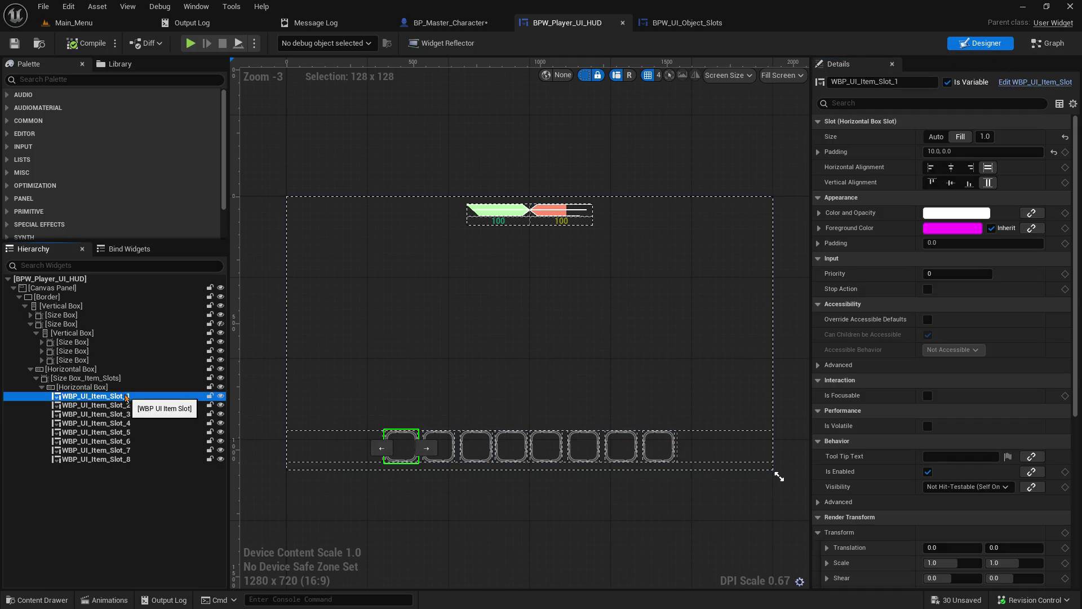
pyautogui.click(109, 460)
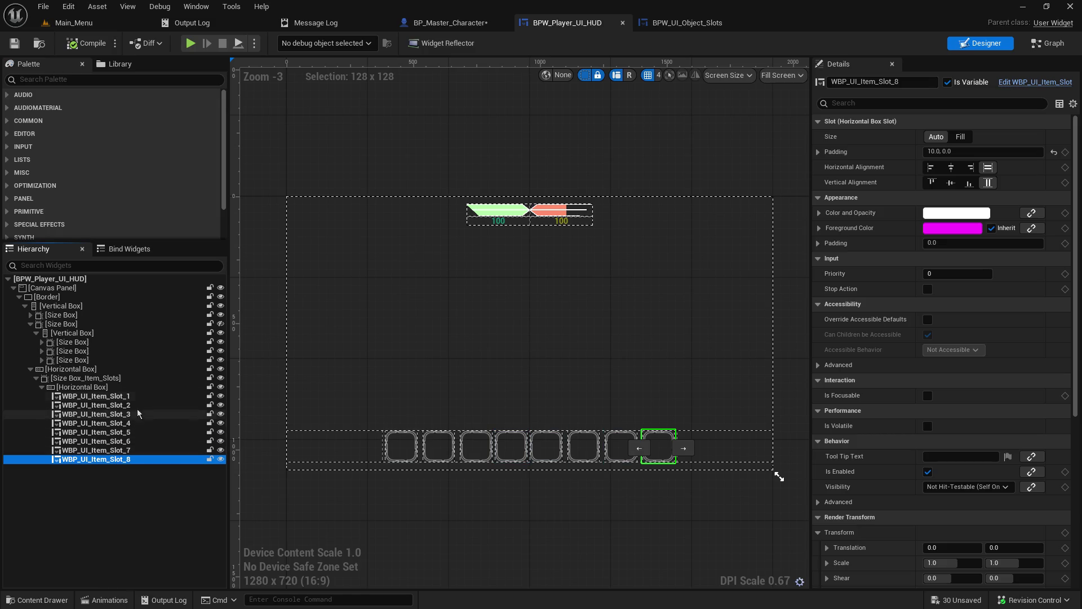
pyautogui.click(1052, 43)
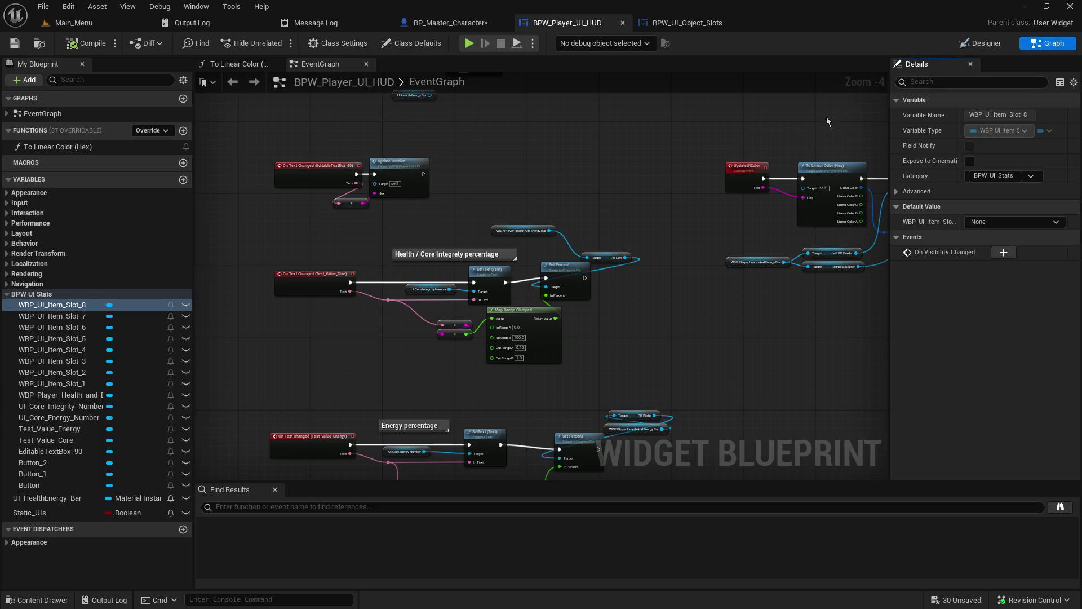
pyautogui.moveTo(506, 351); pyautogui.dragTo(347, 231)
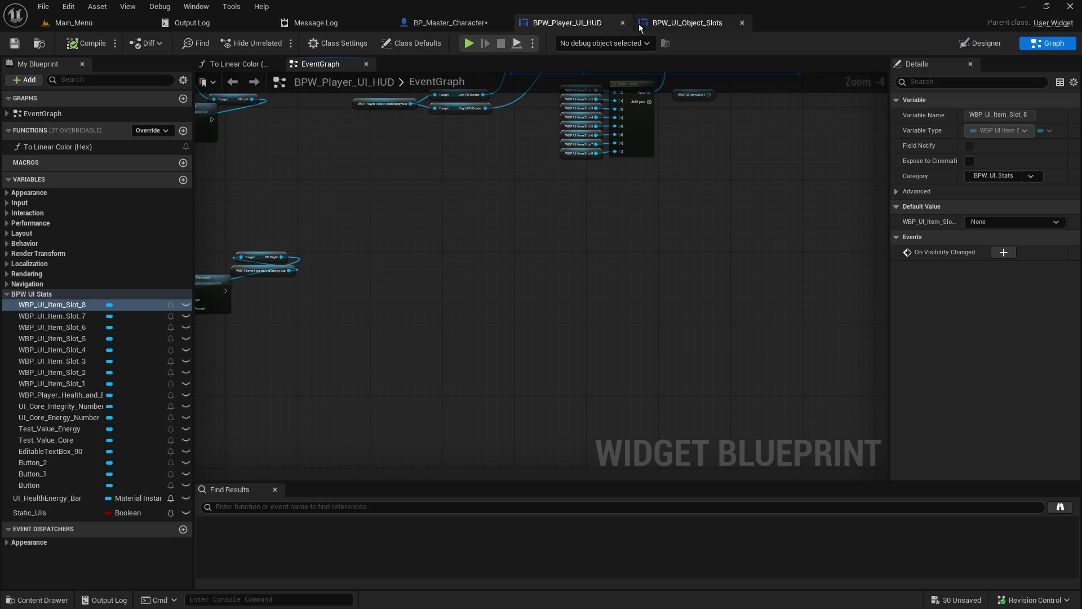
# Check BP_Master_Character's slot-icon event, then return to the HUD event graph.
pyautogui.click(455, 23)
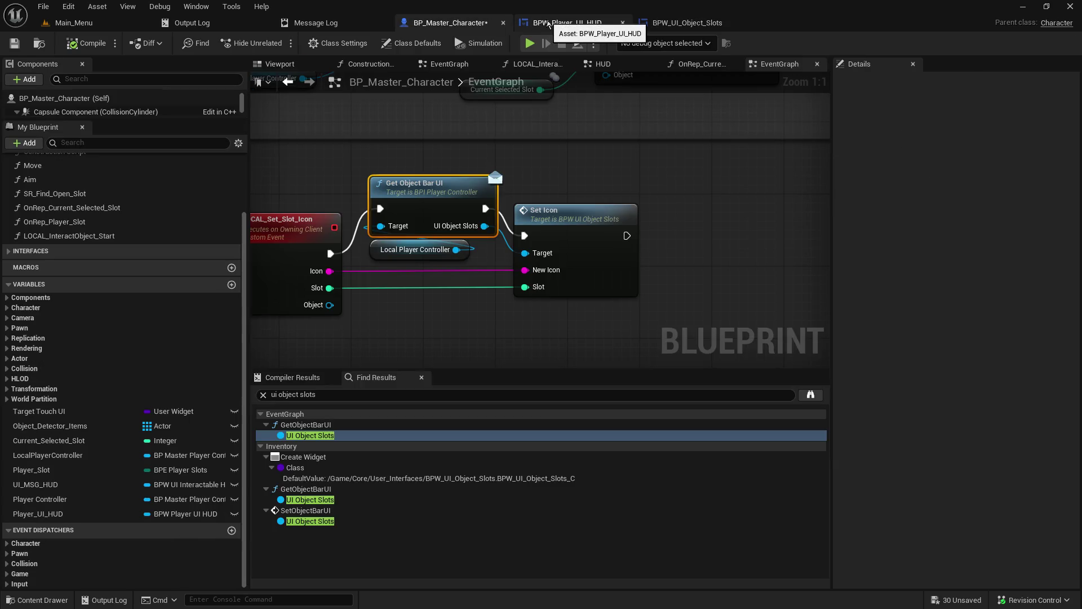
pyautogui.moveTo(490, 118); pyautogui.dragTo(547, 124)
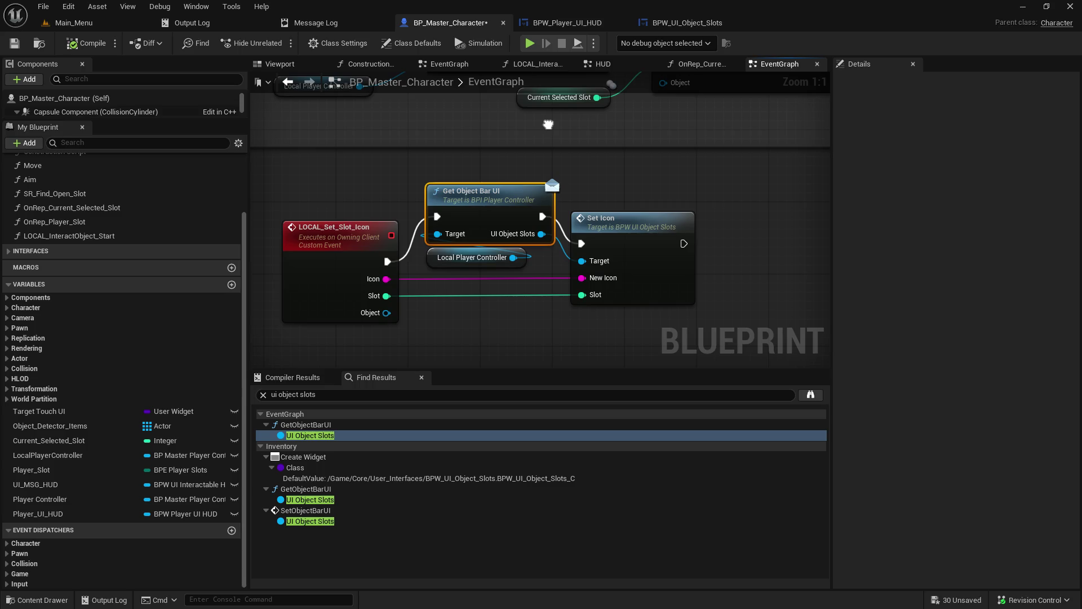
pyautogui.click(555, 22)
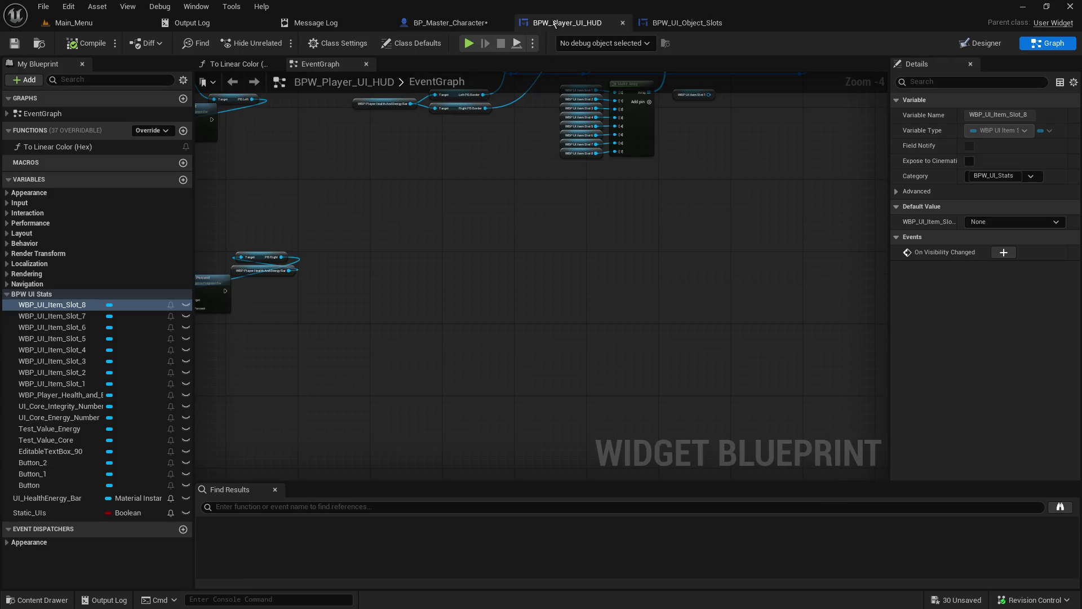
# Search the node actions for 'Set Inventory Slot Icon', then clear the search text.
pyautogui.rightClick(489, 273)
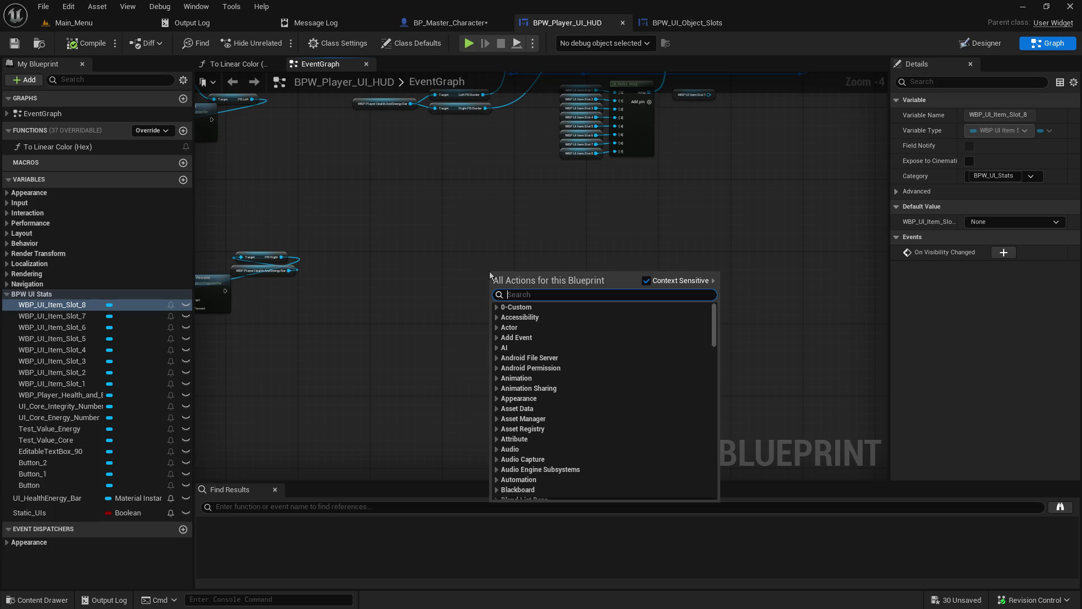
pyautogui.write('Set')
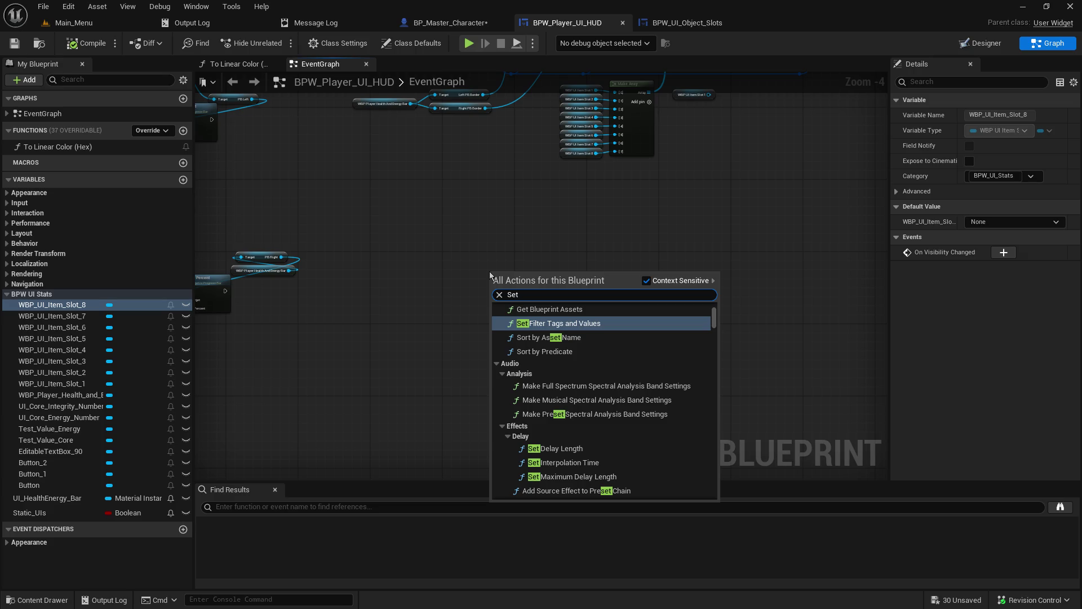
pyautogui.write(' S')
pyautogui.press('BackSpace')
pyautogui.write('Inventory Slot Icon')
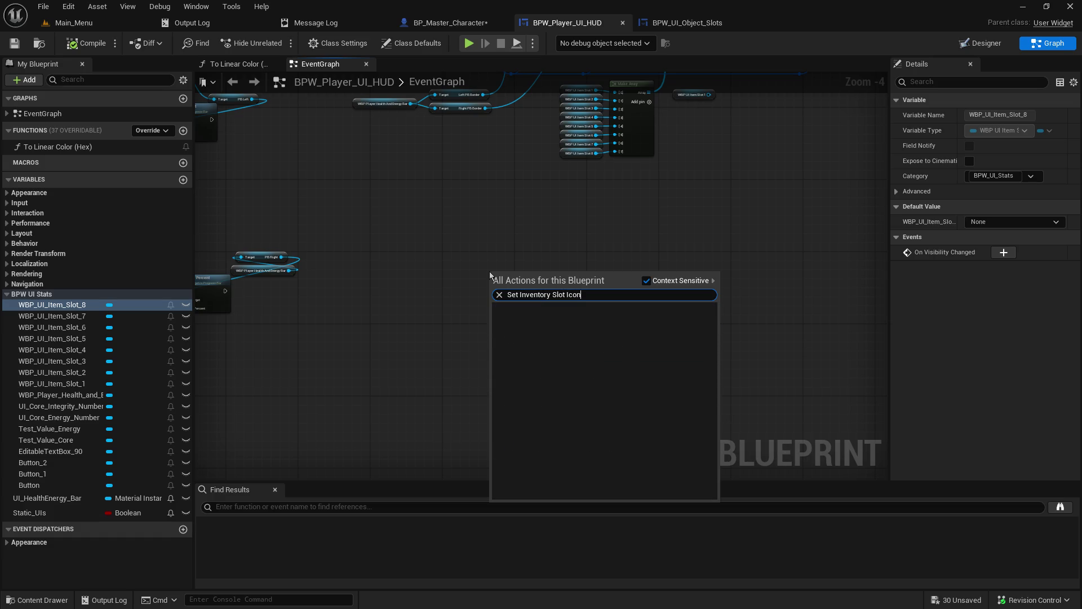
pyautogui.hotkey('ctrl', 'a')
pyautogui.hotkey('ctrl', 'c')
pyautogui.press('BackSpace')
# Add a custom event named Set Inventory Slot Icon, move it left, and save.
pyautogui.rightClick(488, 257)
pyautogui.rightClick(489, 257)
pyautogui.write('add custom')
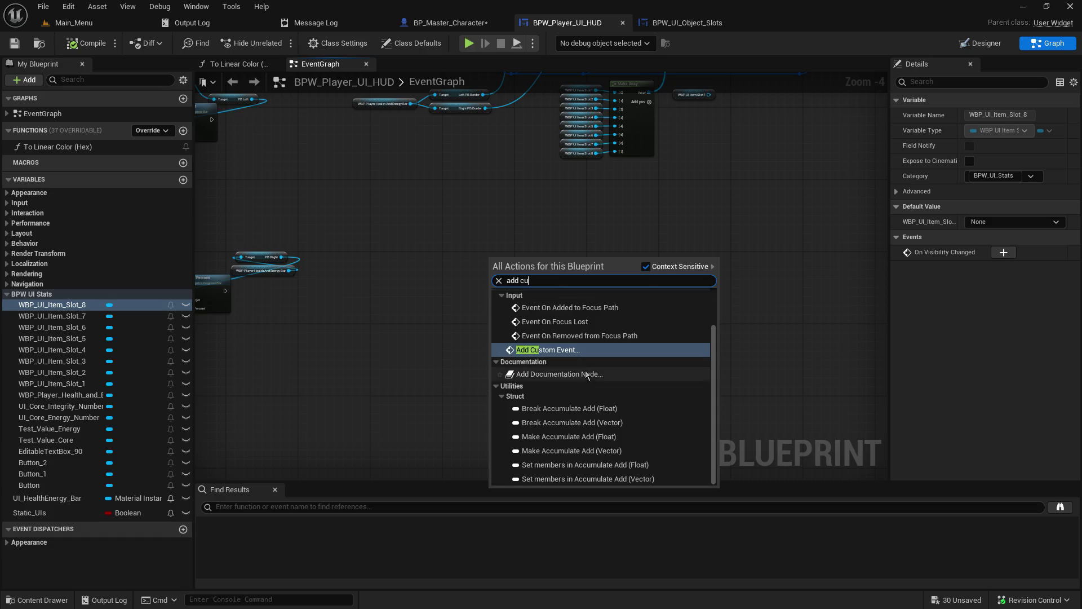
pyautogui.click(590, 350)
pyautogui.hotkey('ctrl', 'v')
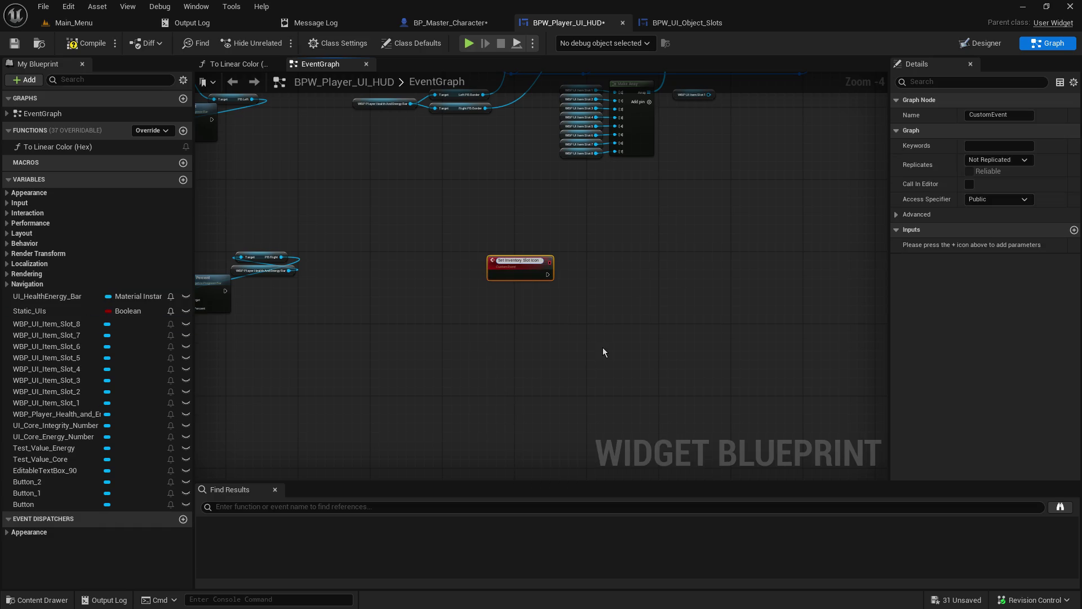
pyautogui.press('Return')
pyautogui.scroll(4, 511, 303)
pyautogui.moveTo(532, 231)
pyautogui.mouseDown()
pyautogui.moveTo(424, 205)
pyautogui.moveTo(415, 222)
pyautogui.mouseUp()
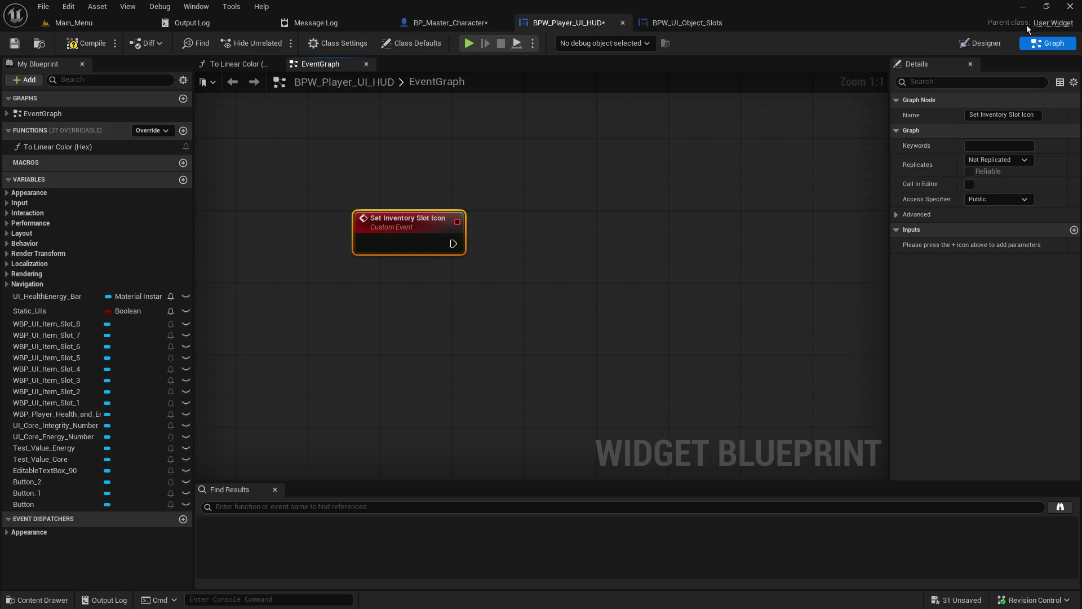
pyautogui.moveTo(367, 164)
pyautogui.mouseDown()
pyautogui.moveTo(517, 229)
pyautogui.moveTo(300, 160)
pyautogui.mouseUp()
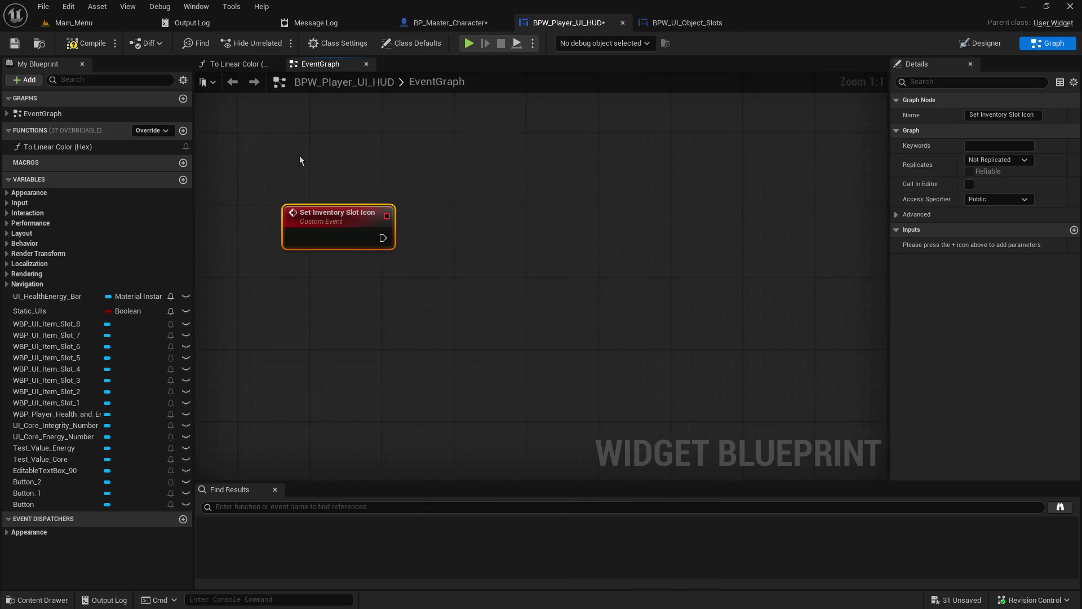
pyautogui.click(14, 43)
# Give the event an Integer input named Slot.
pyautogui.click(429, 23)
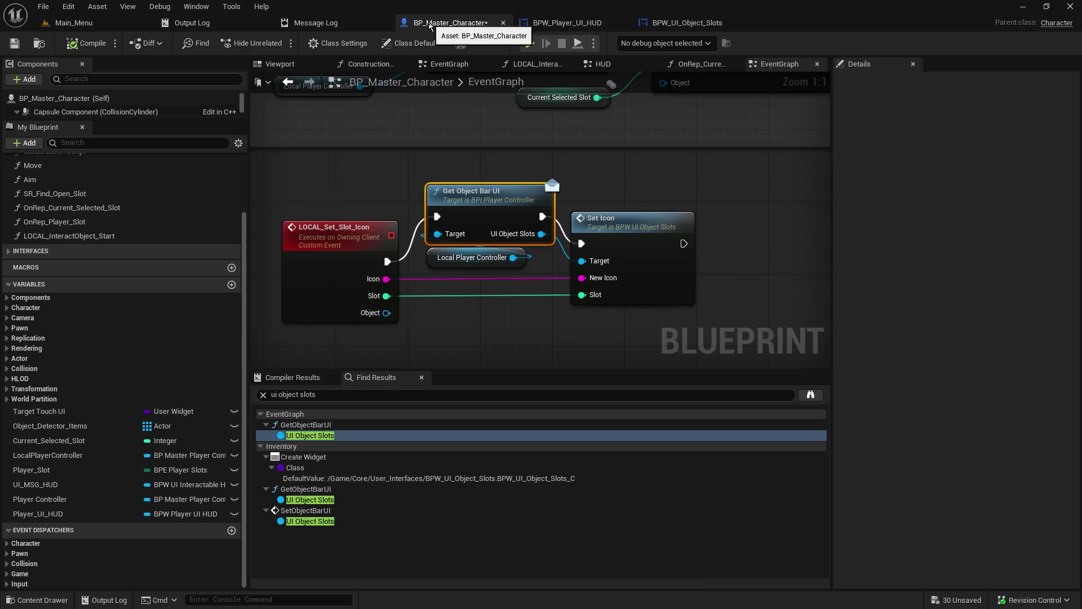
pyautogui.click(562, 24)
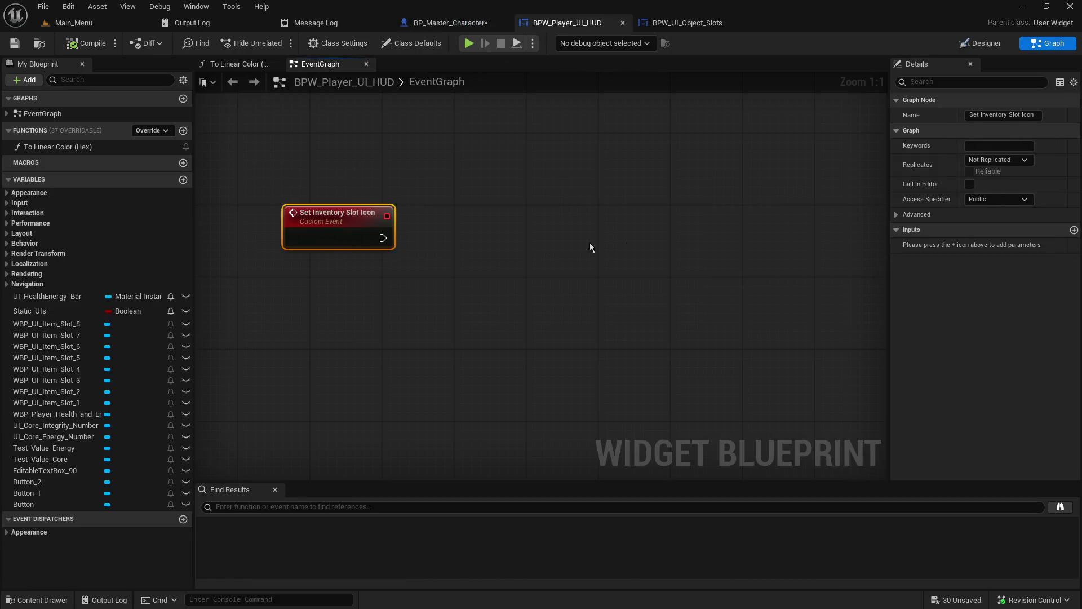
pyautogui.click(1073, 230)
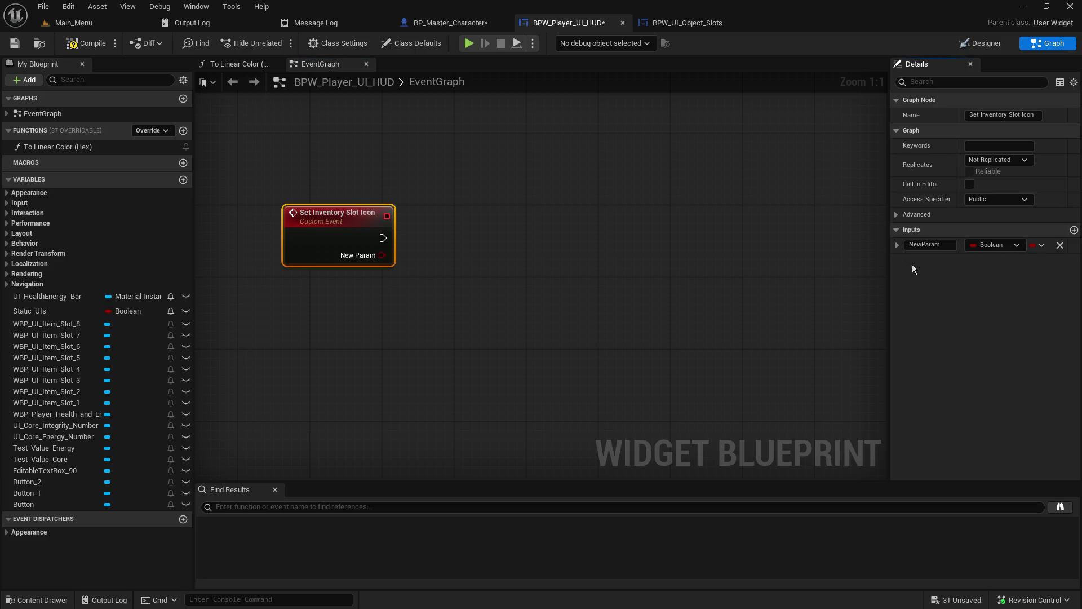
pyautogui.click(937, 244)
pyautogui.write('Slot')
pyautogui.press('Return')
pyautogui.click(1016, 246)
pyautogui.click(976, 301)
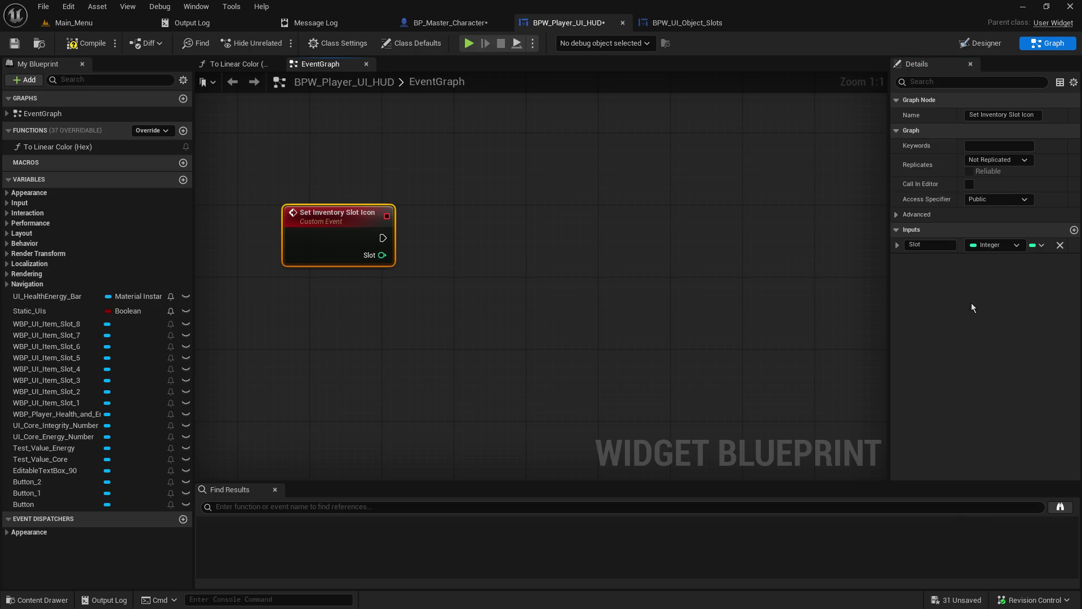
# Add a second input parameter to the event and move it above Slot.
pyautogui.click(448, 22)
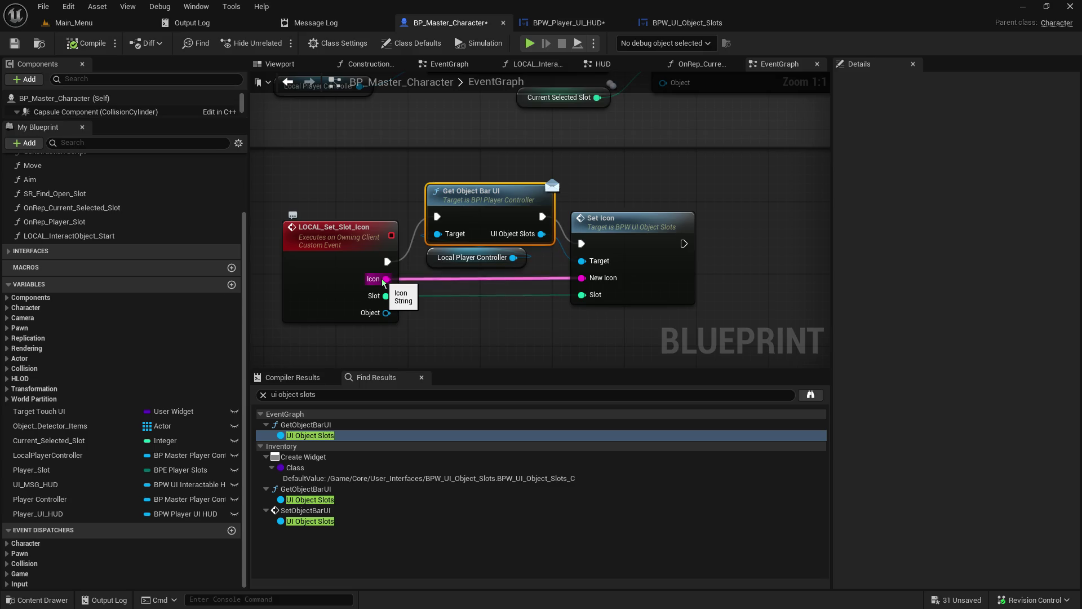
pyautogui.click(545, 25)
pyautogui.click(339, 256)
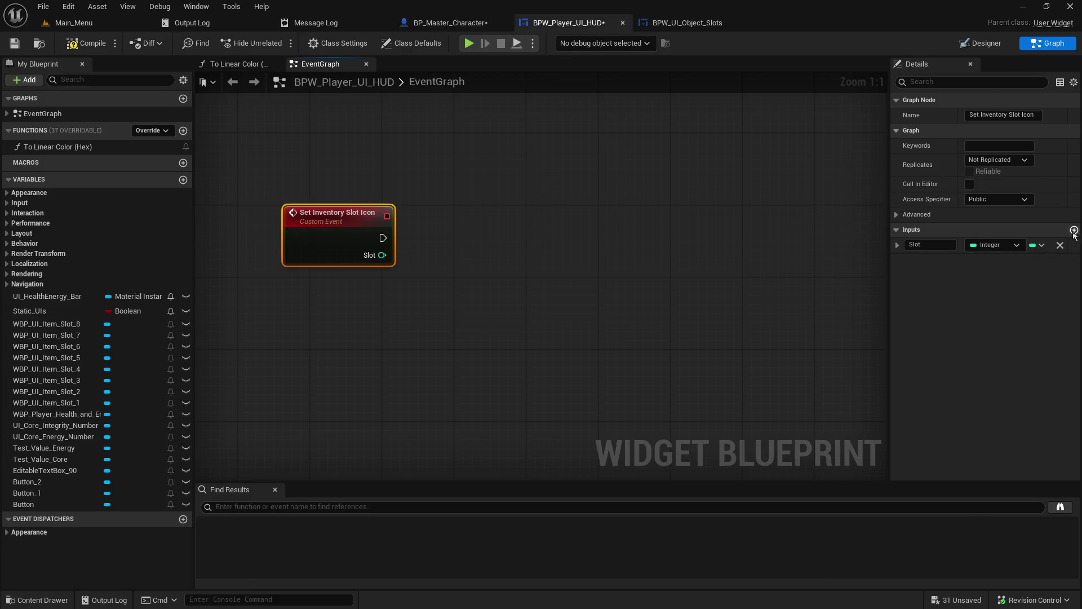
pyautogui.click(1074, 230)
pyautogui.click(893, 260)
pyautogui.click(893, 244)
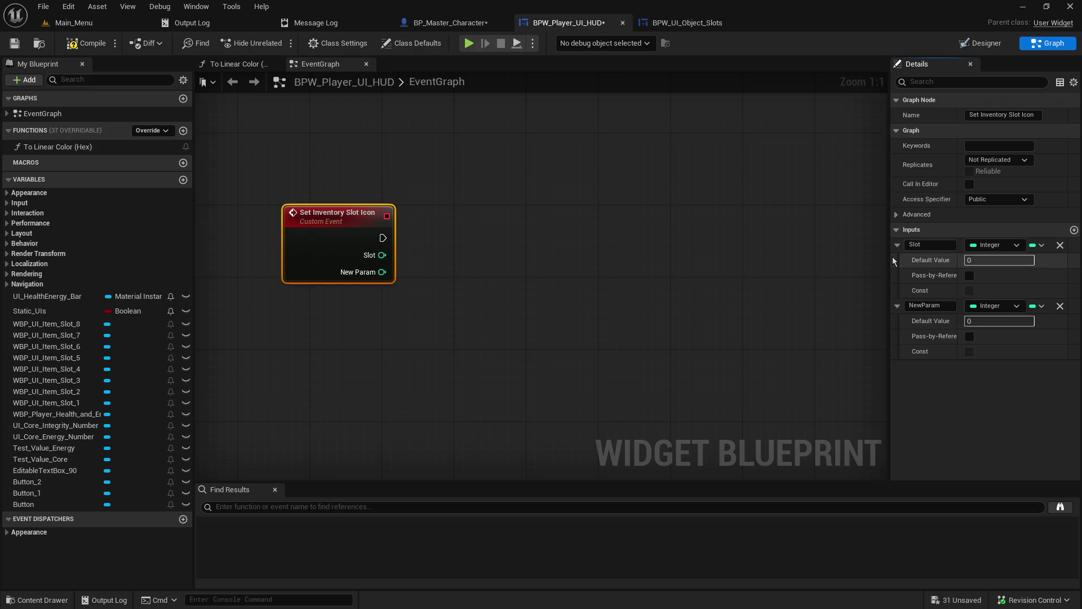
pyautogui.click(897, 244)
pyautogui.click(898, 260)
pyautogui.moveTo(889, 259); pyautogui.dragTo(892, 243)
# Name the new input Icon, make it a String, and save the HUD blueprint.
pyautogui.doubleClick(926, 244)
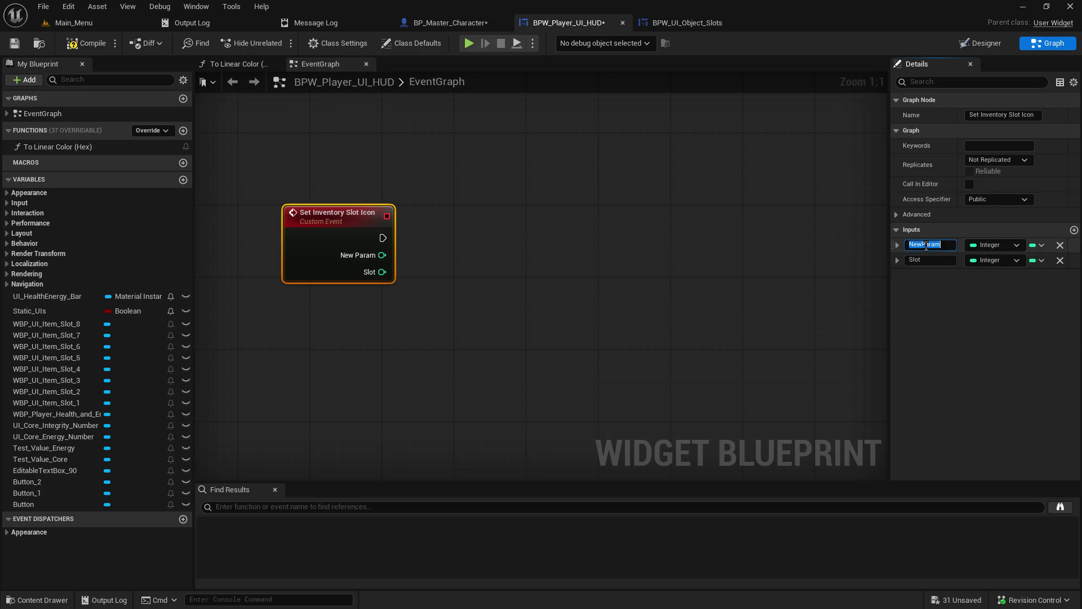
pyautogui.write('Icon')
pyautogui.press('Return')
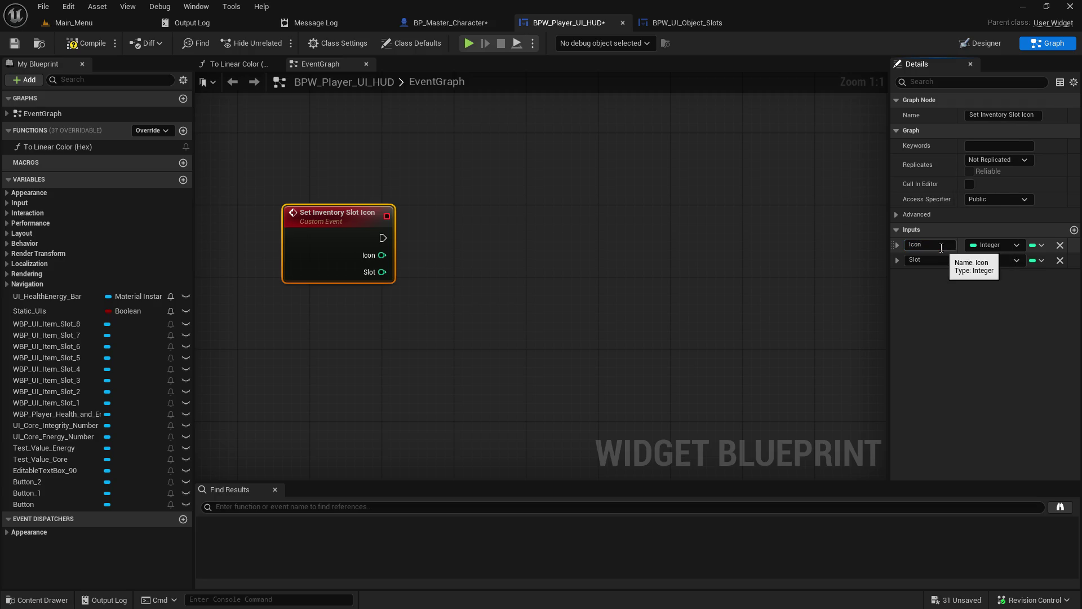
pyautogui.click(995, 244)
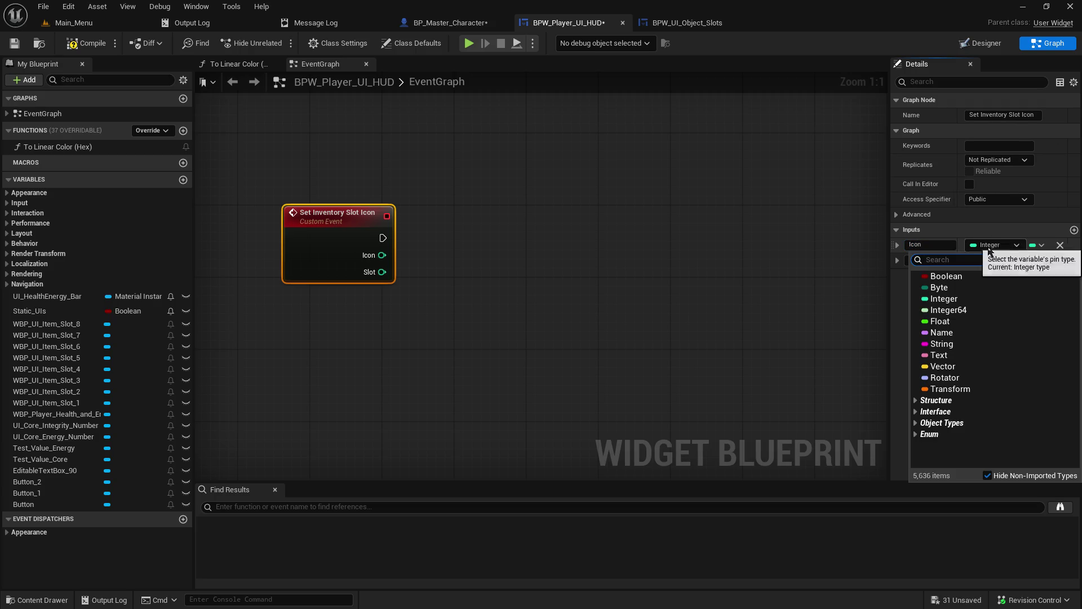
pyautogui.click(954, 340)
pyautogui.click(680, 193)
pyautogui.click(296, 237)
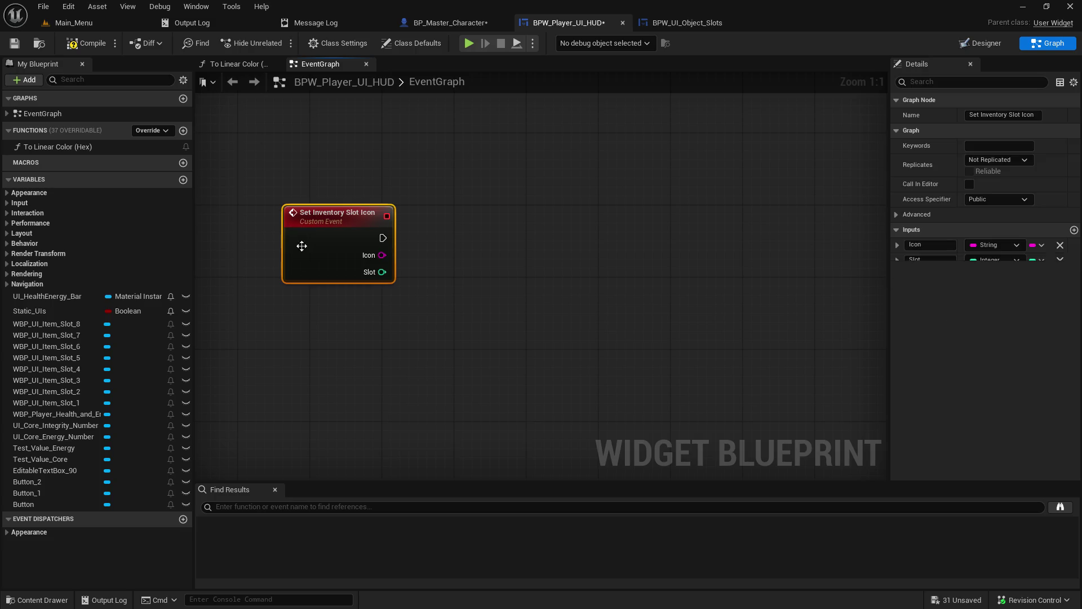
pyautogui.click(14, 42)
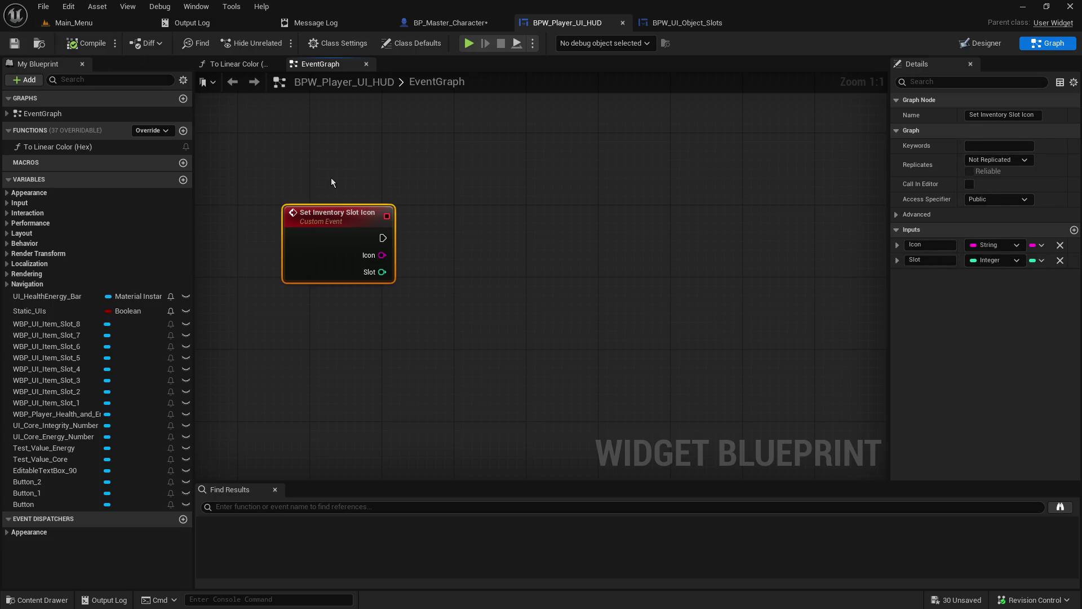
pyautogui.click(456, 25)
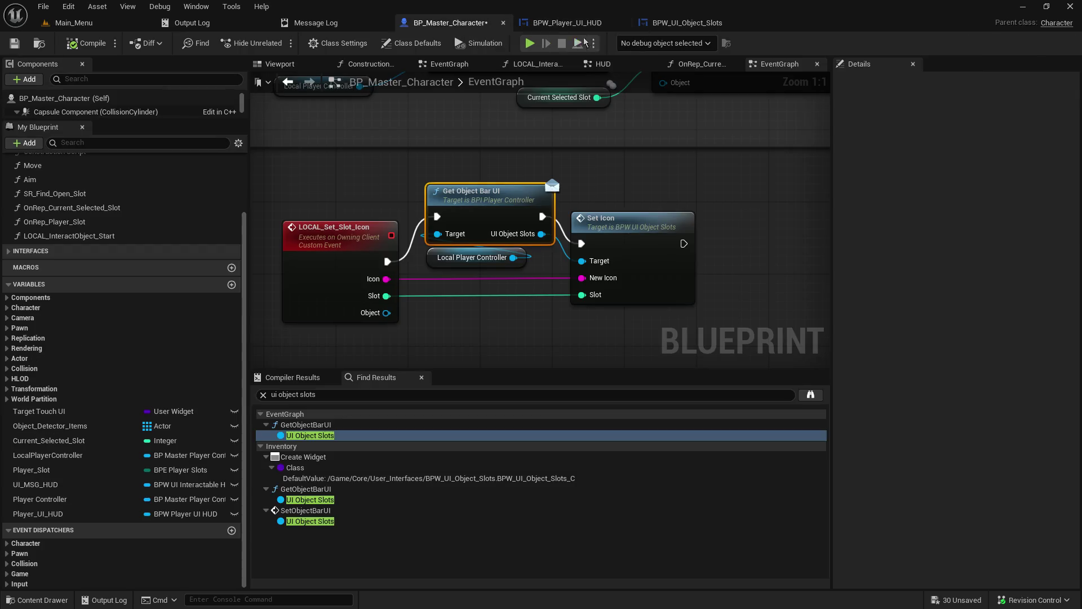
# Open BPW_UI_Object_Slots' event graph and centre on the Set_Icon logic.
pyautogui.click(687, 25)
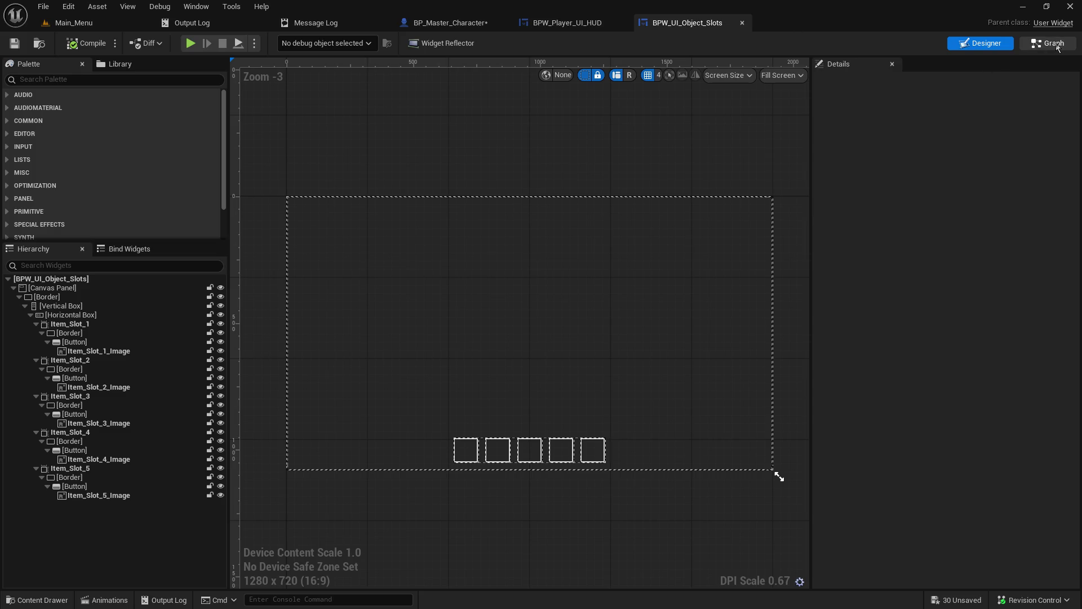
pyautogui.click(1047, 43)
pyautogui.scroll(5, 515, 248)
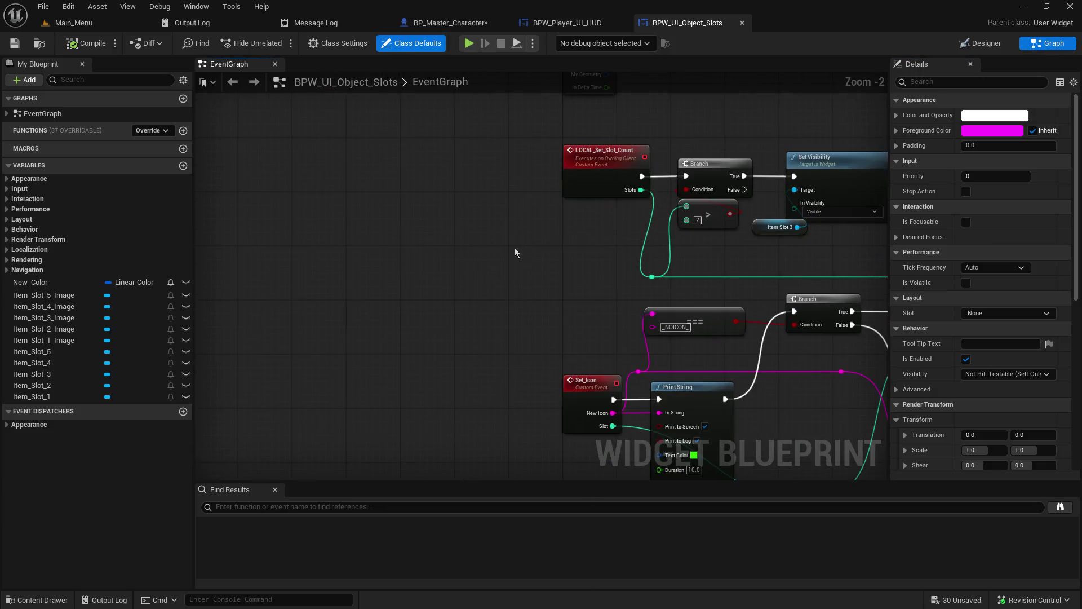
pyautogui.moveTo(515, 248); pyautogui.dragTo(355, 156)
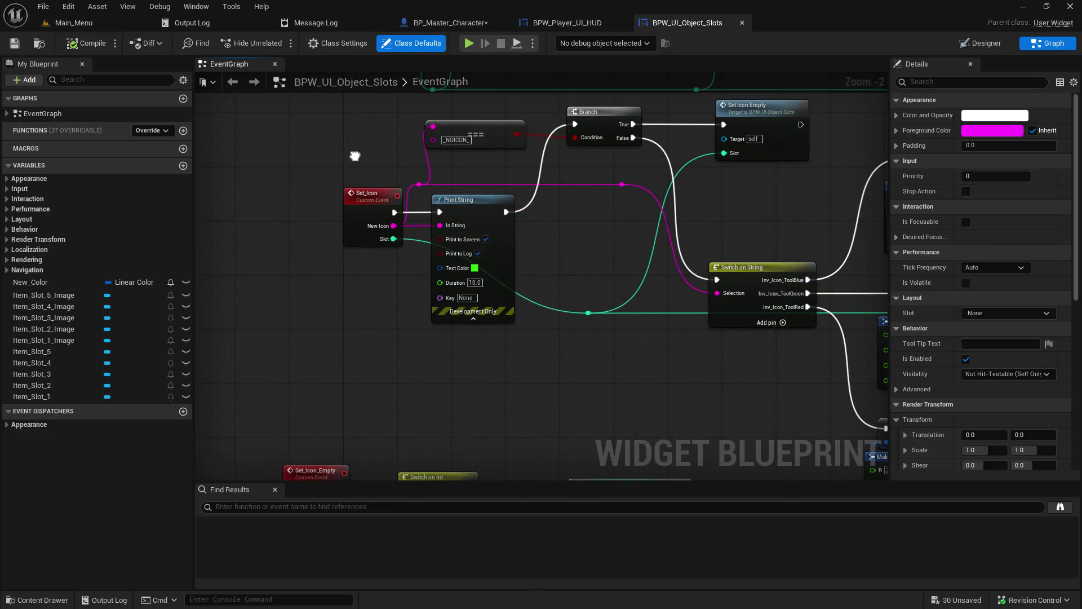
pyautogui.scroll(-2, 347, 166)
pyautogui.moveTo(329, 174)
pyautogui.mouseDown()
pyautogui.moveTo(277, 199)
pyautogui.moveTo(311, 202)
pyautogui.mouseUp()
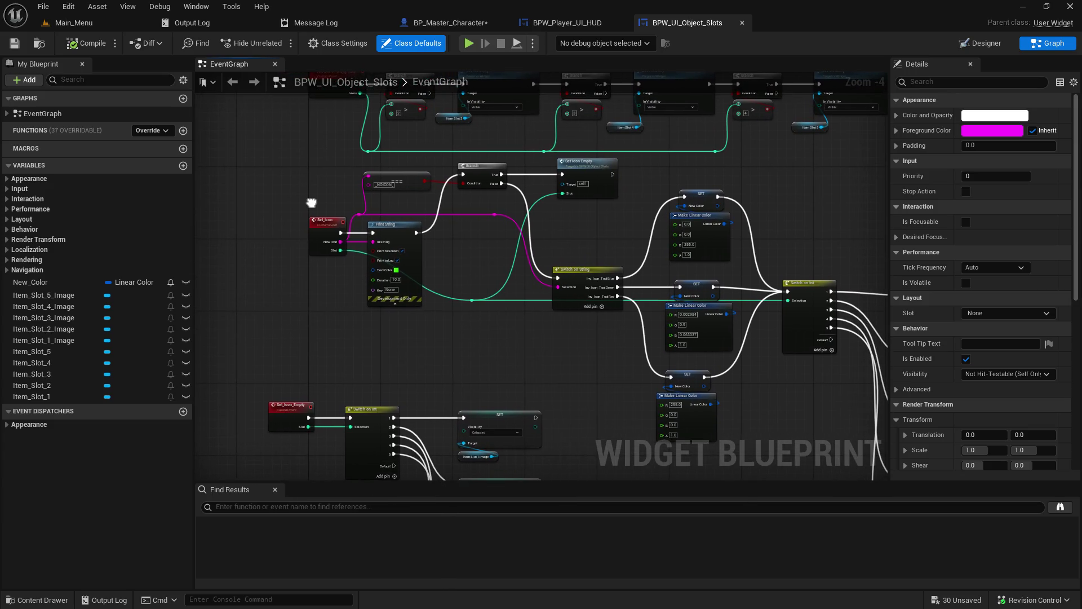
pyautogui.scroll(4, 311, 203)
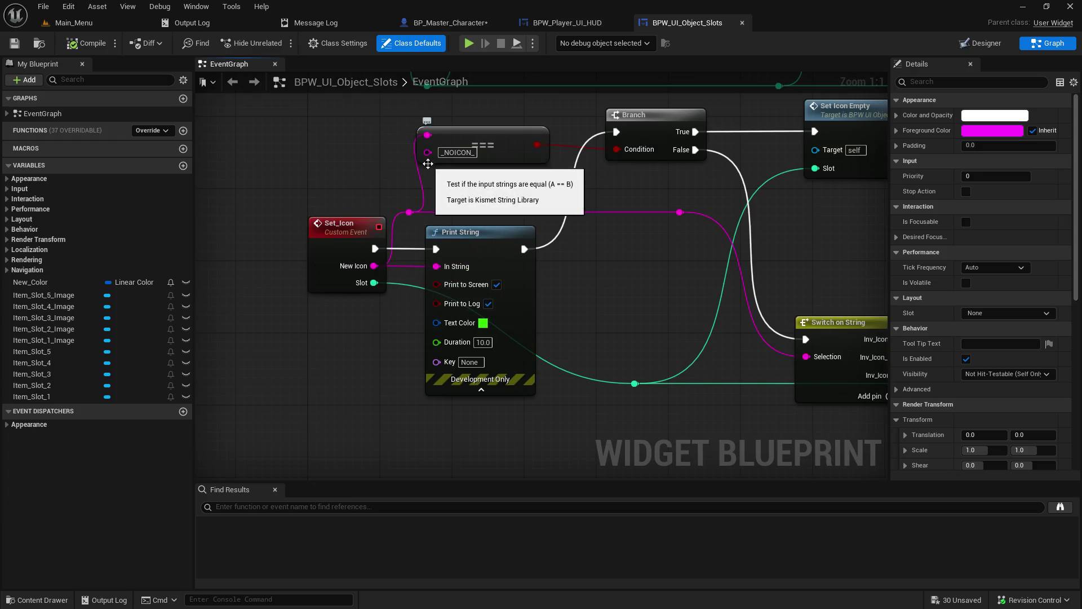
pyautogui.moveTo(512, 183); pyautogui.dragTo(456, 190)
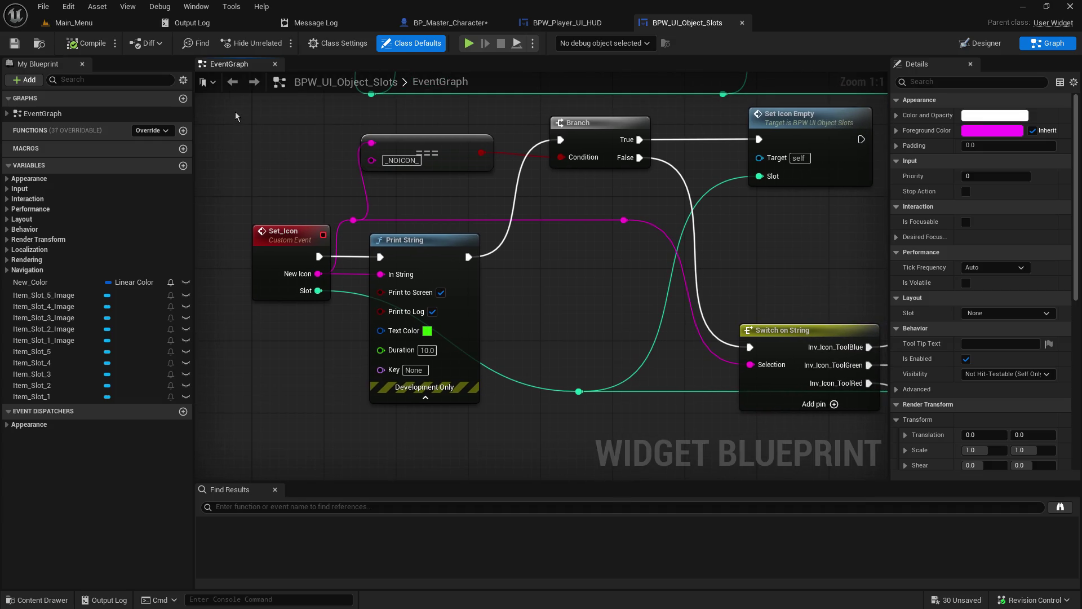
# Box-select the _NOICON_ check, Branch and Set Icon Empty nodes.
pyautogui.moveTo(236, 115)
pyautogui.mouseDown()
pyautogui.moveTo(506, 195)
pyautogui.moveTo(647, 214)
pyautogui.moveTo(644, 201)
pyautogui.moveTo(633, 234)
pyautogui.mouseUp()
pyautogui.scroll(-7, 634, 235)
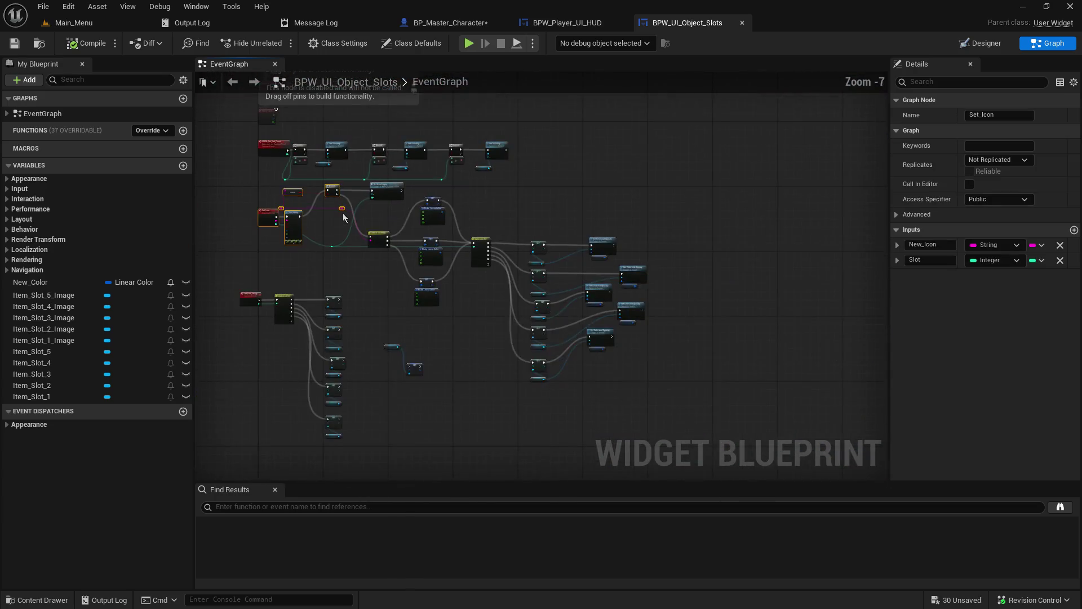
pyautogui.scroll(5, 344, 217)
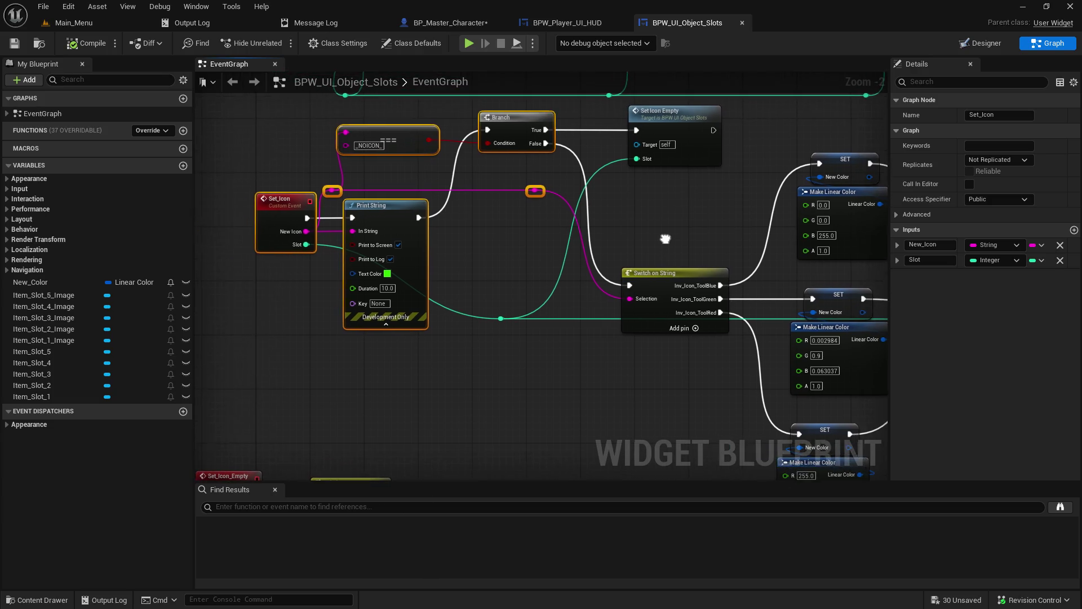
pyautogui.scroll(-1, 661, 248)
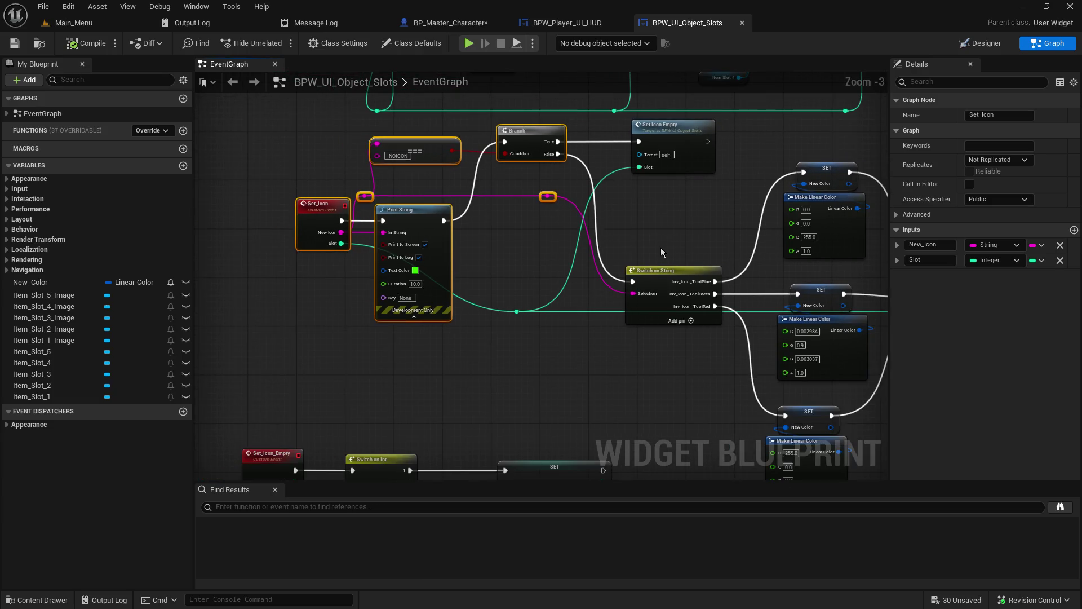
pyautogui.click(341, 148)
pyautogui.moveTo(360, 143)
pyautogui.mouseDown()
pyautogui.moveTo(515, 190)
pyautogui.moveTo(671, 190)
pyautogui.mouseUp()
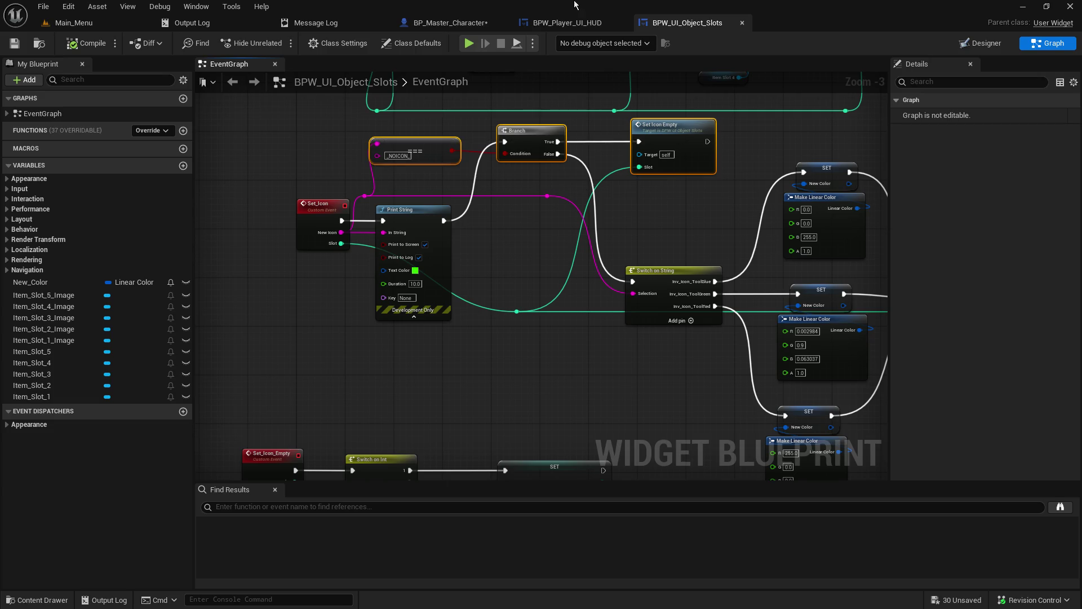
# Paste the nodes into the BPW_Player_UI_HUD graph and confirm the self-context reference fix.
pyautogui.click(569, 22)
pyautogui.click(306, 186)
pyautogui.hotkey('ctrl', 'v')
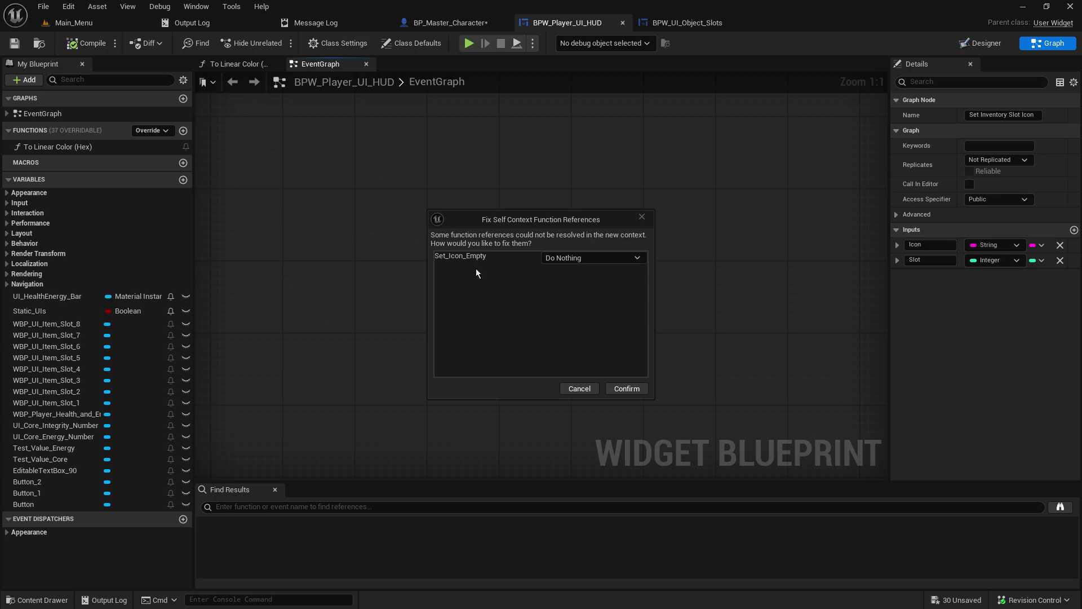
pyautogui.click(620, 385)
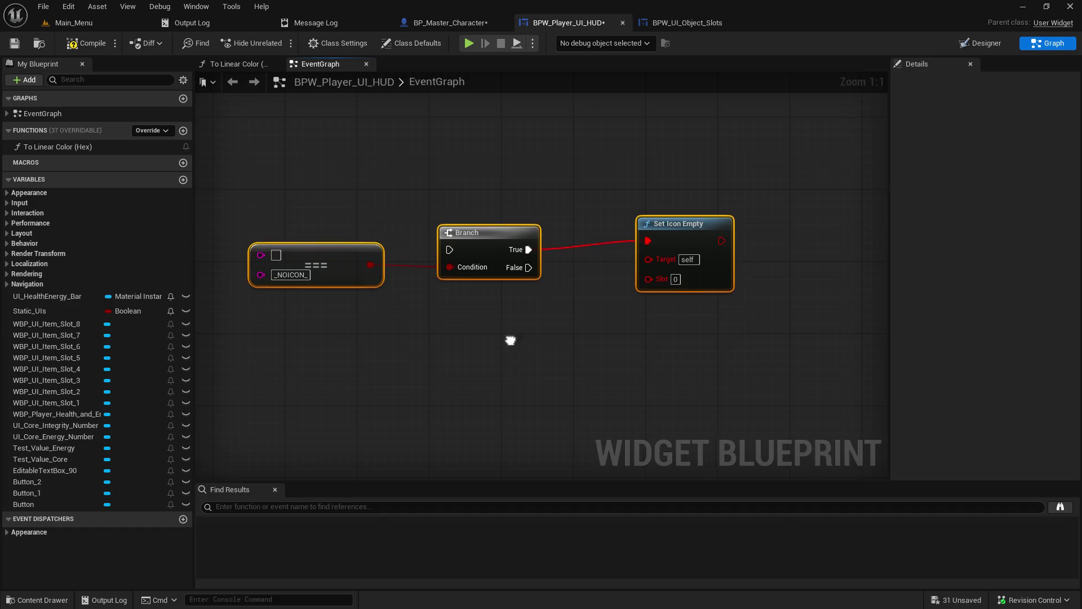
pyautogui.moveTo(509, 338); pyautogui.dragTo(614, 344)
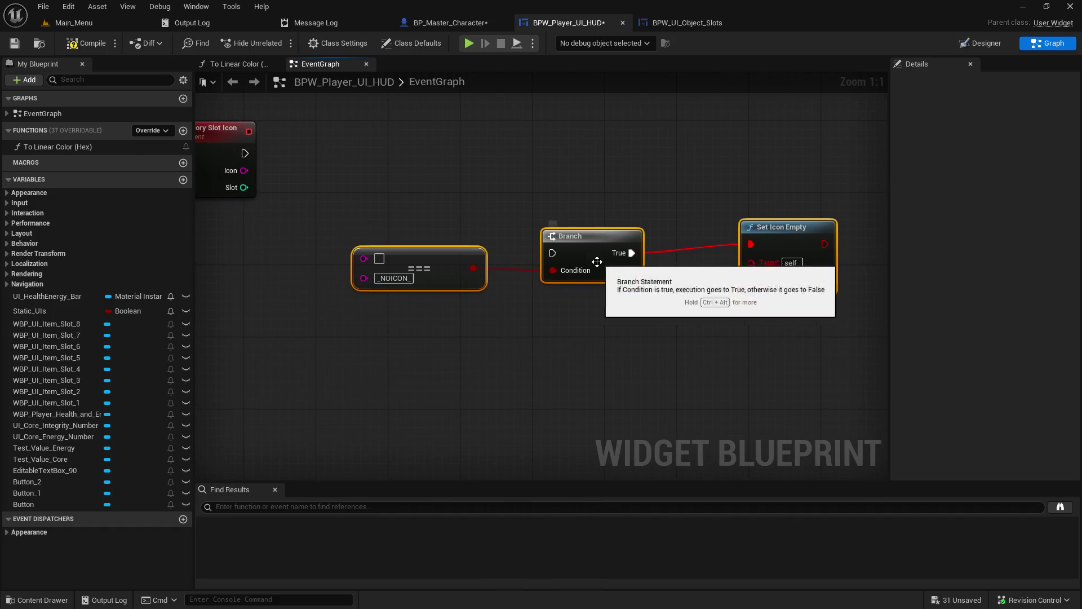
# Review the slot nodes in BP_Master_Character and BPW_UI_Object_Slots, then return to the HUD graph.
pyautogui.click(473, 23)
pyautogui.scroll(-2, 387, 296)
pyautogui.moveTo(387, 296)
pyautogui.mouseDown()
pyautogui.moveTo(582, 265)
pyautogui.moveTo(543, 238)
pyautogui.mouseUp()
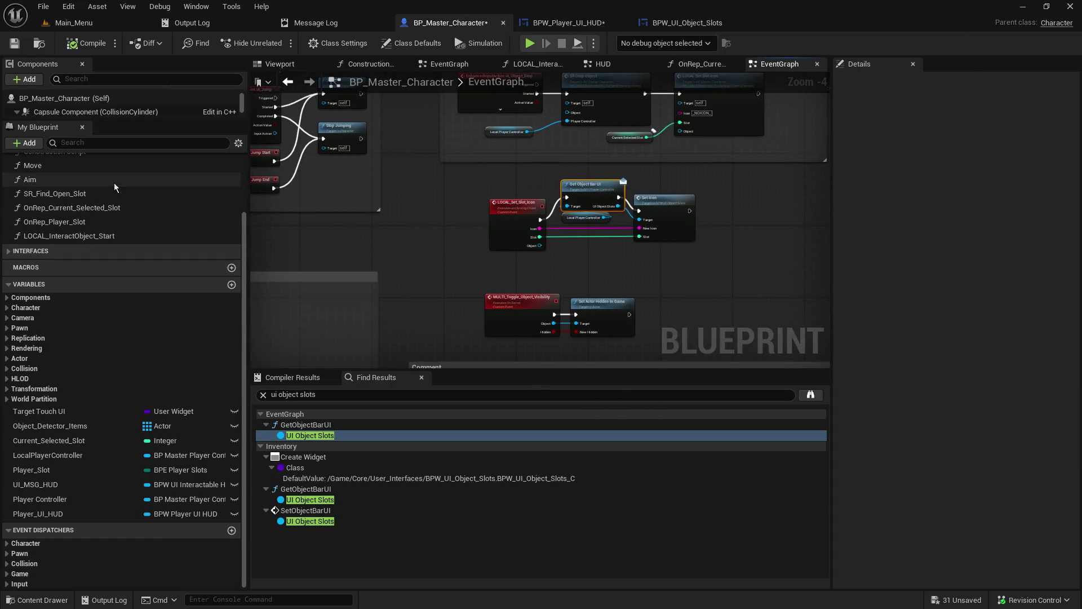
pyautogui.moveTo(459, 322); pyautogui.dragTo(442, 42)
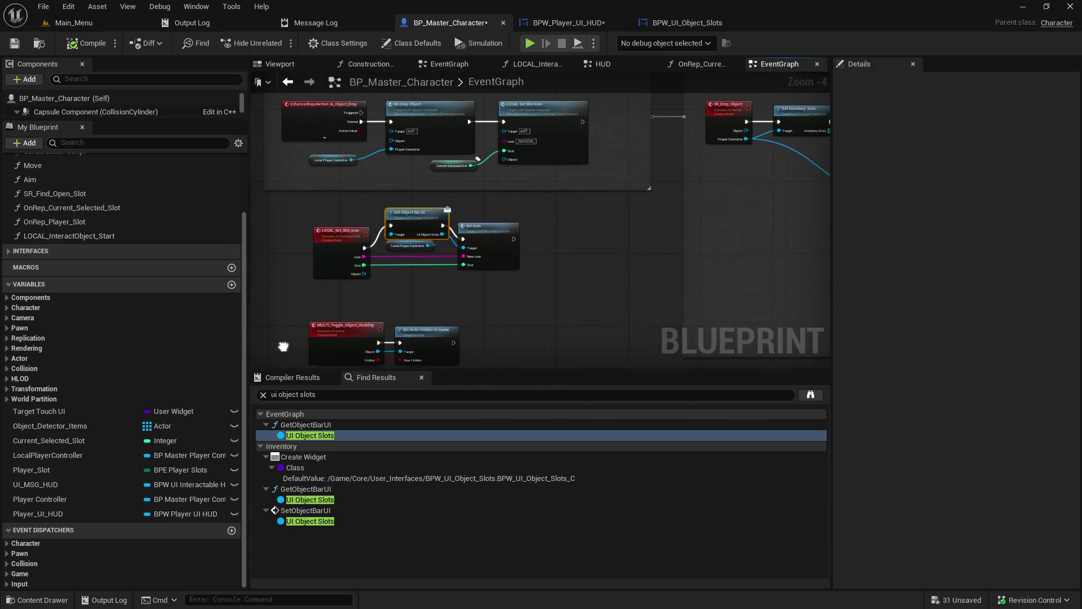
pyautogui.click(682, 23)
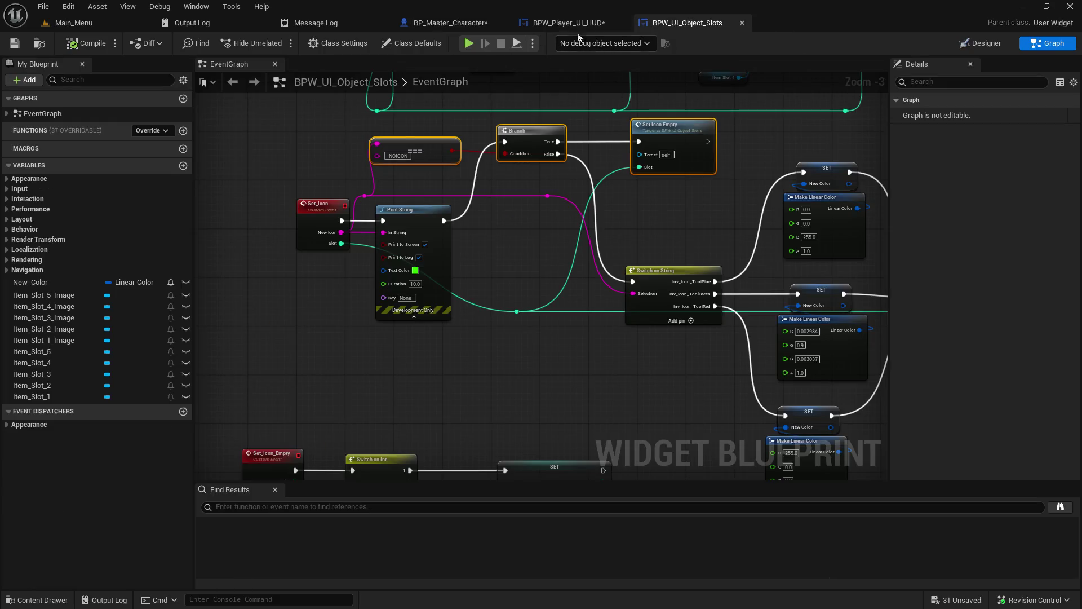
pyautogui.click(570, 25)
pyautogui.click(655, 24)
pyautogui.click(597, 23)
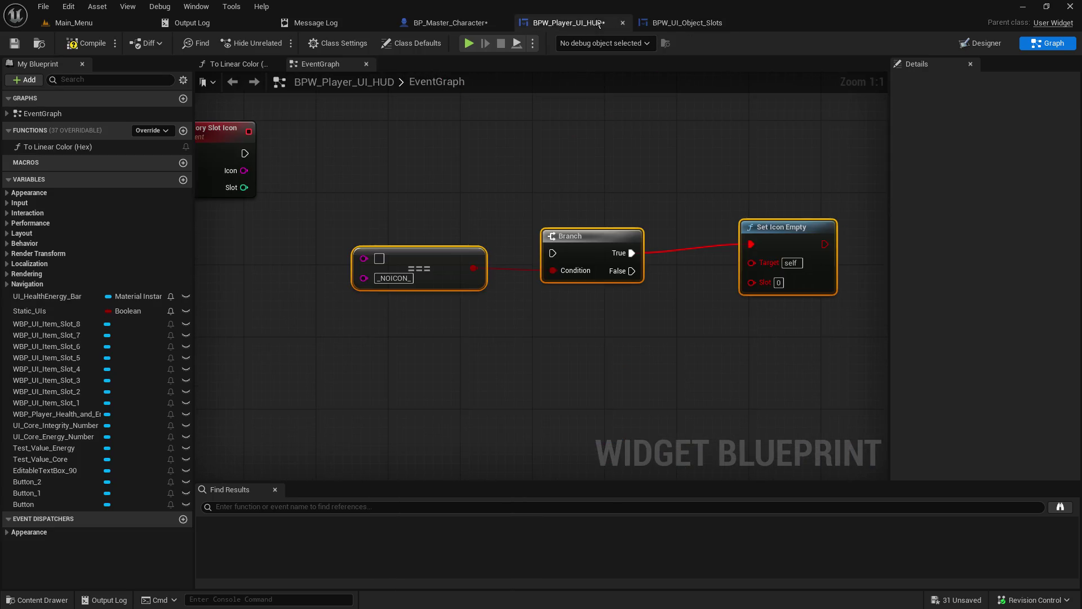
# Add a new custom event node and delete the pasted Set Icon Empty call.
pyautogui.rightClick(472, 351)
pyautogui.write('add cust')
pyautogui.press('Return')
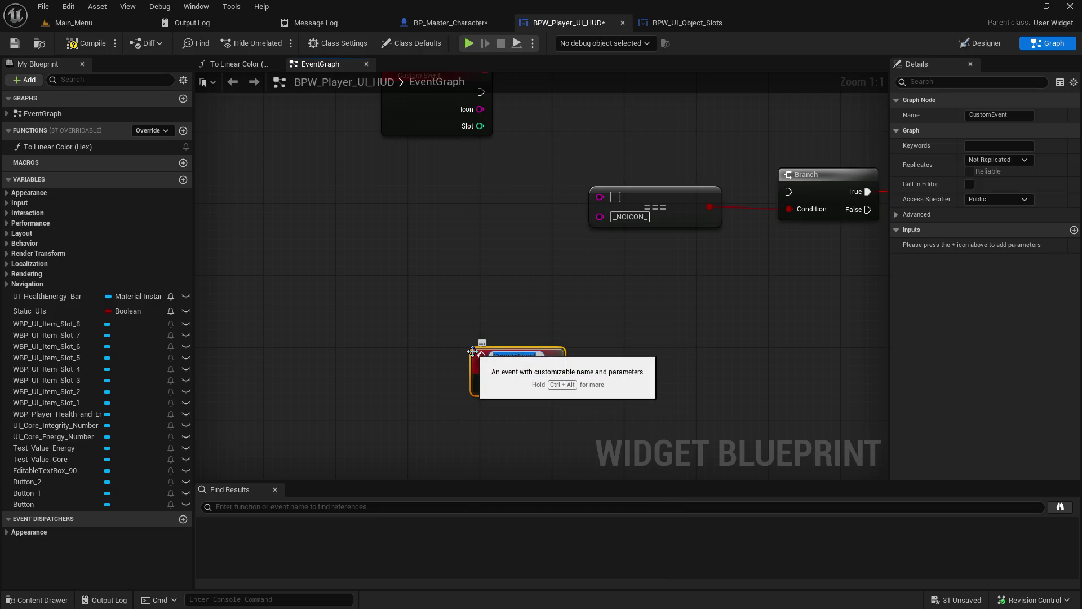
pyautogui.moveTo(507, 200); pyautogui.dragTo(320, 197)
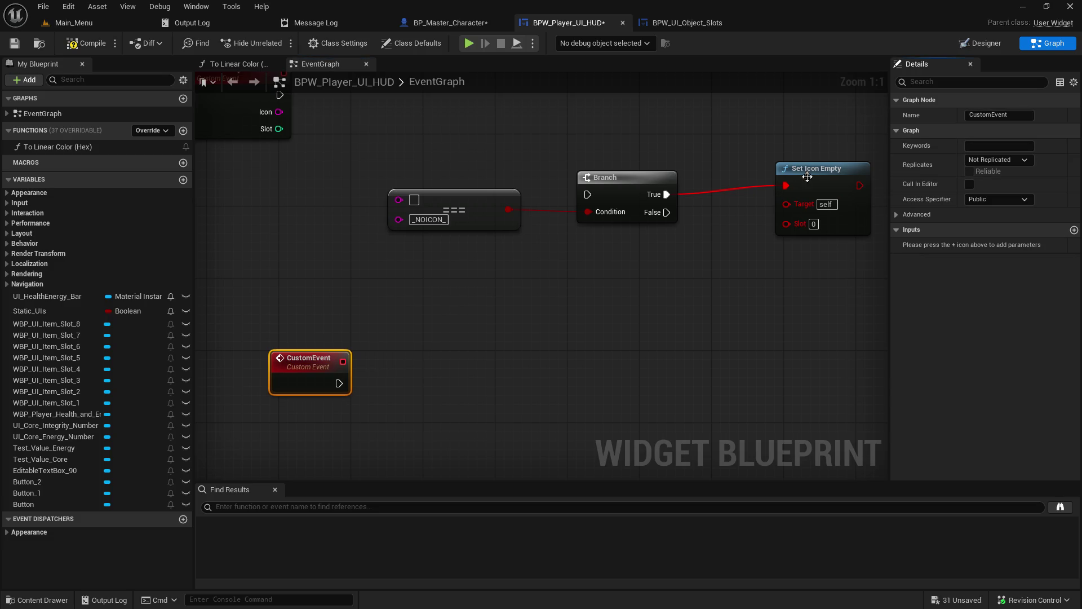
pyautogui.click(849, 162)
pyautogui.press('Delete')
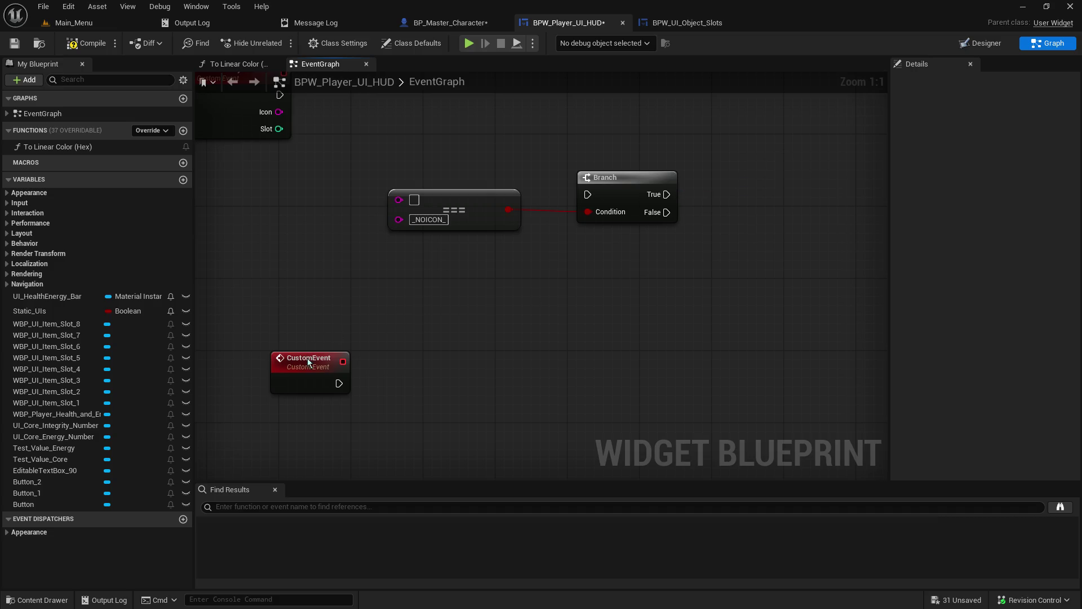
# Rename the event to Set Slot Empty, then view BPW_UI_Object_Slots' Branch and Switch on String nodes.
pyautogui.click(309, 362)
pyautogui.click(975, 115)
pyautogui.write('Set Empty')
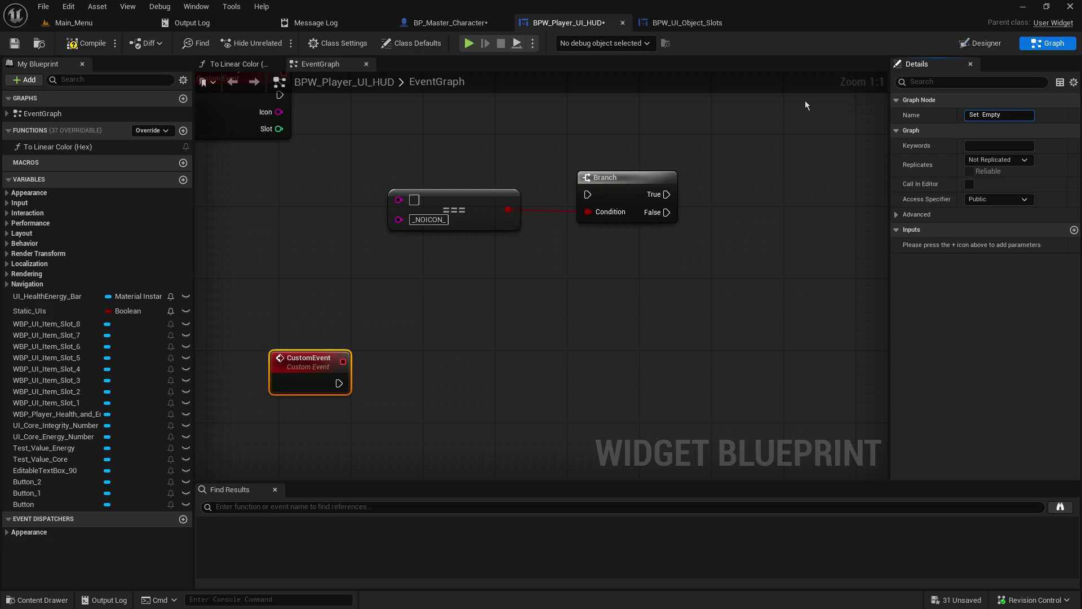
pyautogui.write('Slot')
pyautogui.press('Return')
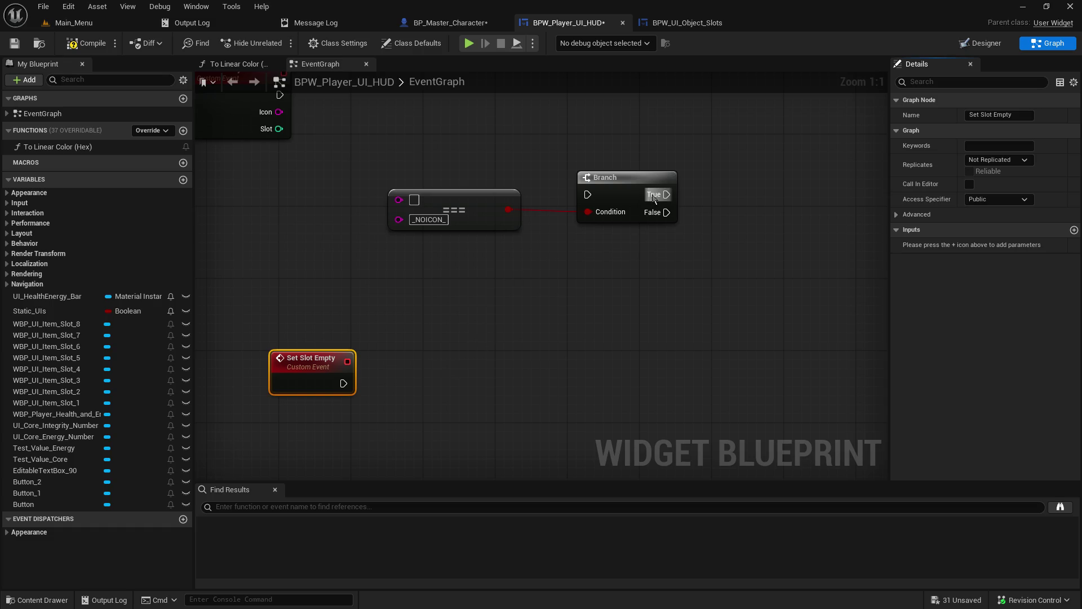
pyautogui.click(681, 23)
pyautogui.moveTo(620, 183)
pyautogui.mouseDown()
pyautogui.moveTo(337, 377)
pyautogui.moveTo(350, 391)
pyautogui.moveTo(519, 417)
pyautogui.moveTo(553, 381)
pyautogui.mouseUp()
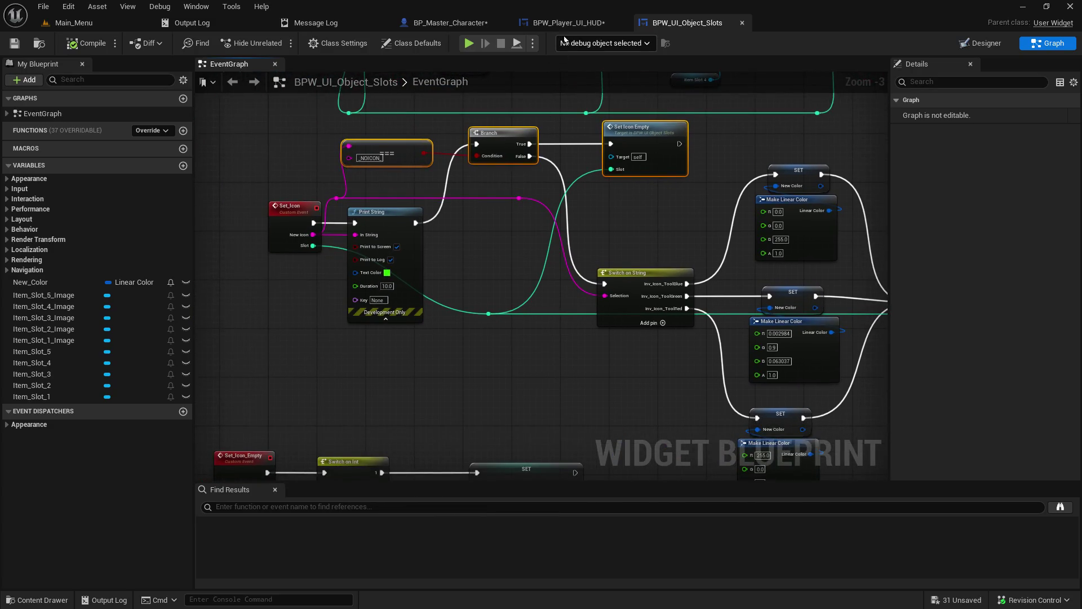
# Add a Set Slot Empty call on the Branch's True output and line it up.
pyautogui.click(564, 23)
pyautogui.moveTo(667, 194); pyautogui.dragTo(723, 188)
pyautogui.write('set slot')
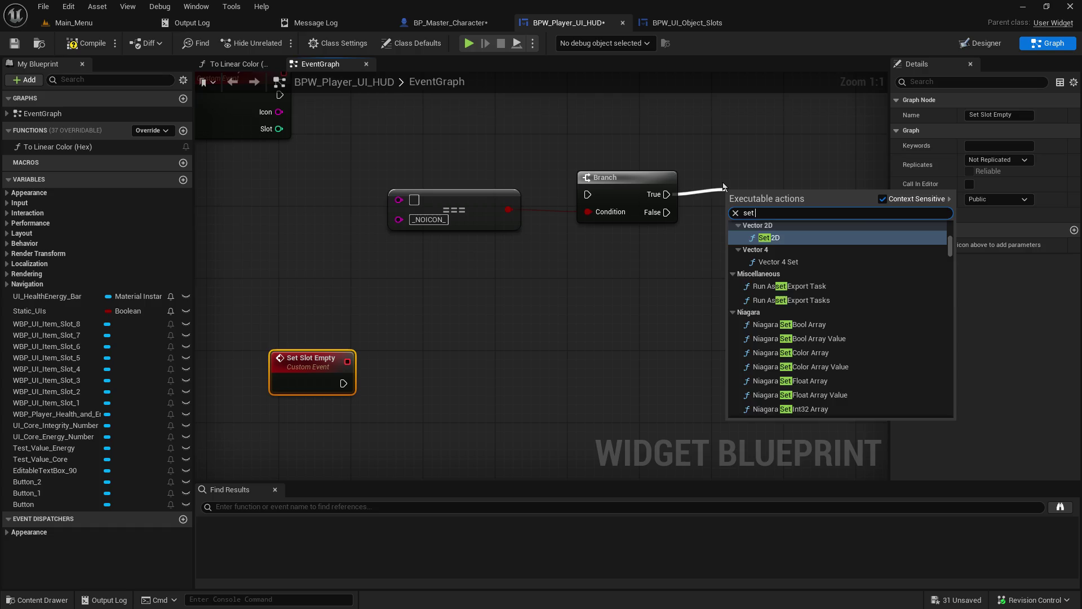
pyautogui.press('Return')
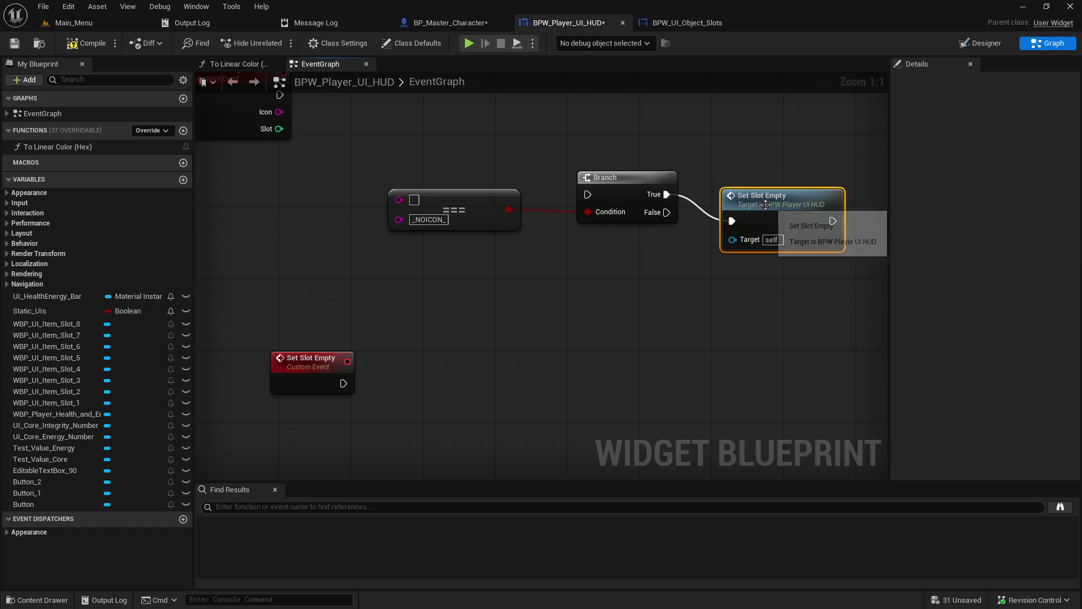
pyautogui.moveTo(779, 184); pyautogui.dragTo(778, 175)
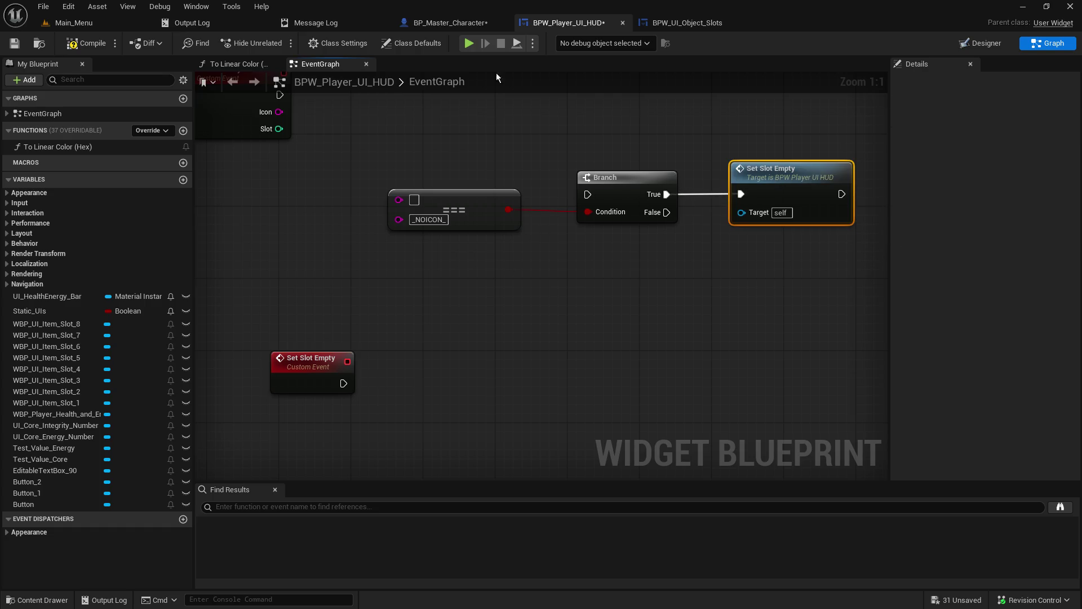
# Add a new input to the Set Slot Empty event, rename it Slot and set it to Integer.
pyautogui.click(688, 23)
pyautogui.click(550, 23)
pyautogui.click(321, 376)
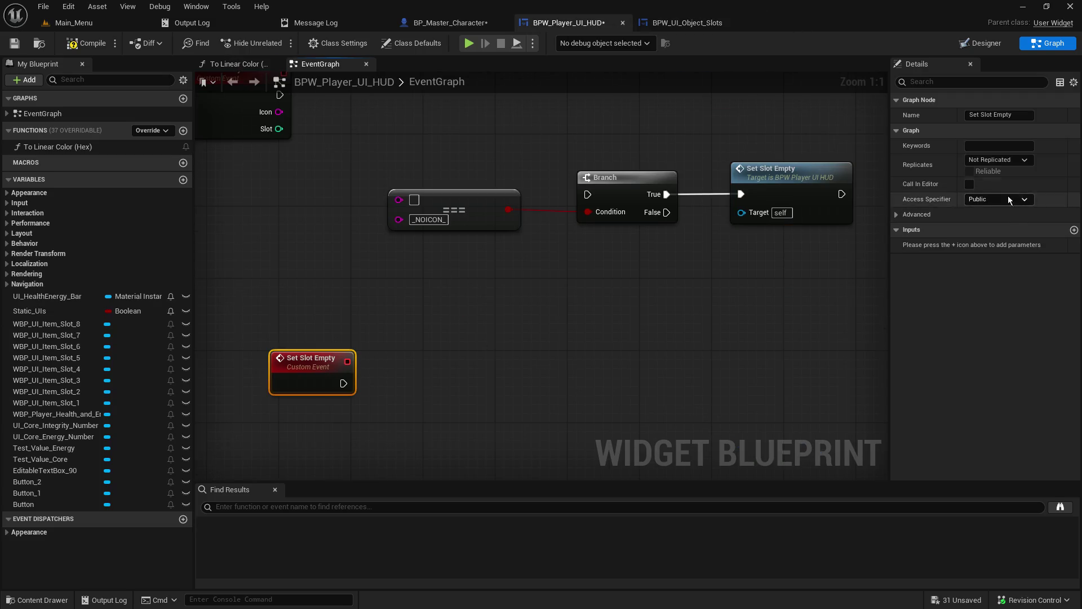
pyautogui.click(1074, 229)
pyautogui.click(931, 245)
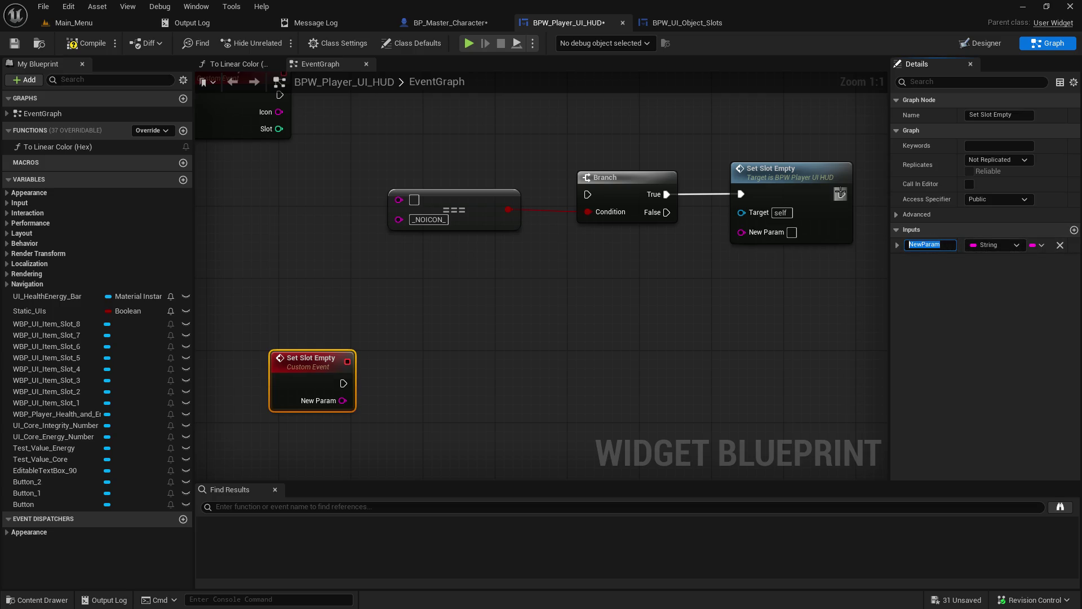
pyautogui.write('Slot')
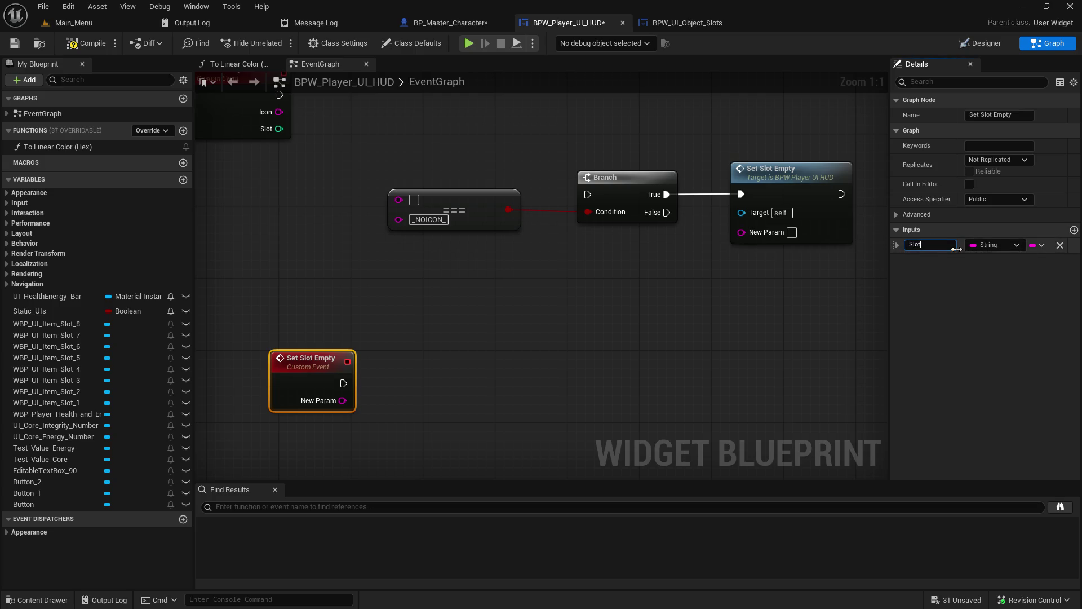
pyautogui.click(980, 248)
pyautogui.click(950, 299)
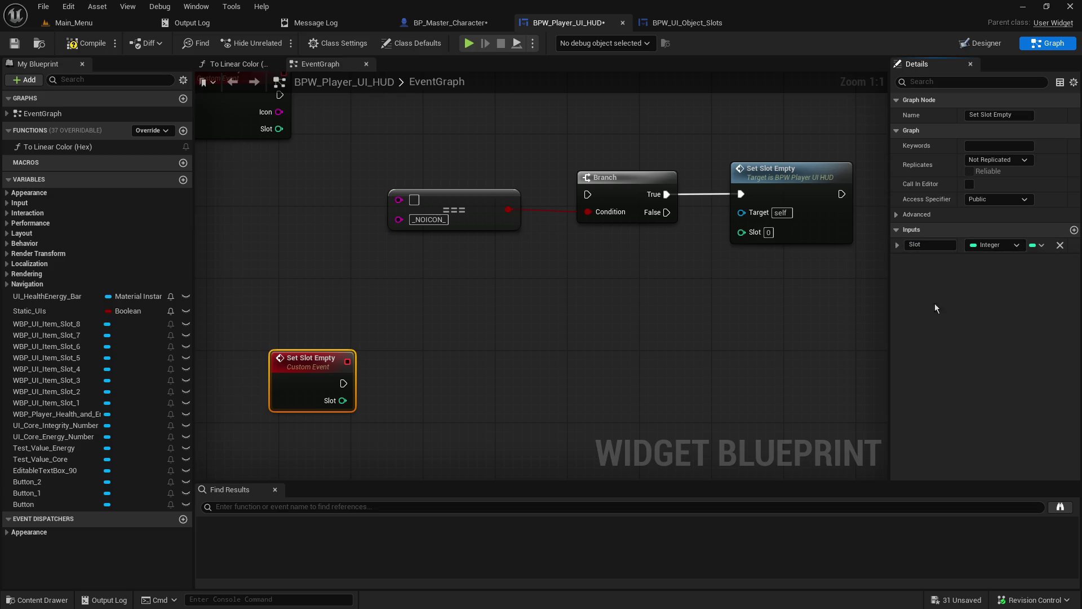
pyautogui.click(590, 340)
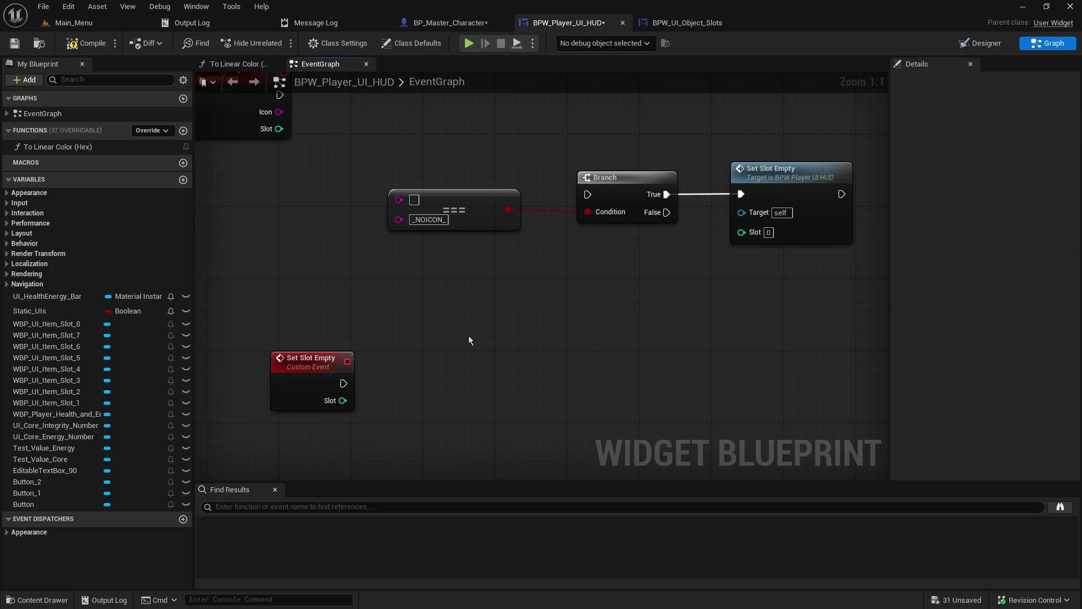
# Rearrange the ===, Branch and Set Slot Empty nodes and wire Icon into the === first input.
pyautogui.moveTo(435, 223); pyautogui.dragTo(716, 348)
pyautogui.moveTo(747, 275); pyautogui.dragTo(656, 123)
pyautogui.click(570, 305)
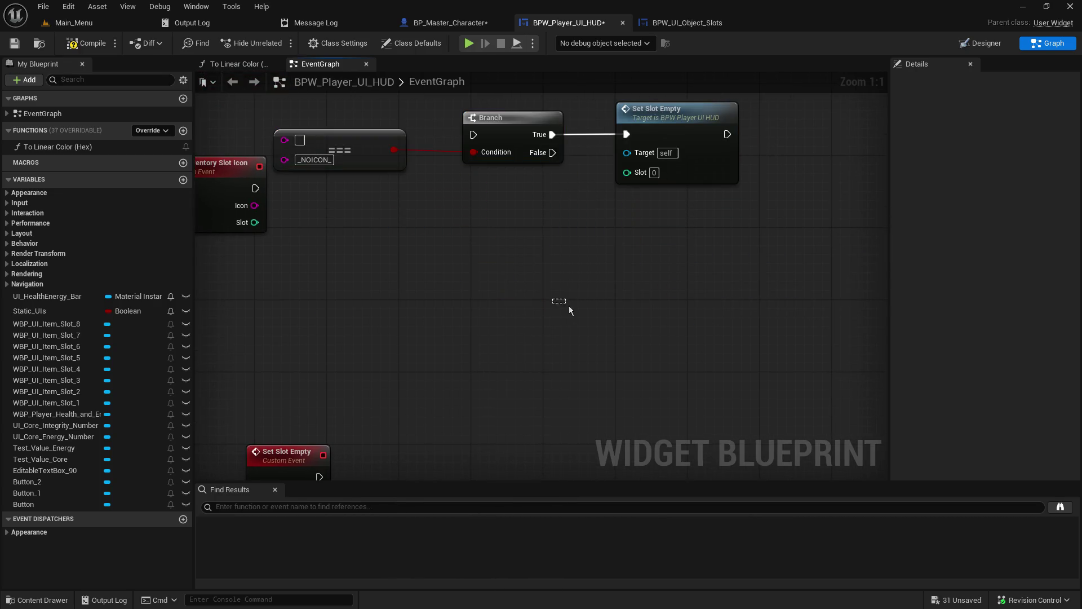
pyautogui.moveTo(489, 282)
pyautogui.mouseDown()
pyautogui.moveTo(530, 254)
pyautogui.moveTo(525, 316)
pyautogui.moveTo(507, 261)
pyautogui.moveTo(523, 280)
pyautogui.moveTo(644, 317)
pyautogui.mouseUp()
pyautogui.moveTo(399, 355); pyautogui.dragTo(591, 320)
pyautogui.moveTo(525, 201); pyautogui.dragTo(762, 340)
pyautogui.moveTo(754, 249)
pyautogui.mouseDown()
pyautogui.moveTo(637, 256)
pyautogui.moveTo(661, 305)
pyautogui.mouseUp()
# Run the Branch from Set Inventory Slot Icon's exec and tidy the node layout.
pyautogui.moveTo(334, 319)
pyautogui.mouseDown()
pyautogui.moveTo(448, 316)
pyautogui.moveTo(514, 261)
pyautogui.mouseUp()
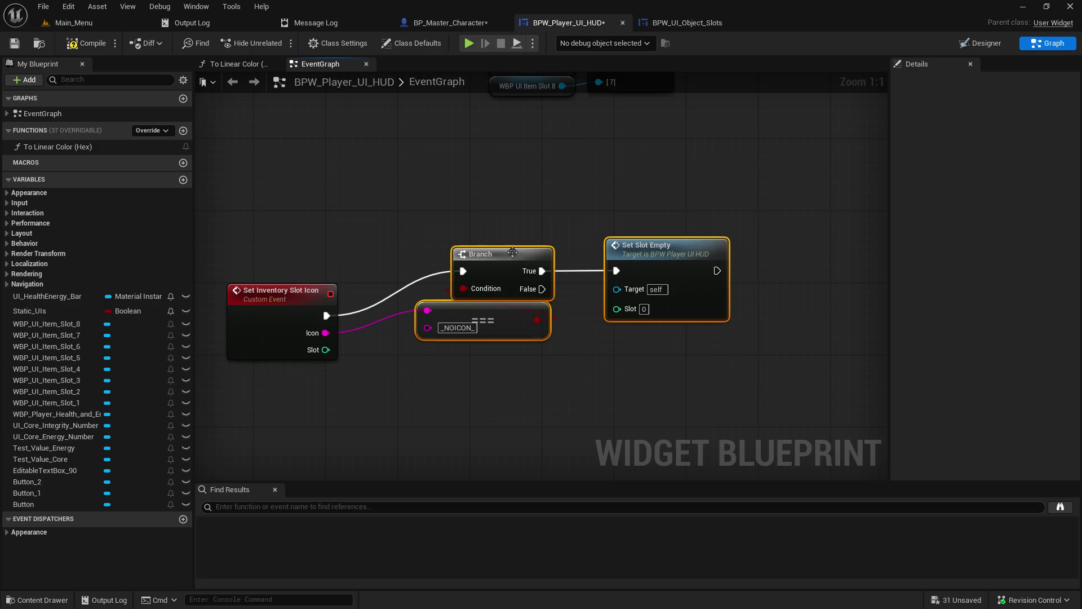
pyautogui.click(615, 298)
pyautogui.moveTo(614, 298); pyautogui.dragTo(615, 244)
pyautogui.moveTo(399, 377)
pyautogui.mouseDown()
pyautogui.moveTo(500, 256)
pyautogui.moveTo(497, 304)
pyautogui.mouseUp()
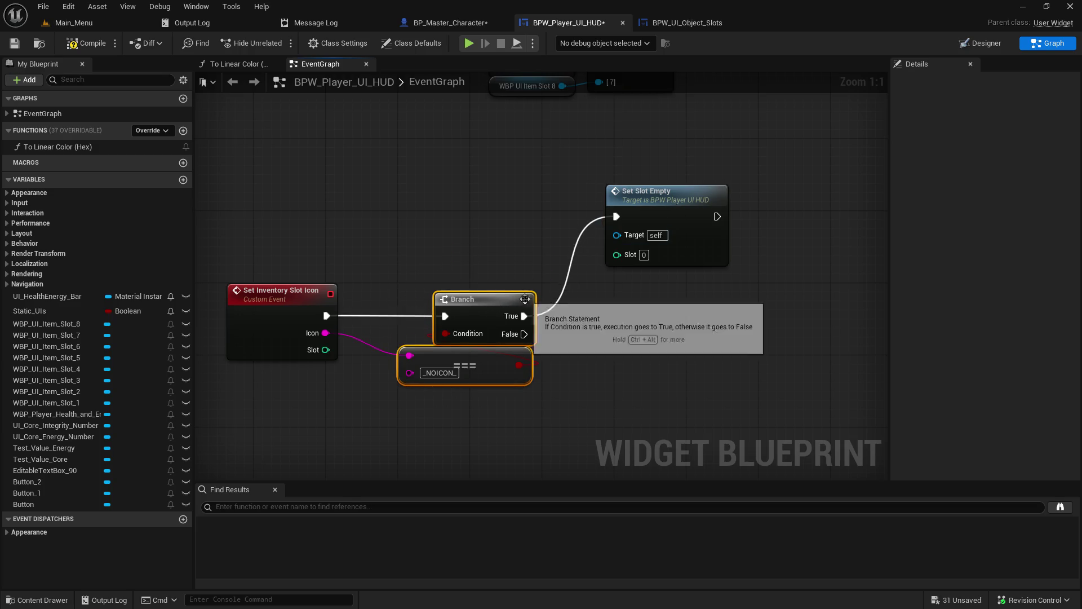
pyautogui.moveTo(657, 207); pyautogui.dragTo(638, 189)
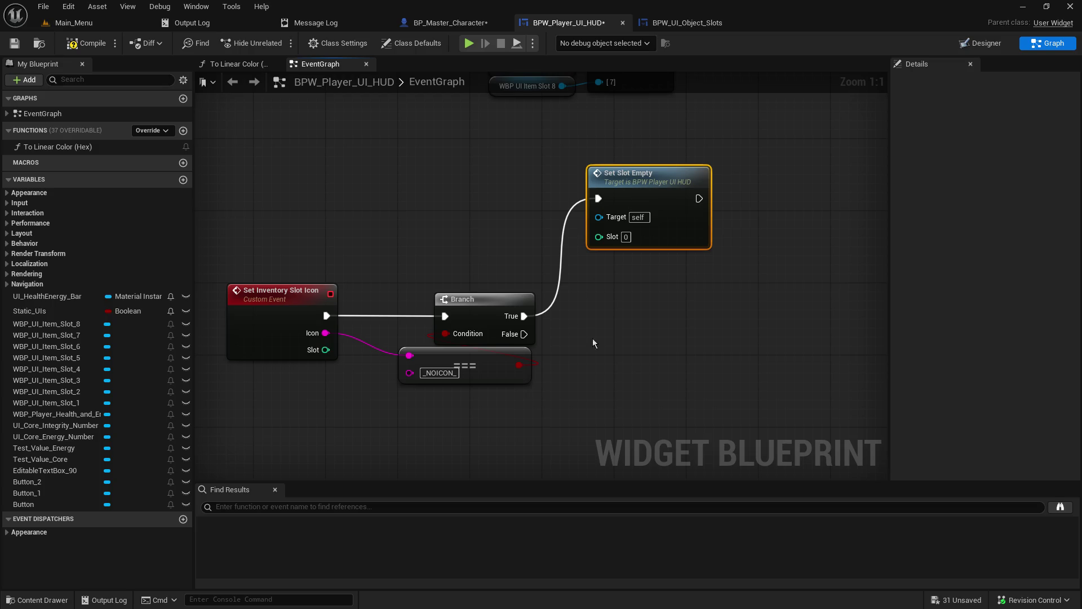
pyautogui.moveTo(610, 349); pyautogui.dragTo(659, 313)
# Route the event's Slot through a reroute knot into Set Slot Empty's Slot pin, then compile and save.
pyautogui.moveTo(378, 320)
pyautogui.mouseDown()
pyautogui.moveTo(418, 393)
pyautogui.moveTo(632, 396)
pyautogui.moveTo(623, 386)
pyautogui.mouseUp()
pyautogui.click(459, 300)
pyautogui.click(400, 381)
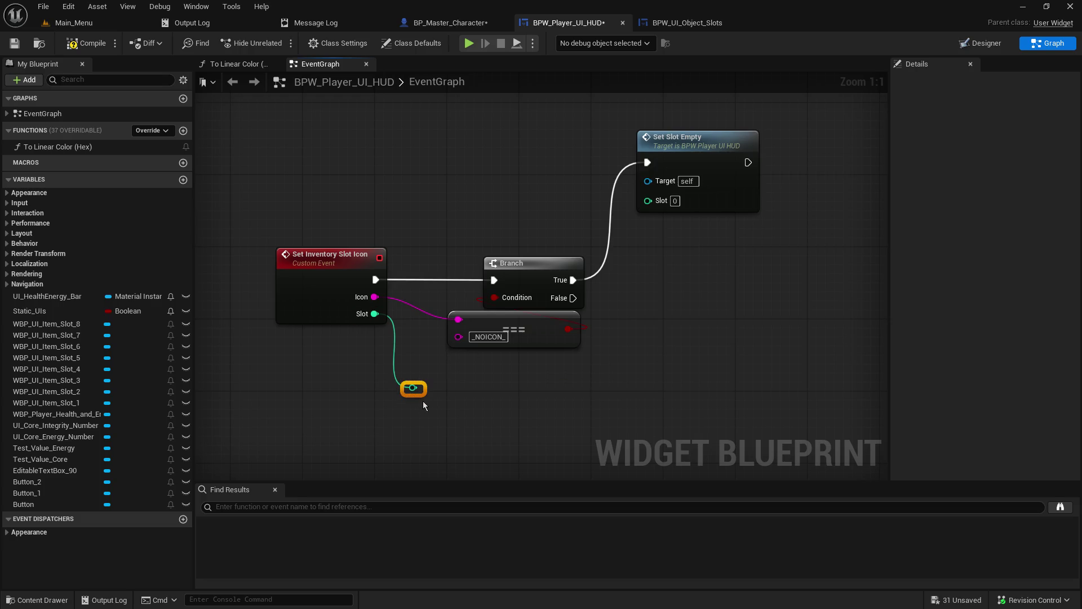
pyautogui.moveTo(413, 389)
pyautogui.mouseDown()
pyautogui.moveTo(609, 360)
pyautogui.moveTo(653, 207)
pyautogui.mouseUp()
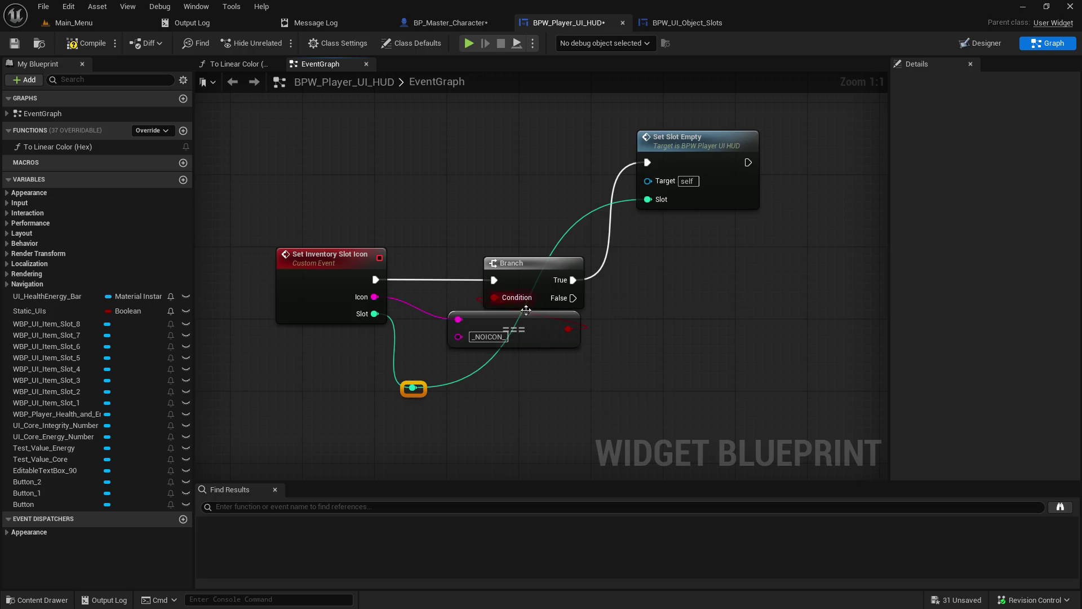
pyautogui.moveTo(417, 394)
pyautogui.mouseDown()
pyautogui.moveTo(628, 399)
pyautogui.moveTo(590, 389)
pyautogui.moveTo(600, 397)
pyautogui.mouseUp()
pyautogui.moveTo(707, 154); pyautogui.dragTo(724, 154)
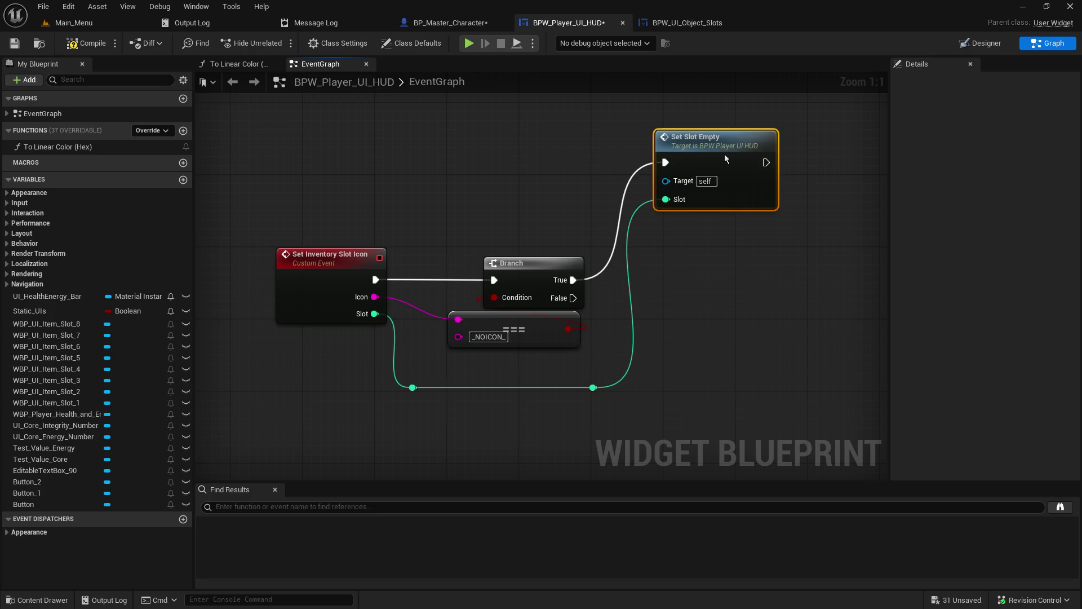
pyautogui.moveTo(584, 392); pyautogui.dragTo(567, 393)
pyautogui.moveTo(728, 392)
pyautogui.mouseDown()
pyautogui.moveTo(720, 366)
pyautogui.moveTo(609, 377)
pyautogui.moveTo(597, 368)
pyautogui.moveTo(599, 318)
pyautogui.moveTo(740, 317)
pyautogui.mouseUp()
pyautogui.click(15, 43)
pyautogui.click(69, 45)
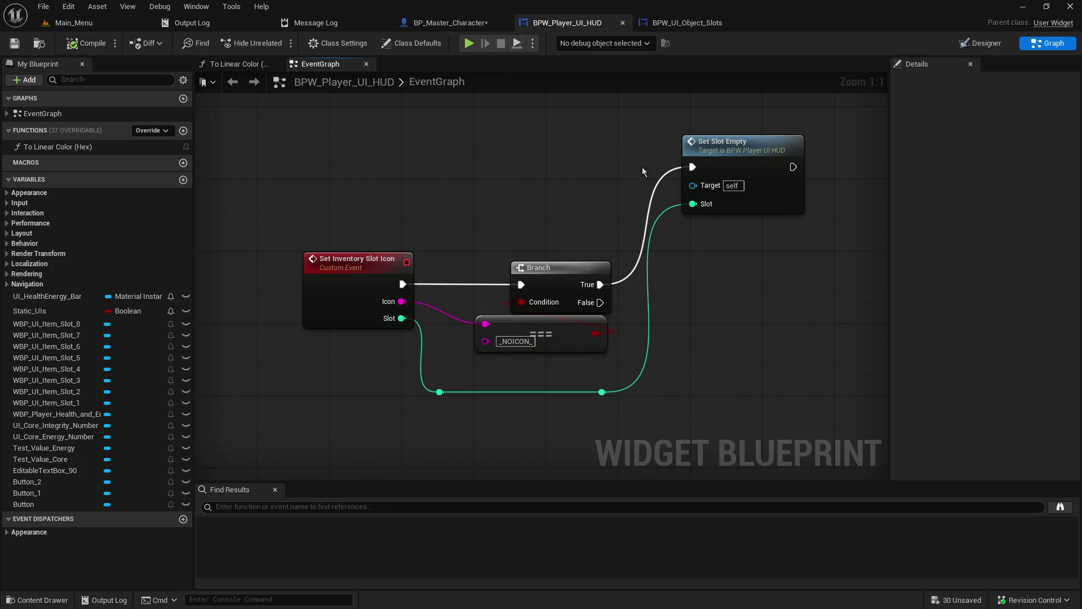
# Nudge the Set Slot Empty event node and check the BPW_UI_Object_Slots graph.
pyautogui.doubleClick(699, 206)
pyautogui.click(373, 283)
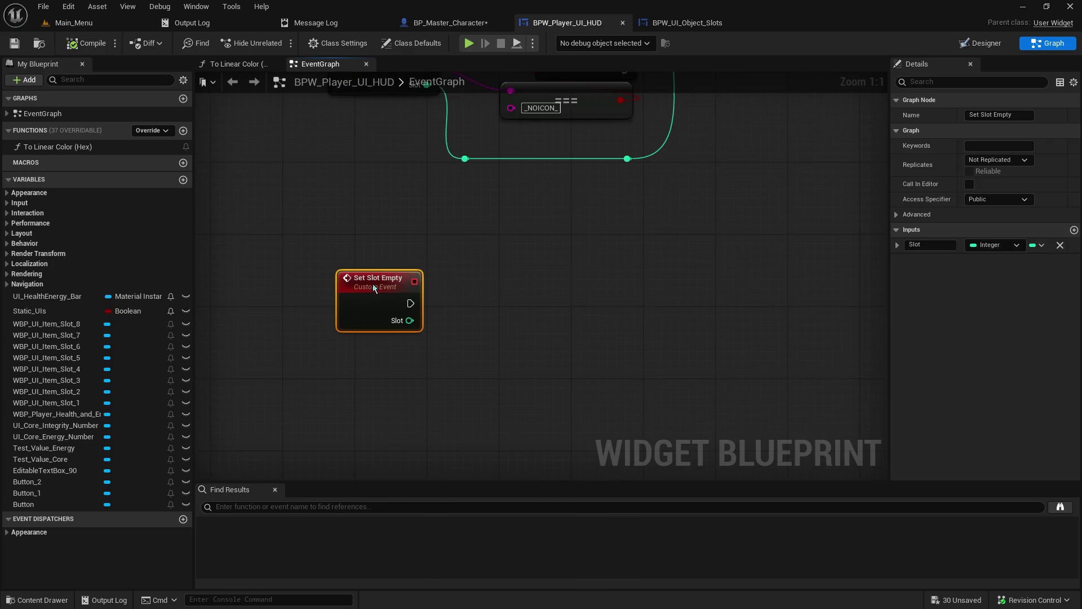
pyautogui.moveTo(373, 283); pyautogui.dragTo(364, 274)
pyautogui.rightClick(616, 231)
pyautogui.click(702, 230)
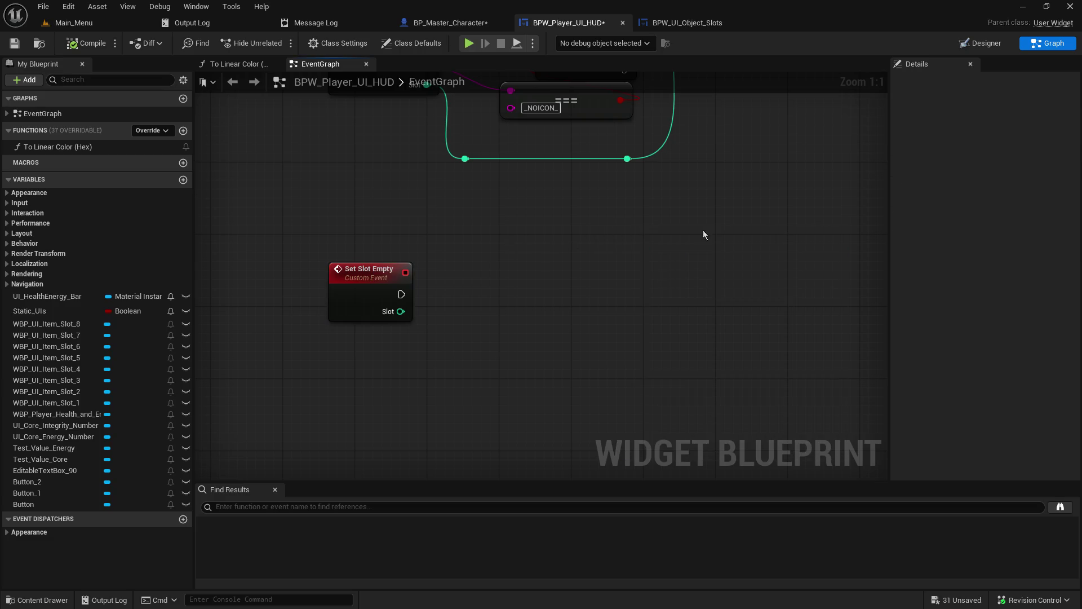
pyautogui.moveTo(702, 230); pyautogui.dragTo(533, 439)
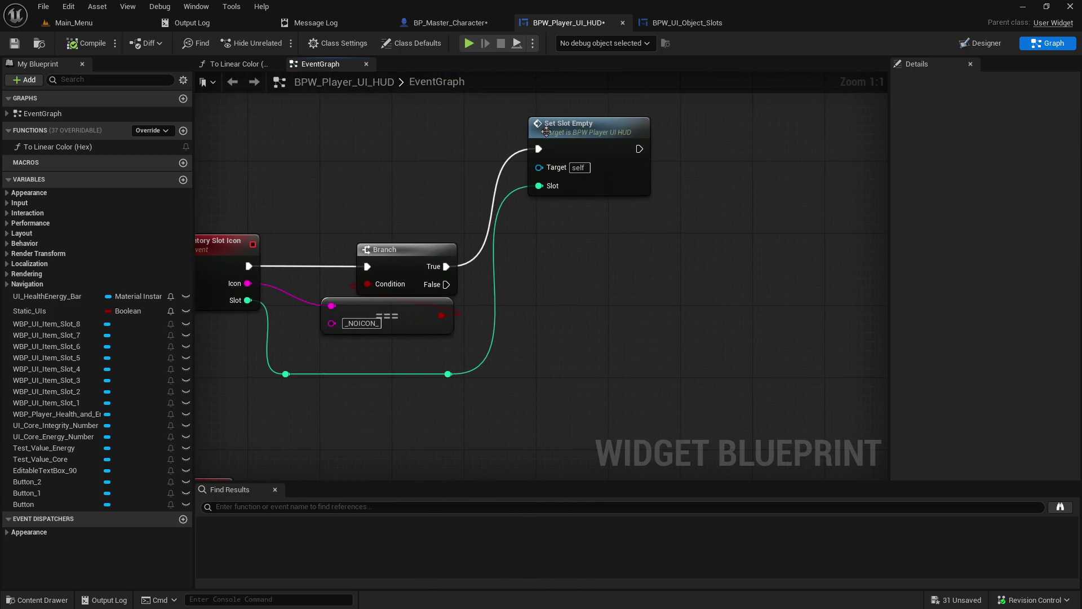
pyautogui.click(643, 26)
pyautogui.scroll(3, 389, 214)
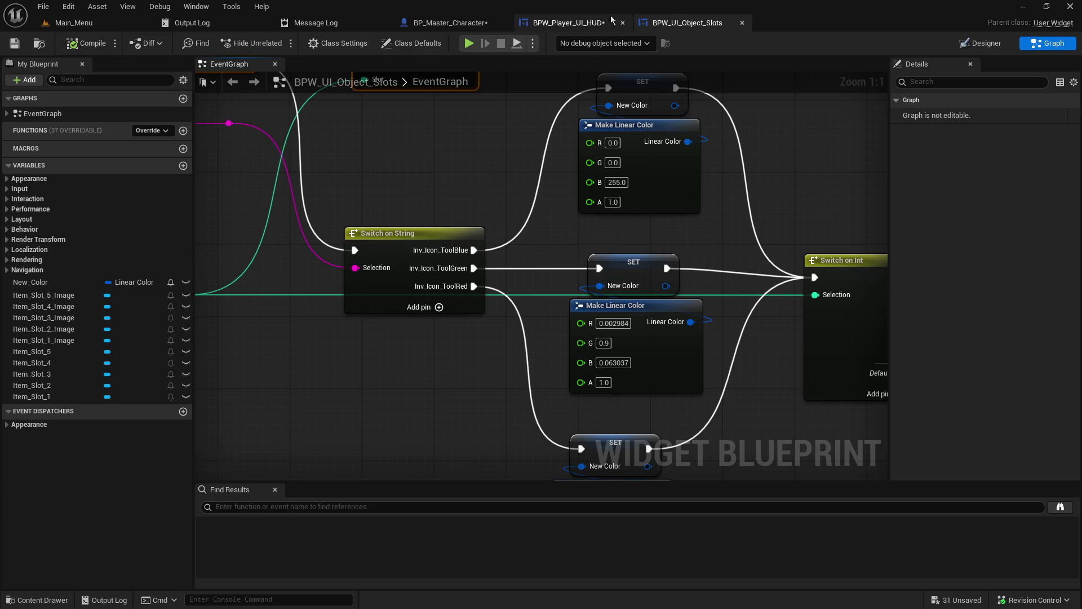
pyautogui.click(555, 23)
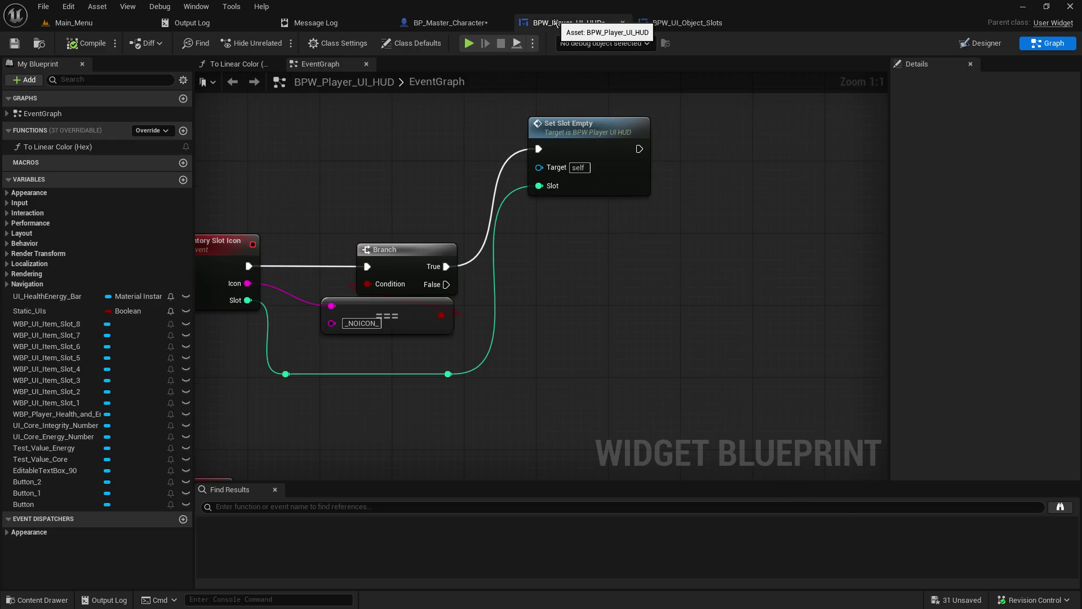
pyautogui.rightClick(582, 270)
pyautogui.write('select')
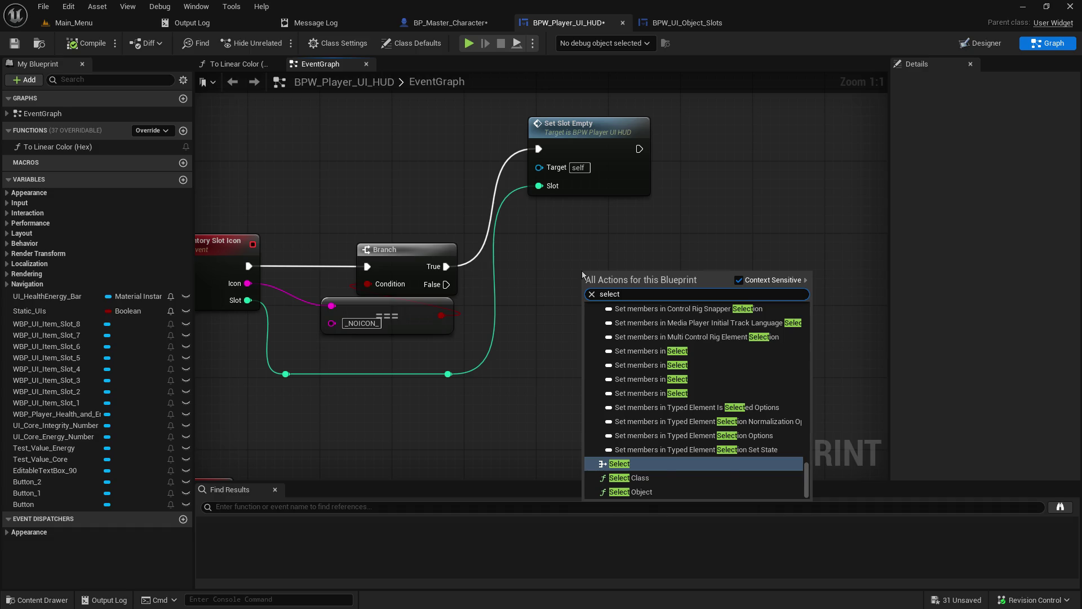
pyautogui.press('Return')
pyautogui.click(636, 335)
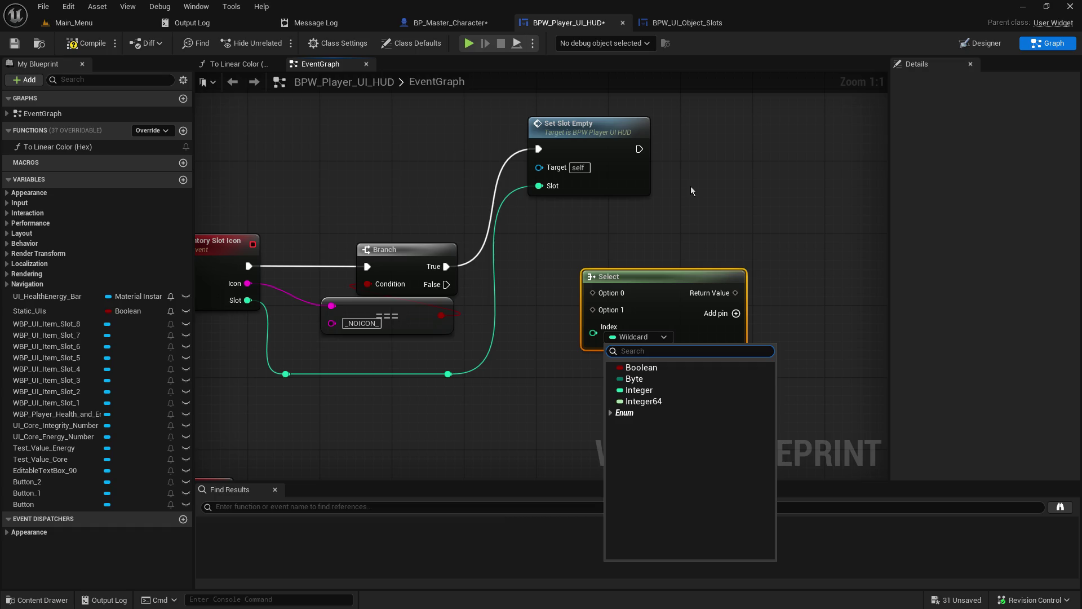
pyautogui.click(643, 414)
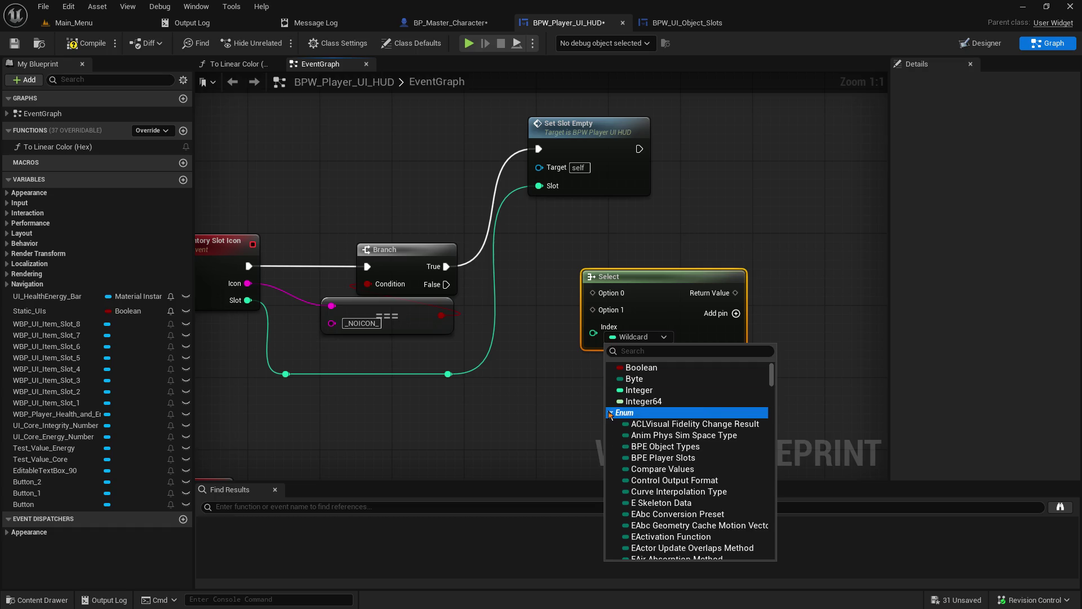
pyautogui.click(720, 458)
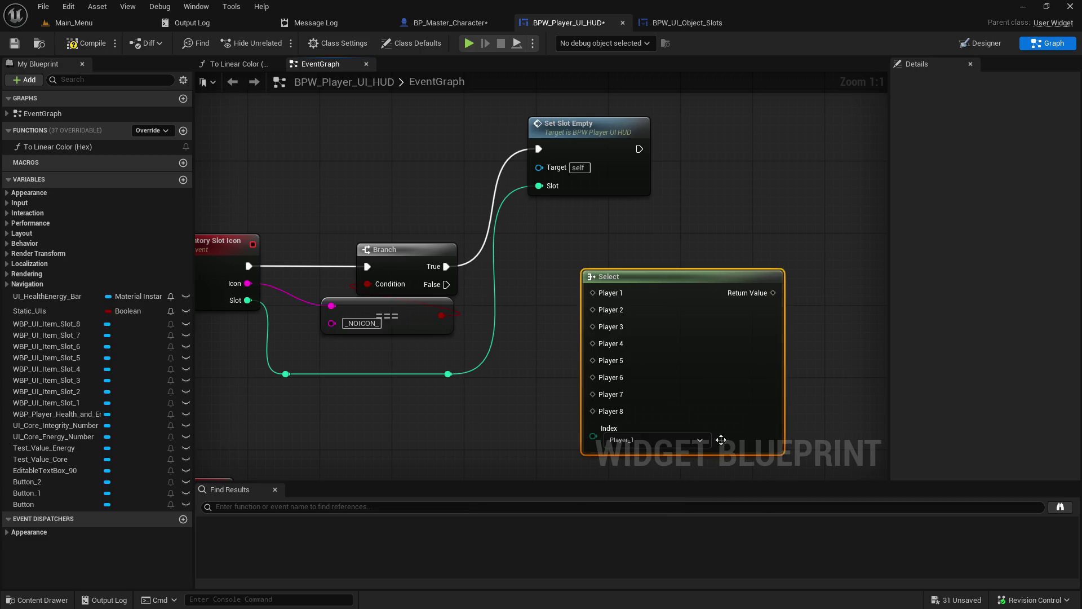
pyautogui.click(660, 438)
pyautogui.click(661, 438)
pyautogui.click(910, 367)
pyautogui.hotkey('ctrl', 'z')
pyautogui.click(652, 340)
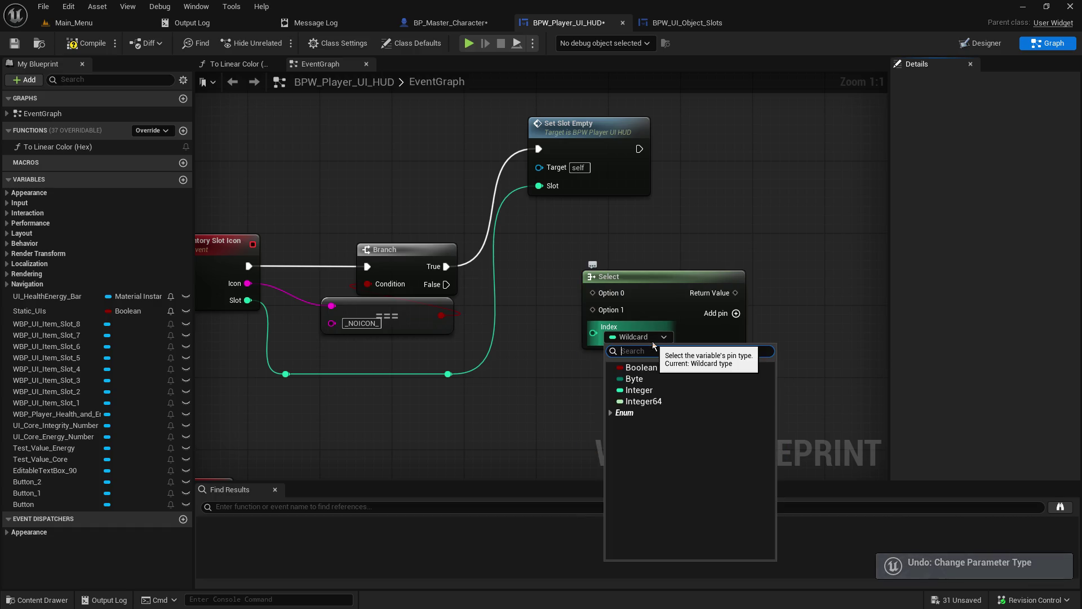
pyautogui.click(610, 414)
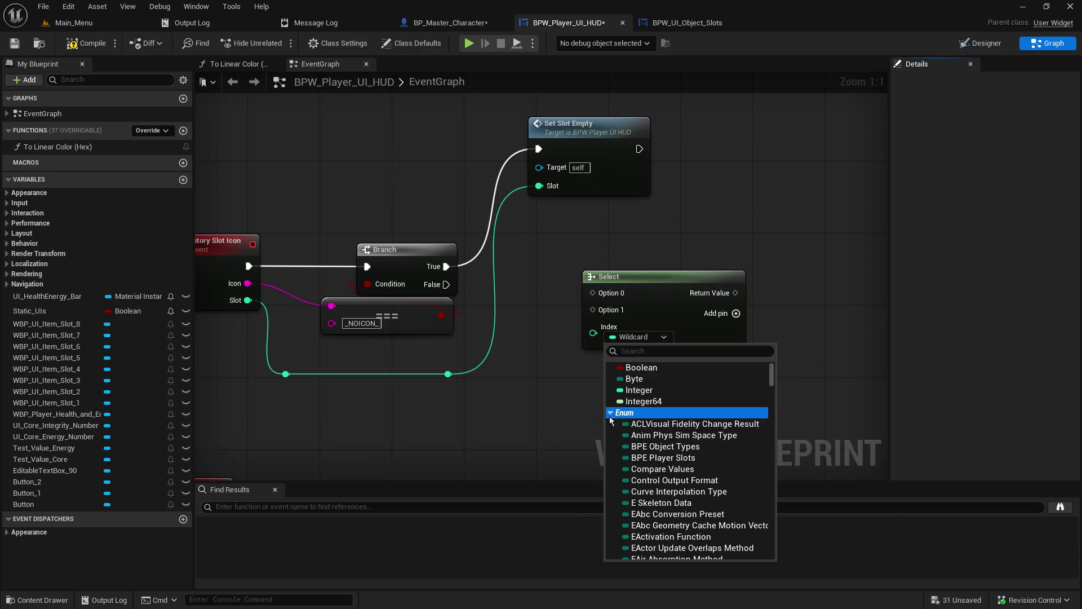
pyautogui.scroll(-2, 758, 510)
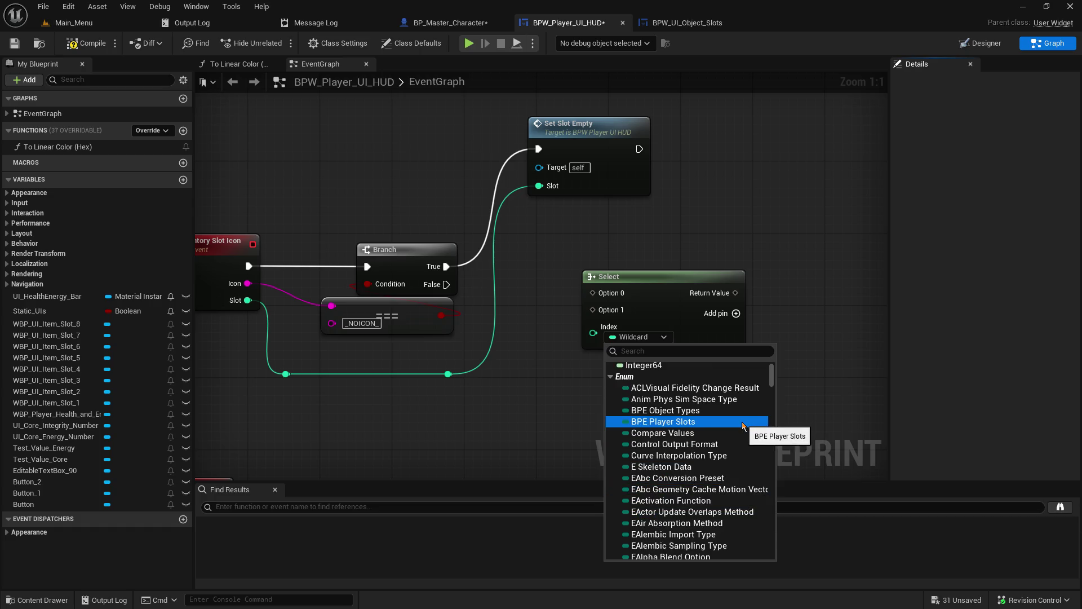
pyautogui.scroll(-5, 736, 431)
pyautogui.scroll(3, 656, 373)
pyautogui.click(682, 386)
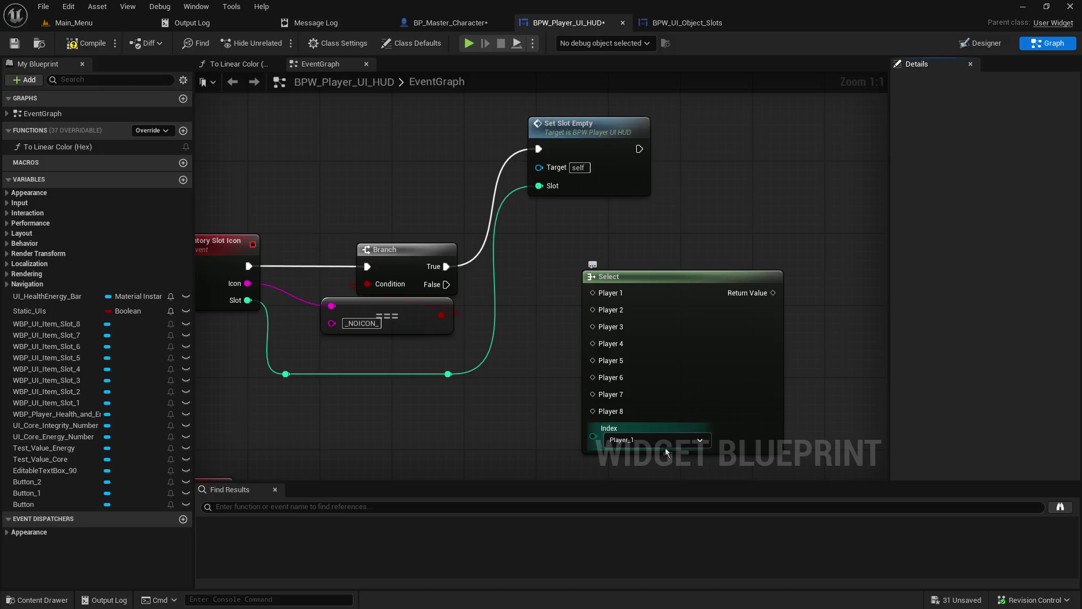
pyautogui.click(634, 444)
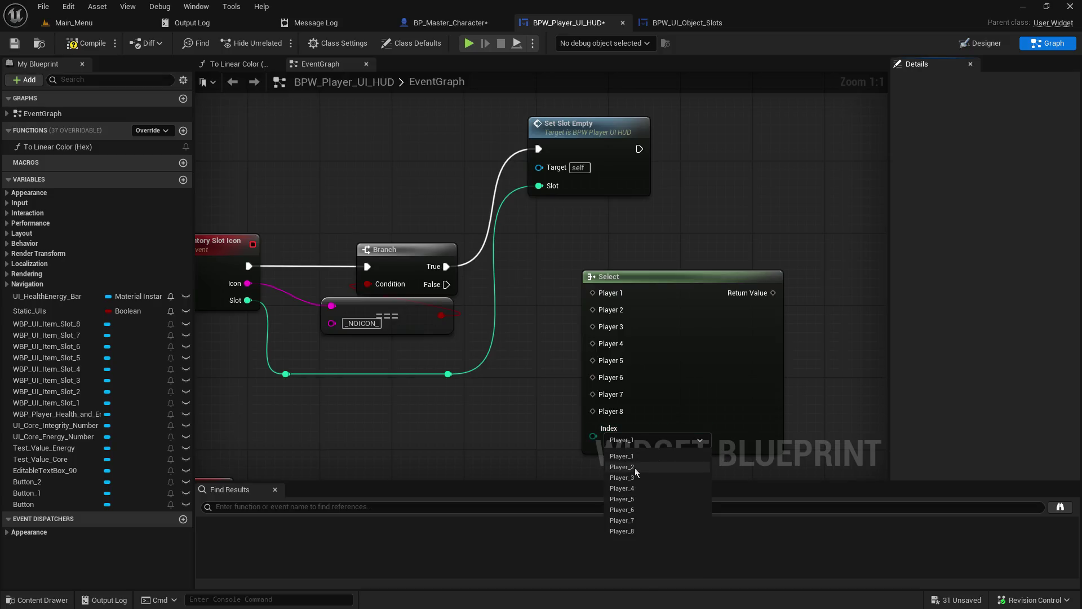
pyautogui.click(646, 283)
pyautogui.click(647, 283)
pyautogui.click(745, 223)
pyautogui.hotkey('ctrl', 'z')
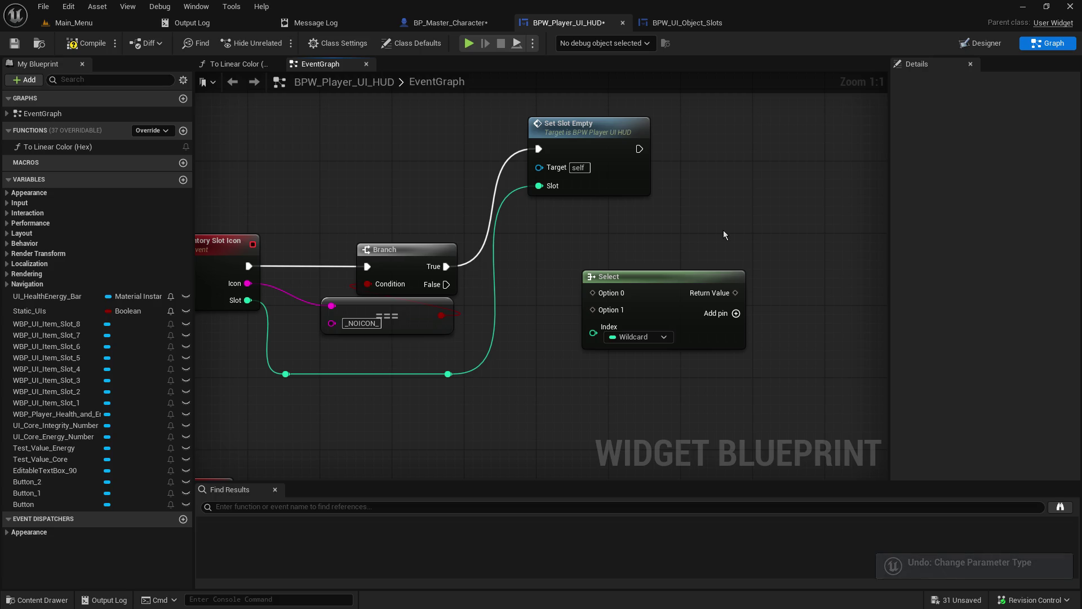
pyautogui.click(669, 280)
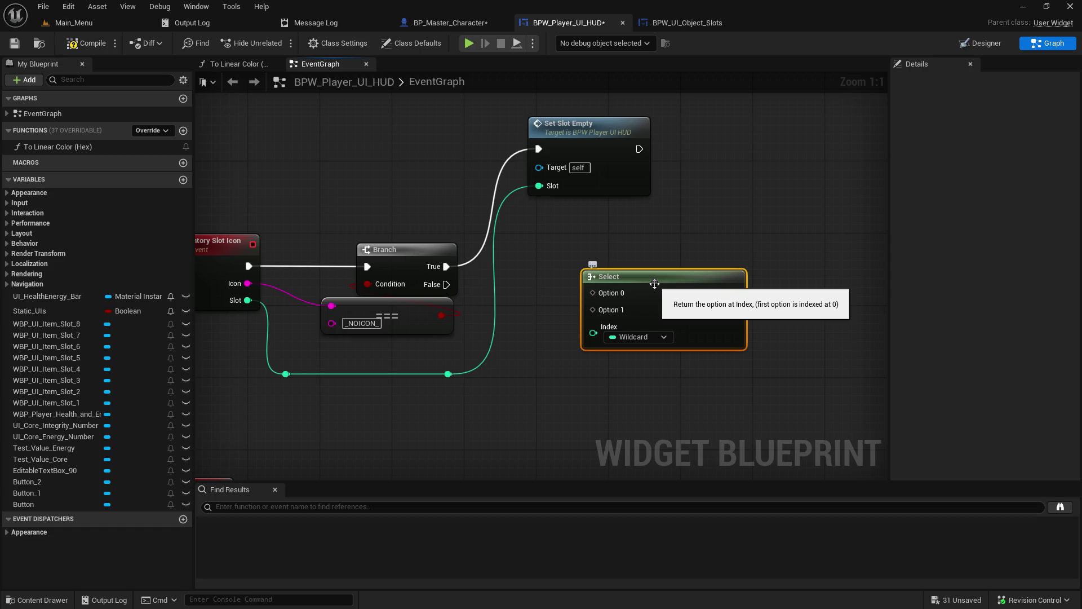
pyautogui.press('Delete')
# Copy the Switch on String, SET and Make Linear Color nodes from BPW_UI_Object_Slots and paste them into BPW_Player_UI_HUD.
pyautogui.click(668, 23)
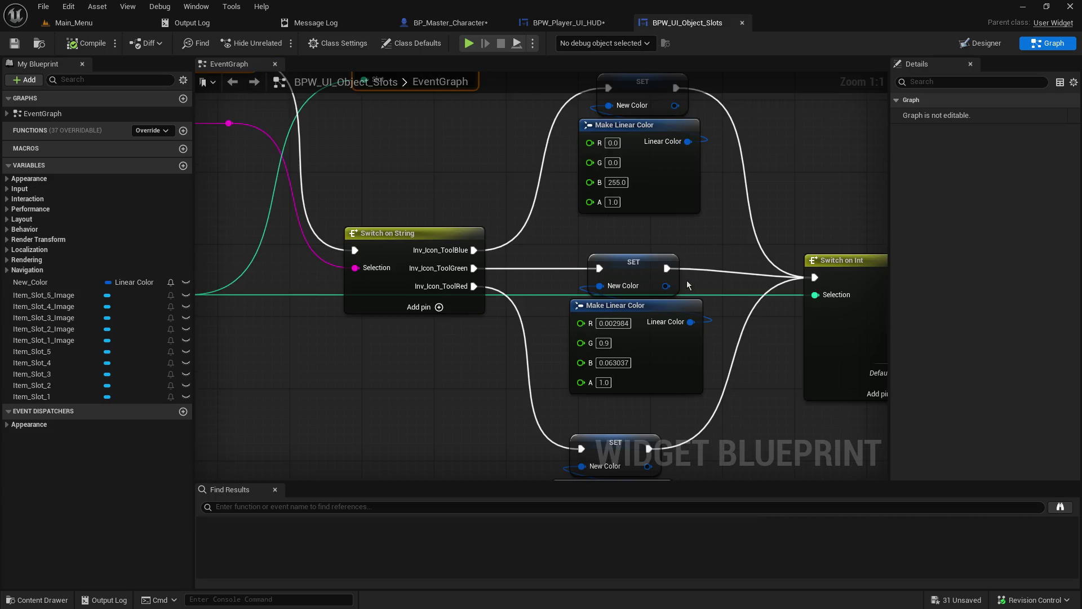
pyautogui.click(431, 246)
pyautogui.scroll(-4, 491, 255)
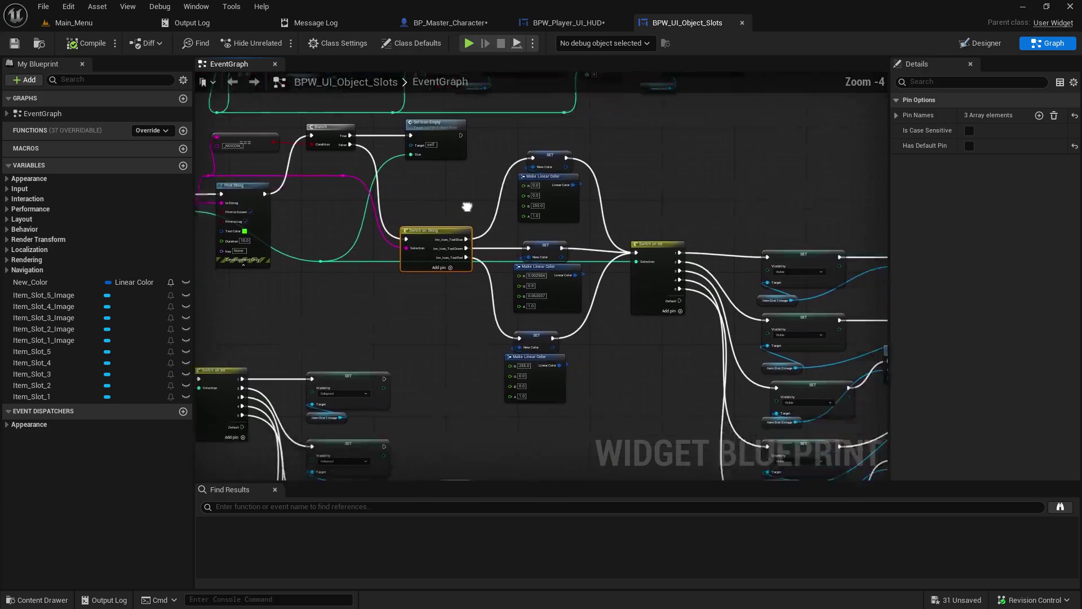
pyautogui.moveTo(466, 206); pyautogui.dragTo(412, 200)
pyautogui.moveTo(410, 164)
pyautogui.mouseDown()
pyautogui.moveTo(600, 355)
pyautogui.moveTo(597, 401)
pyautogui.mouseUp()
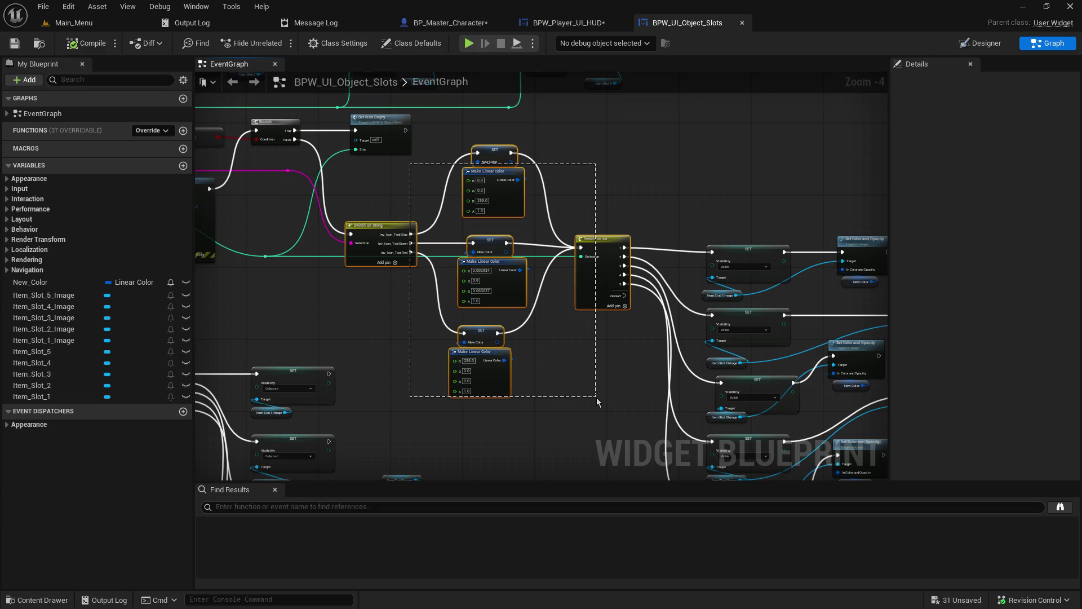
pyautogui.moveTo(598, 401); pyautogui.dragTo(597, 397)
pyautogui.click(563, 23)
pyautogui.hotkey('ctrl', 'v')
pyautogui.moveTo(559, 122)
pyautogui.mouseDown()
pyautogui.moveTo(443, 114)
pyautogui.moveTo(466, 214)
pyautogui.moveTo(607, 215)
pyautogui.moveTo(603, 191)
pyautogui.mouseUp()
# Connect Branch False to Switch on String's exec and route Icon through a reroute into its Selection.
pyautogui.moveTo(348, 222)
pyautogui.mouseDown()
pyautogui.moveTo(527, 211)
pyautogui.moveTo(512, 211)
pyautogui.mouseUp()
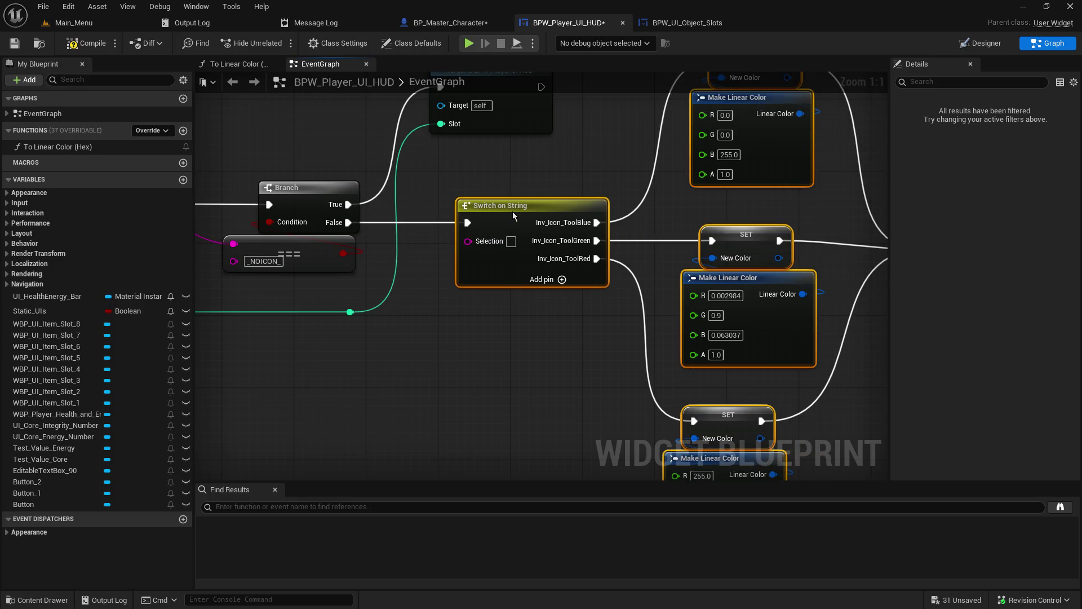
pyautogui.moveTo(324, 293)
pyautogui.mouseDown()
pyautogui.moveTo(540, 245)
pyautogui.moveTo(556, 274)
pyautogui.mouseUp()
pyautogui.doubleClick(422, 208)
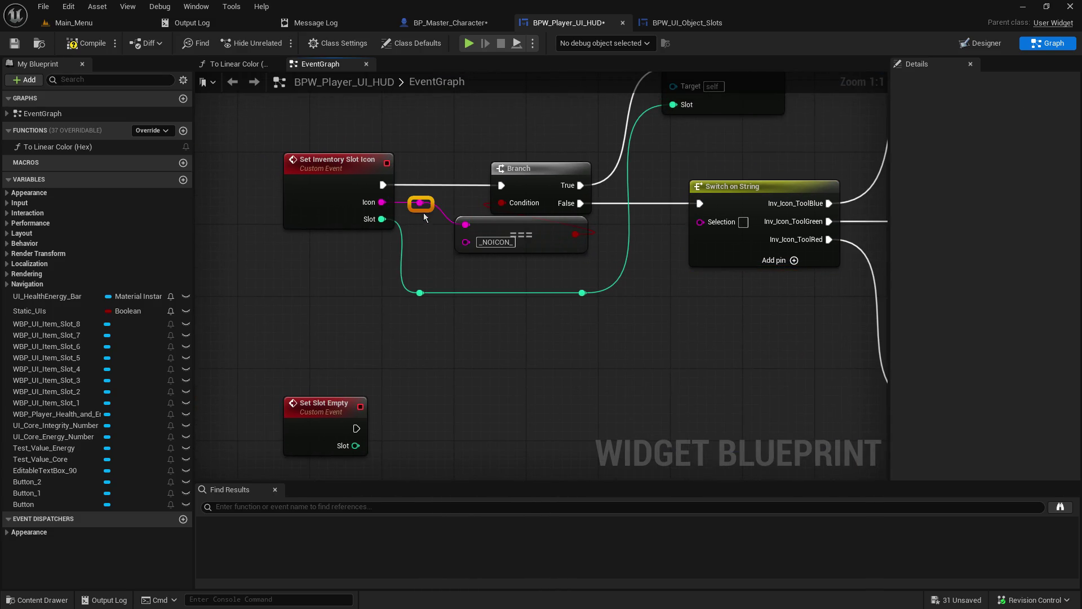
pyautogui.moveTo(428, 204)
pyautogui.mouseDown()
pyautogui.moveTo(454, 138)
pyautogui.moveTo(483, 156)
pyautogui.moveTo(663, 185)
pyautogui.moveTo(701, 220)
pyautogui.mouseUp()
pyautogui.click(483, 289)
pyautogui.doubleClick(647, 214)
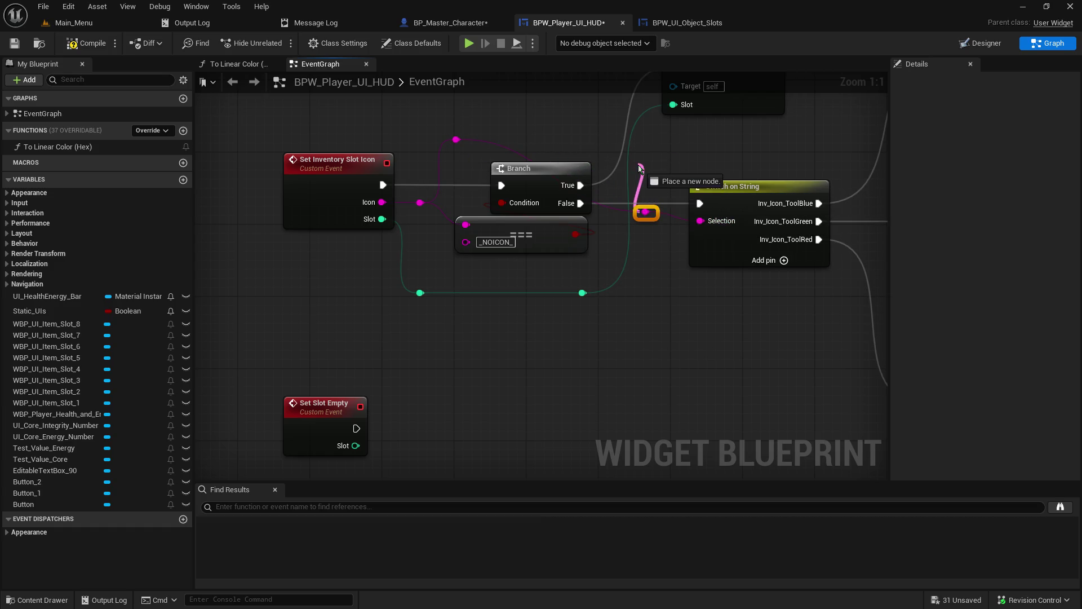
pyautogui.moveTo(639, 218); pyautogui.dragTo(638, 147)
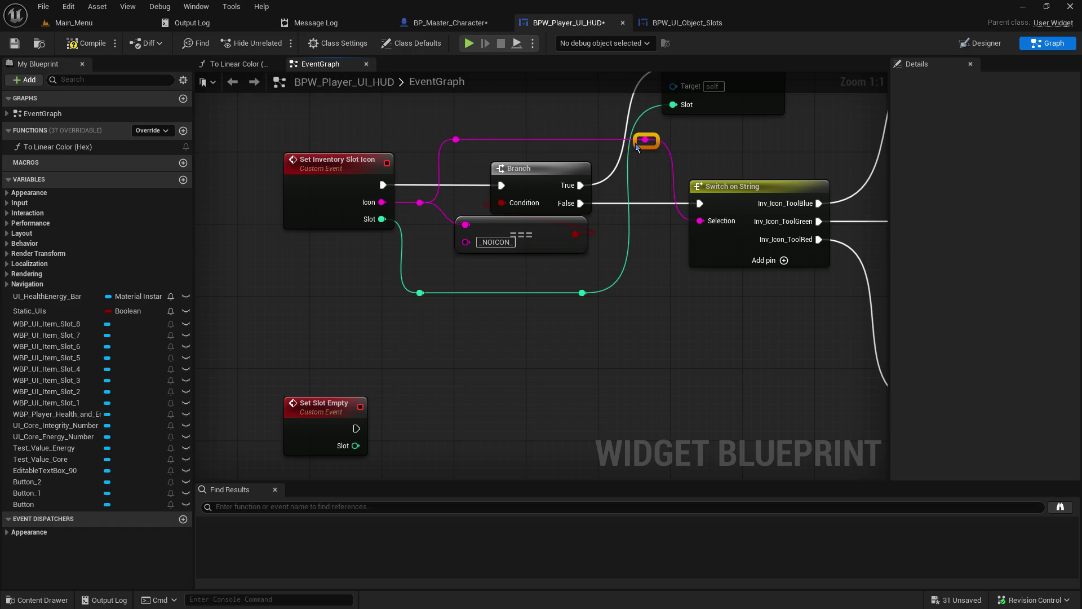
pyautogui.moveTo(742, 141); pyautogui.dragTo(348, 171)
pyautogui.moveTo(444, 180); pyautogui.dragTo(406, 225)
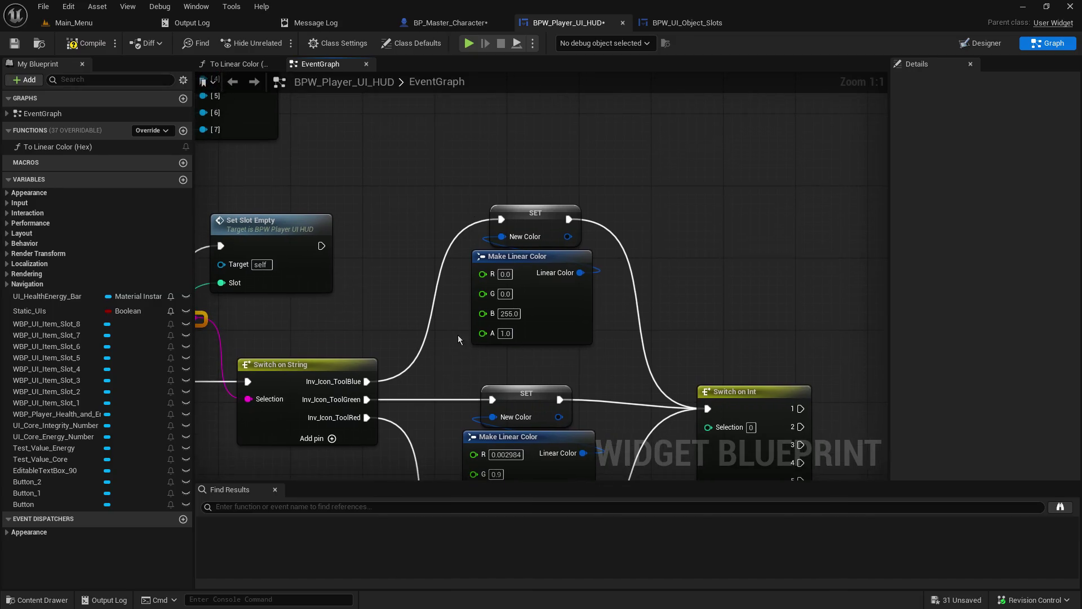
pyautogui.moveTo(458, 339); pyautogui.dragTo(434, 161)
pyautogui.moveTo(562, 359)
pyautogui.mouseDown()
pyautogui.moveTo(583, 222)
pyautogui.moveTo(570, 381)
pyautogui.moveTo(555, 396)
pyautogui.moveTo(576, 385)
pyautogui.mouseUp()
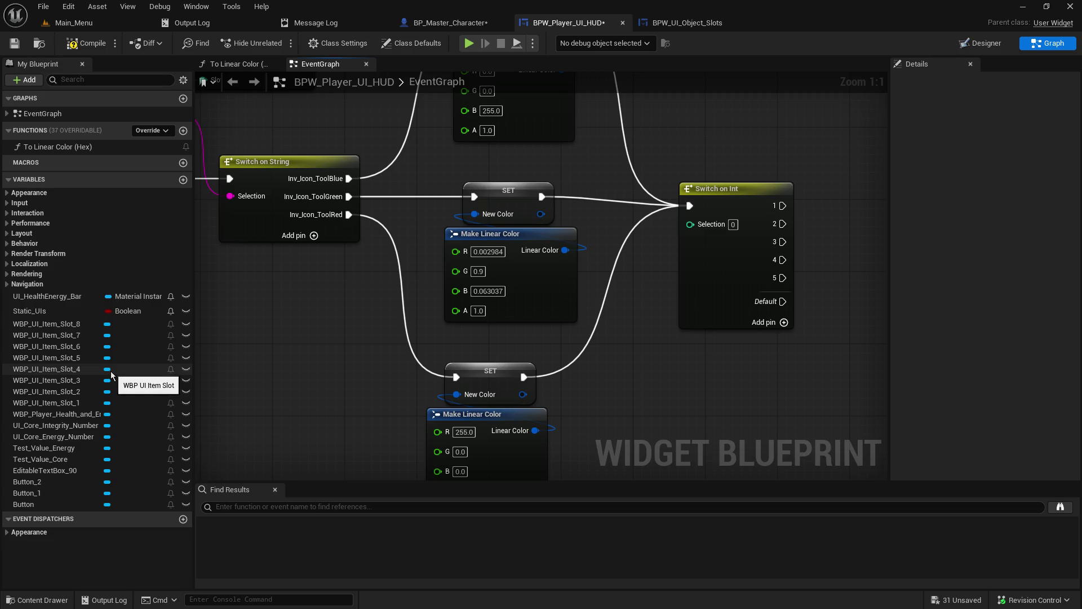
# Promote the SET's colour input to a New Color variable, delete the getter, and rewire the green Make Linear Color.
pyautogui.click(480, 373)
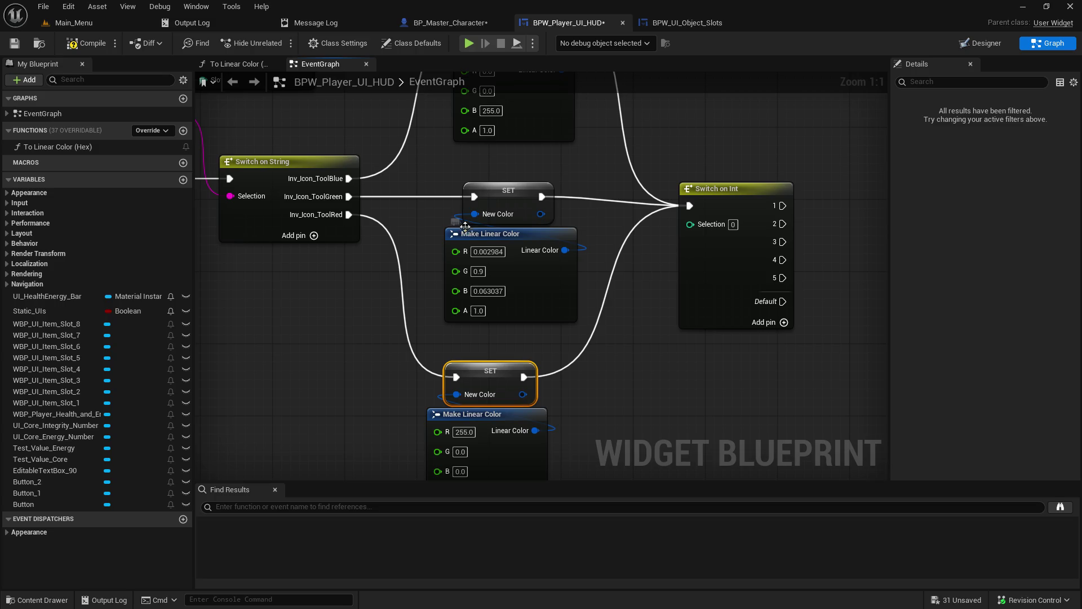
pyautogui.moveTo(473, 214); pyautogui.dragTo(423, 217)
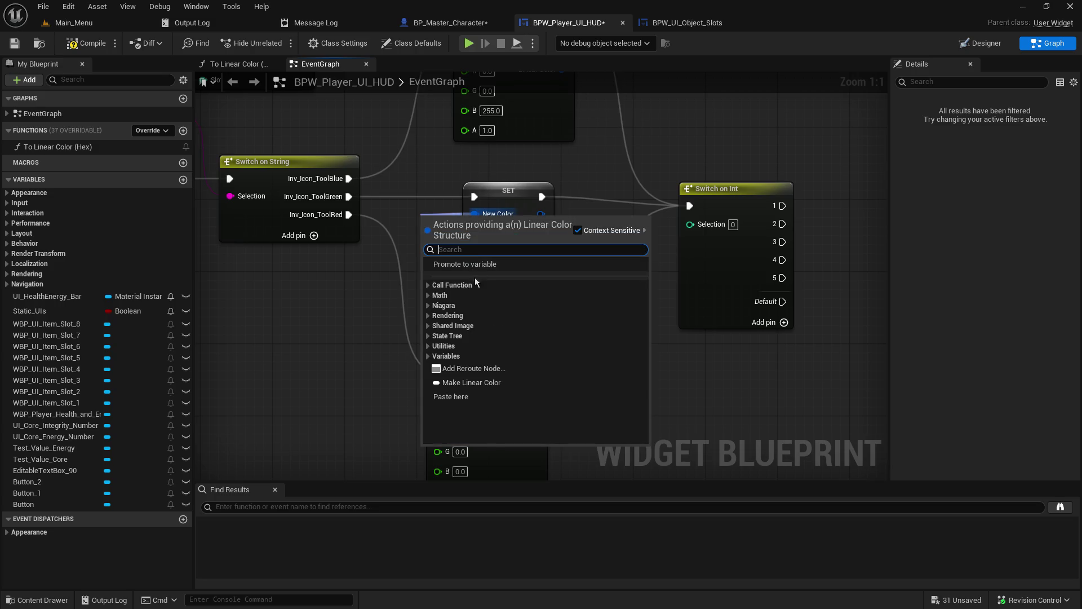
pyautogui.click(490, 262)
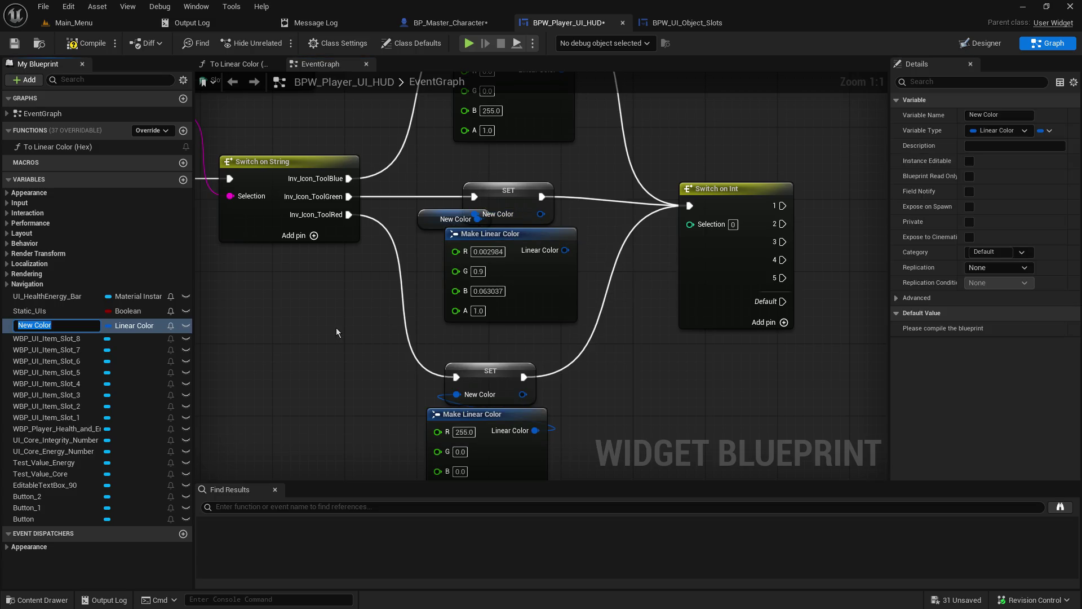
pyautogui.click(397, 261)
pyautogui.moveTo(426, 221); pyautogui.dragTo(372, 220)
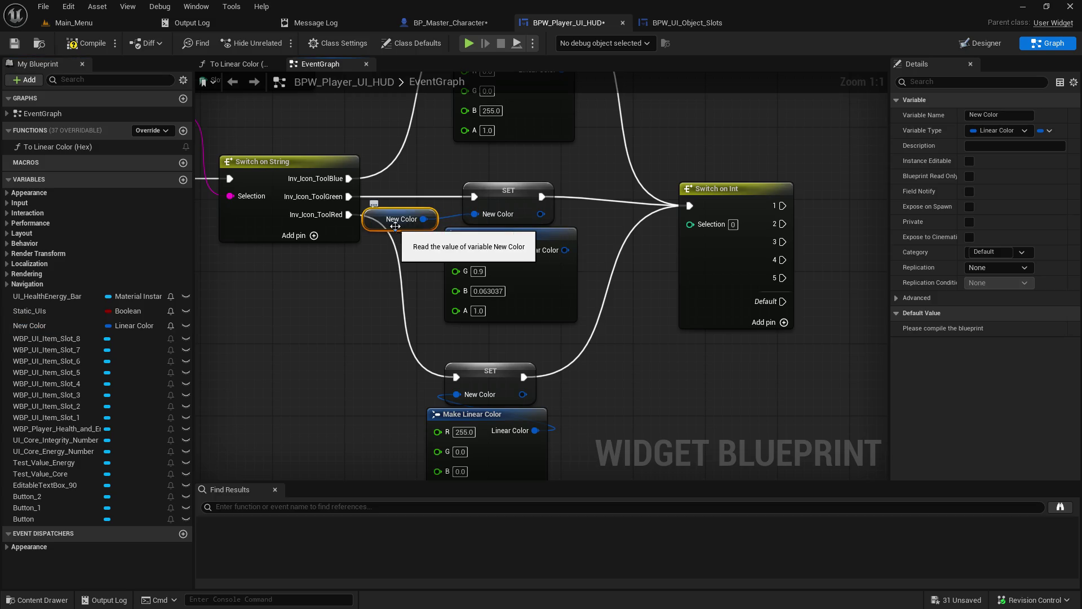
pyautogui.press('Delete')
pyautogui.moveTo(565, 249); pyautogui.dragTo(481, 216)
# Connect the event's Slot wire to the Switch on Int's Selection pin.
pyautogui.moveTo(606, 179)
pyautogui.mouseDown()
pyautogui.moveTo(610, 290)
pyautogui.moveTo(404, 175)
pyautogui.moveTo(278, 212)
pyautogui.moveTo(460, 298)
pyautogui.mouseUp()
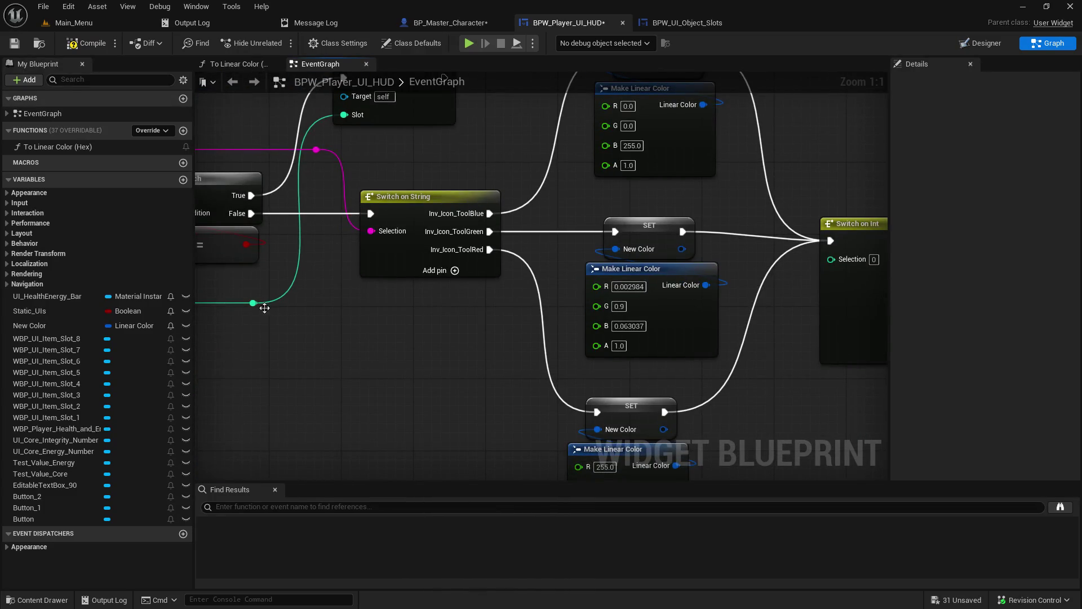
pyautogui.moveTo(253, 302)
pyautogui.mouseDown()
pyautogui.moveTo(564, 390)
pyautogui.moveTo(573, 306)
pyautogui.moveTo(405, 262)
pyautogui.mouseUp()
pyautogui.scroll(-1, 550, 254)
pyautogui.scroll(-2, 549, 251)
pyautogui.moveTo(549, 252)
pyautogui.mouseDown()
pyautogui.moveTo(659, 278)
pyautogui.moveTo(859, 251)
pyautogui.mouseUp()
pyautogui.moveTo(380, 270)
pyautogui.mouseDown()
pyautogui.moveTo(479, 323)
pyautogui.moveTo(659, 333)
pyautogui.moveTo(185, 317)
pyautogui.mouseUp()
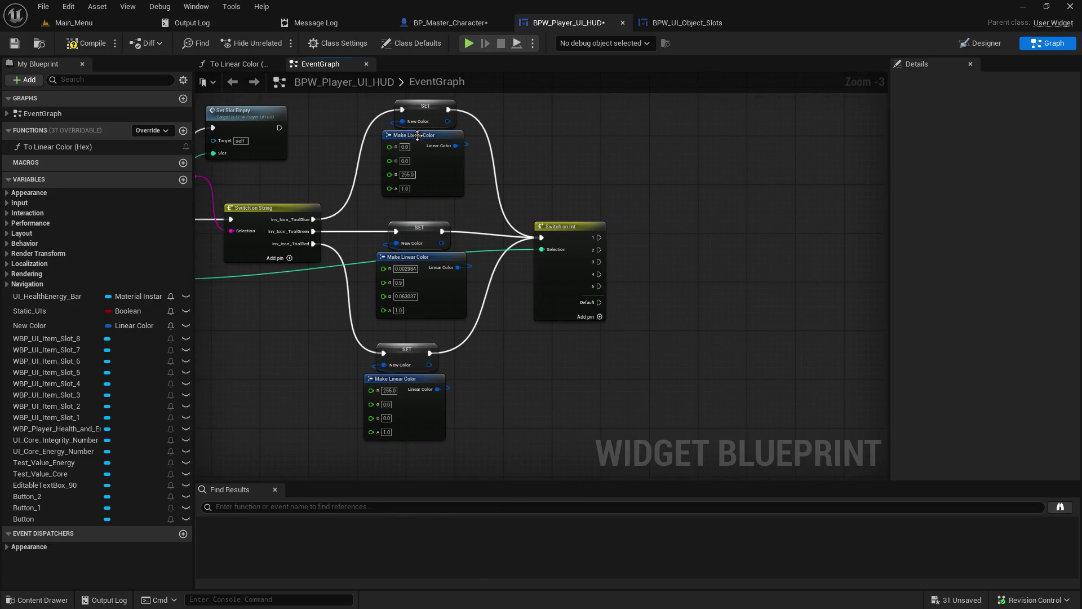
pyautogui.moveTo(584, 165); pyautogui.dragTo(382, 189)
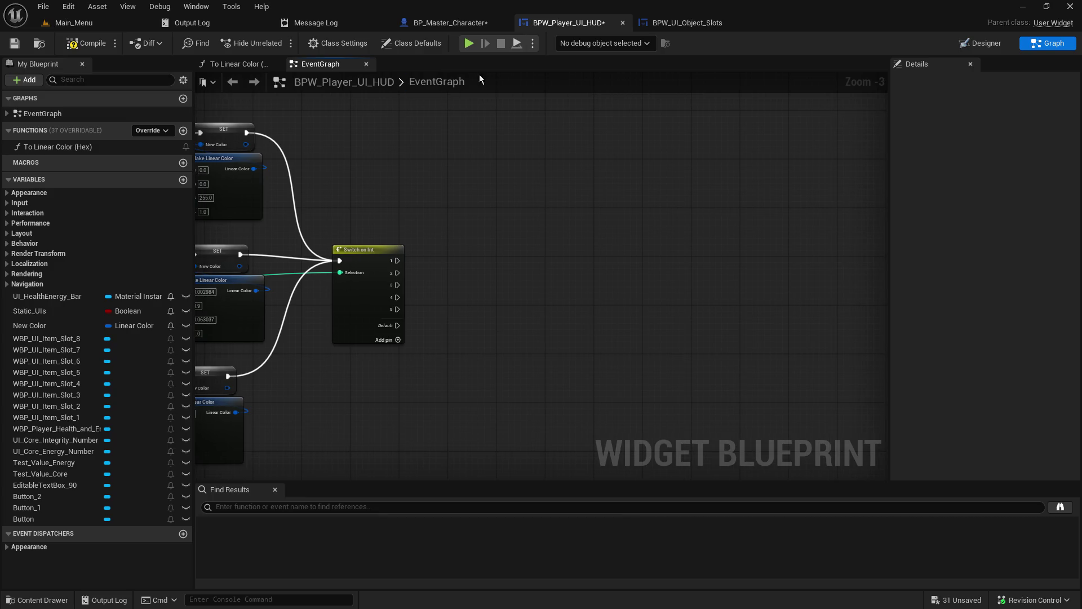
# Compare against BPW_UI_Object_Slots, then drag the Set Slot Empty event further down the HUD graph.
pyautogui.moveTo(479, 101); pyautogui.dragTo(637, 101)
pyautogui.click(688, 23)
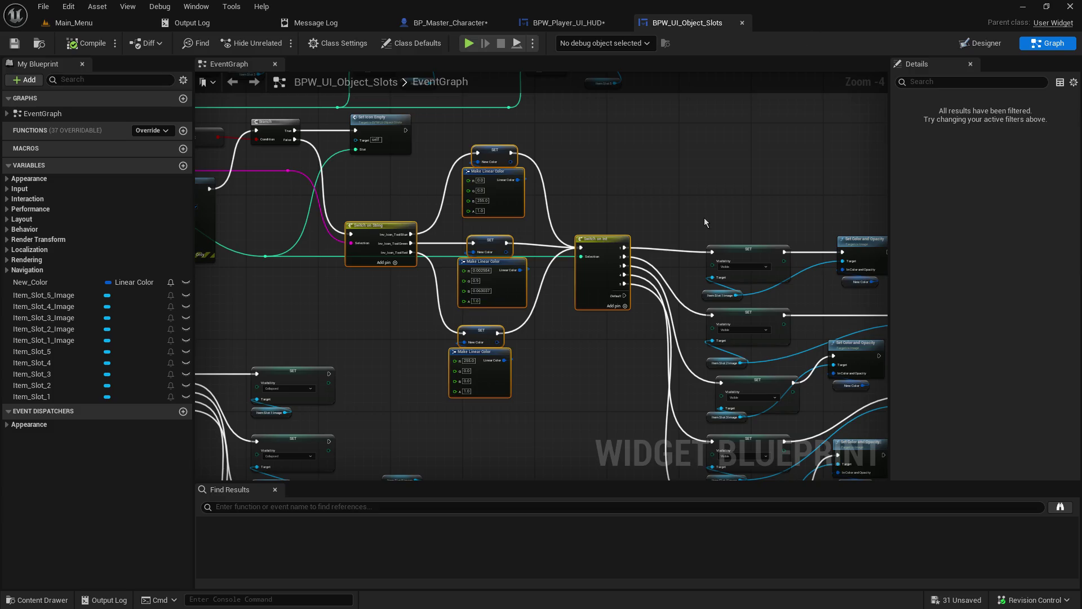
pyautogui.moveTo(704, 218); pyautogui.dragTo(390, 116)
pyautogui.scroll(3, 355, 156)
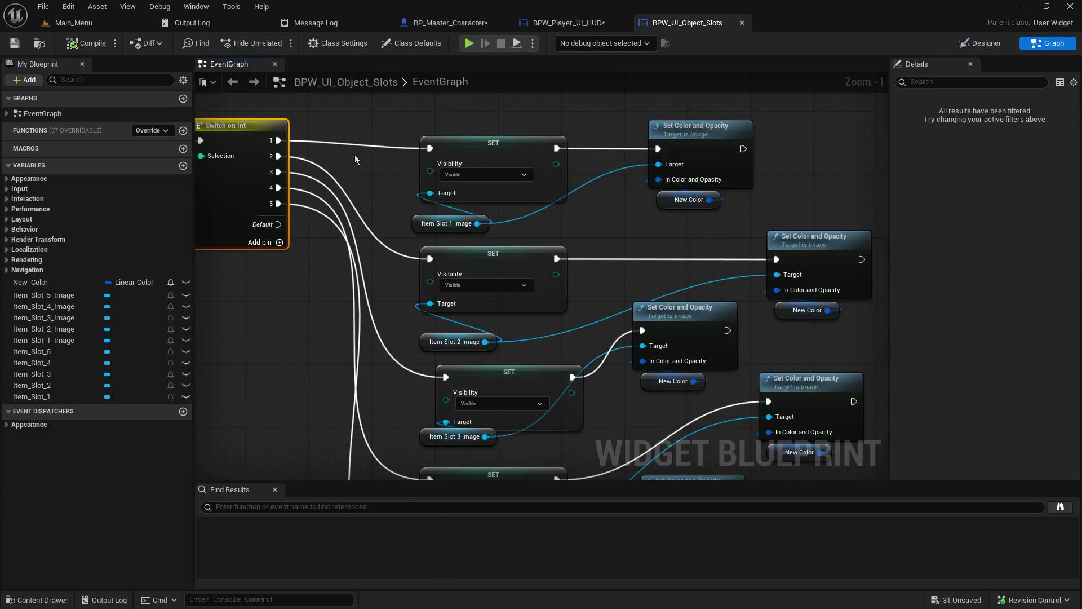
pyautogui.scroll(-4, 353, 158)
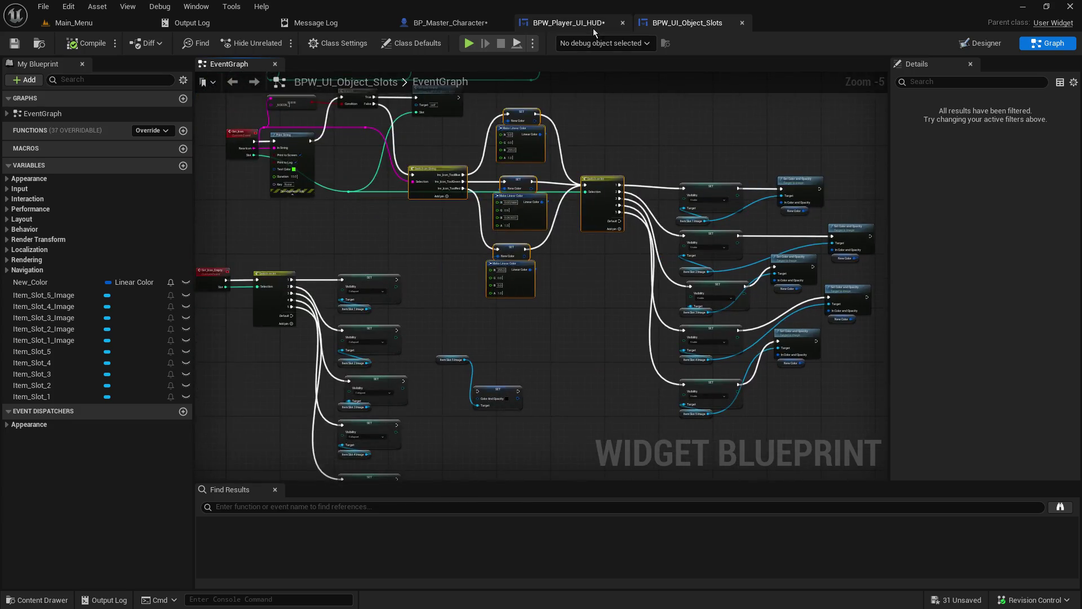
pyautogui.click(586, 24)
pyautogui.moveTo(557, 280); pyautogui.dragTo(833, 207)
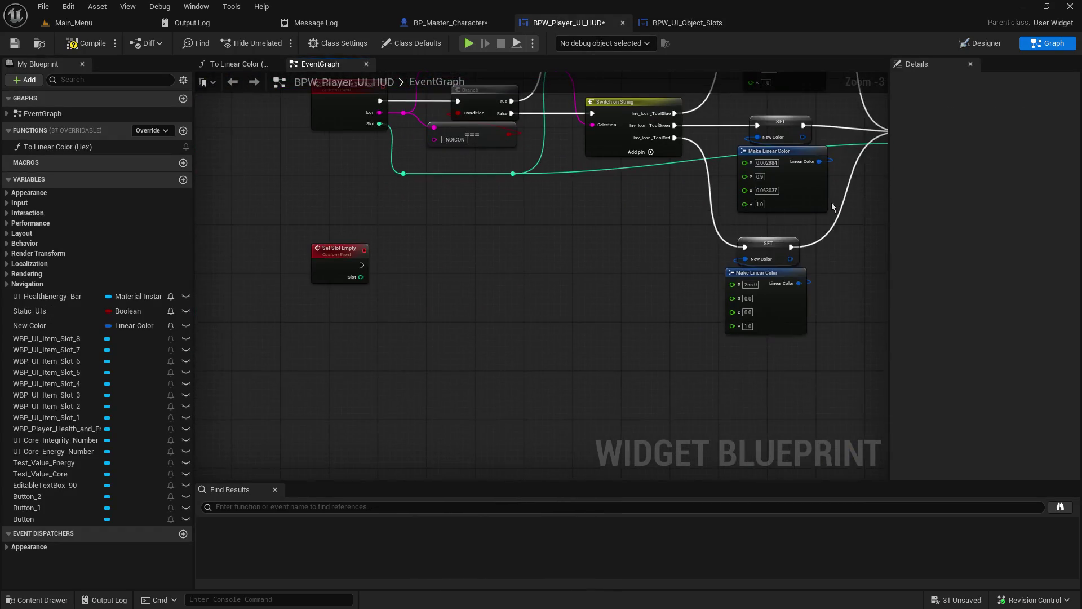
pyautogui.moveTo(355, 248); pyautogui.dragTo(350, 443)
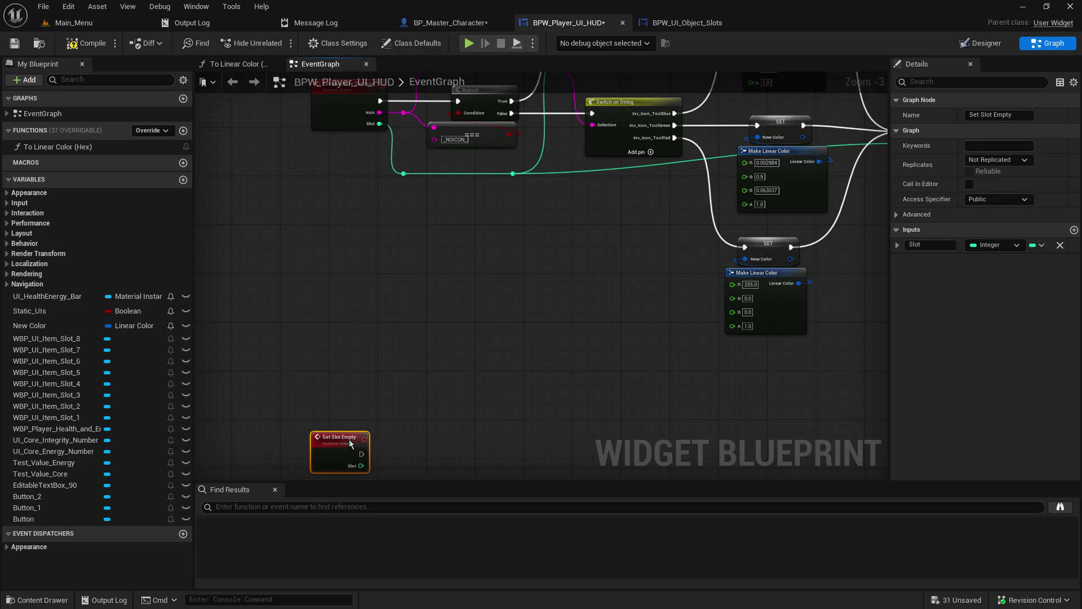
pyautogui.moveTo(332, 317)
pyautogui.mouseDown()
pyautogui.moveTo(85, 413)
pyautogui.moveTo(94, 410)
pyautogui.mouseUp()
pyautogui.moveTo(126, 359); pyautogui.dragTo(408, 294)
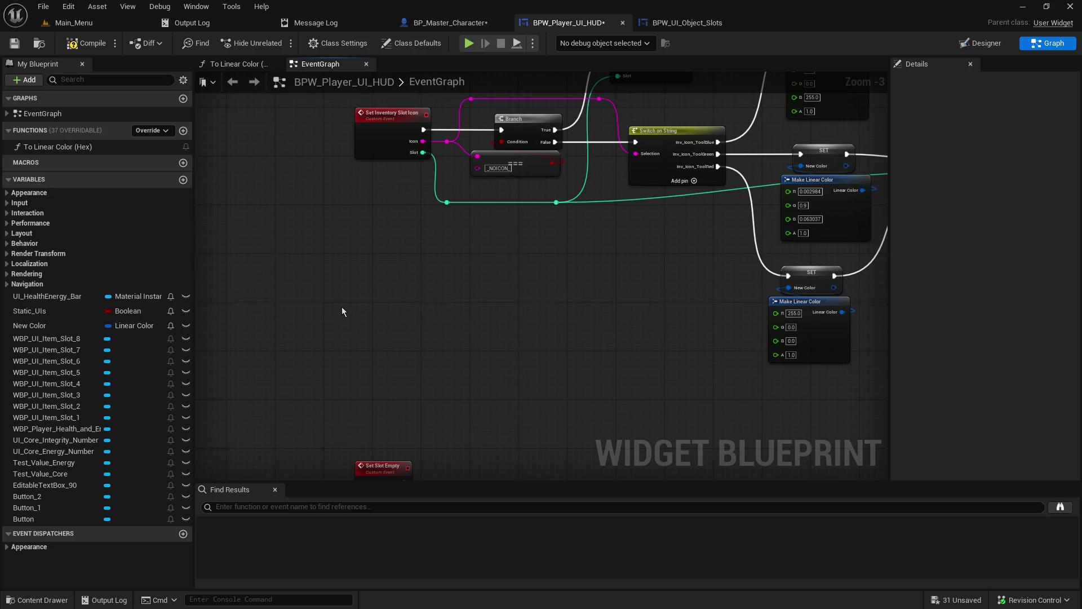
# Add a custom event through the 'add cust' search and name it Set Slot Image.
pyautogui.rightClick(385, 297)
pyautogui.write('add cust')
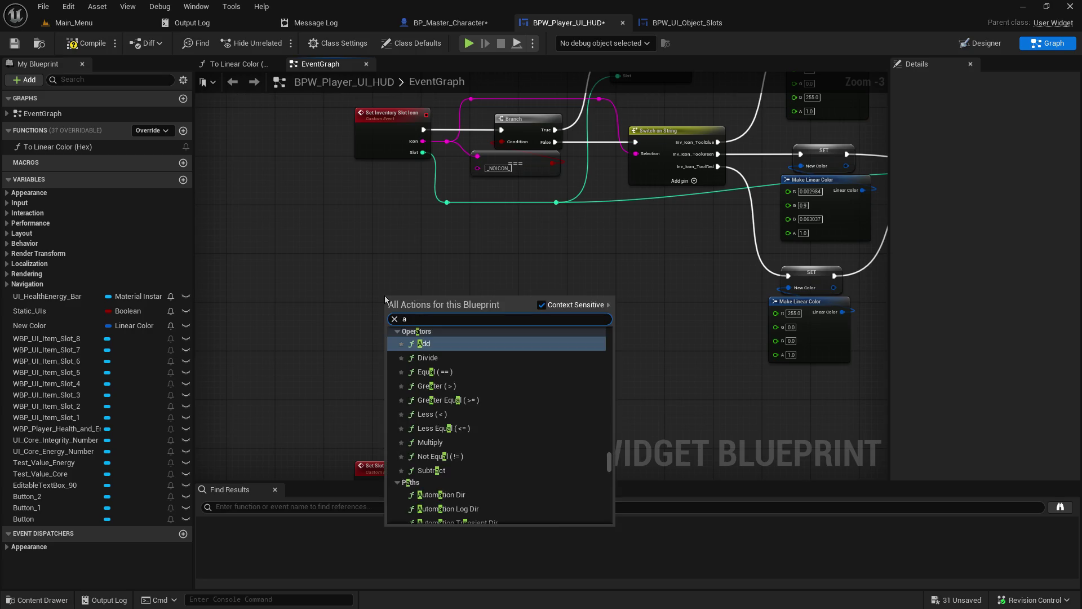
pyautogui.press('Return')
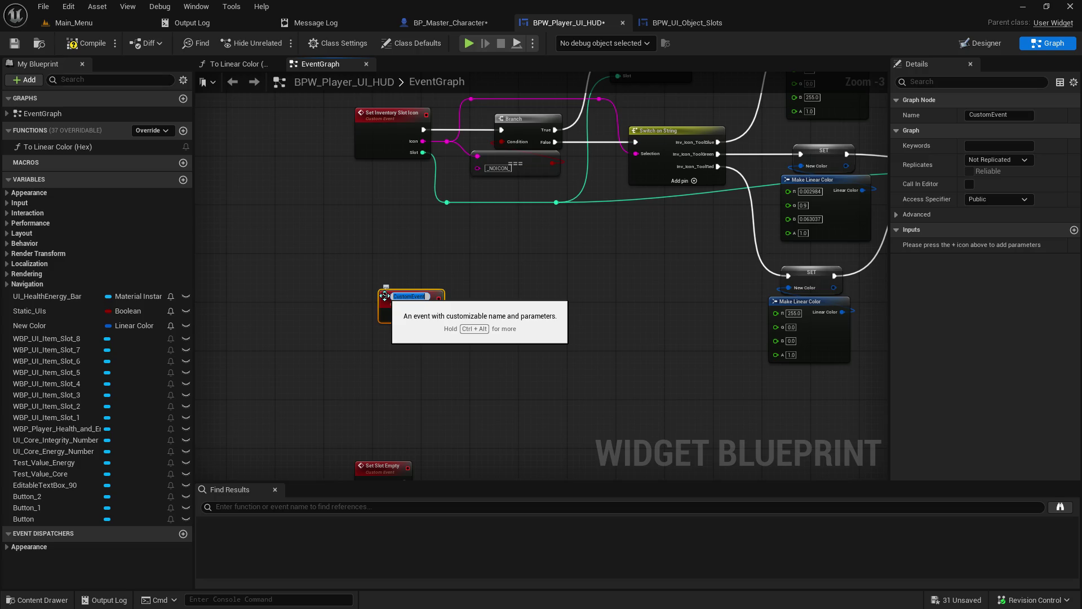
pyautogui.write('Set Slot ')
pyautogui.write('Image')
pyautogui.press('Return')
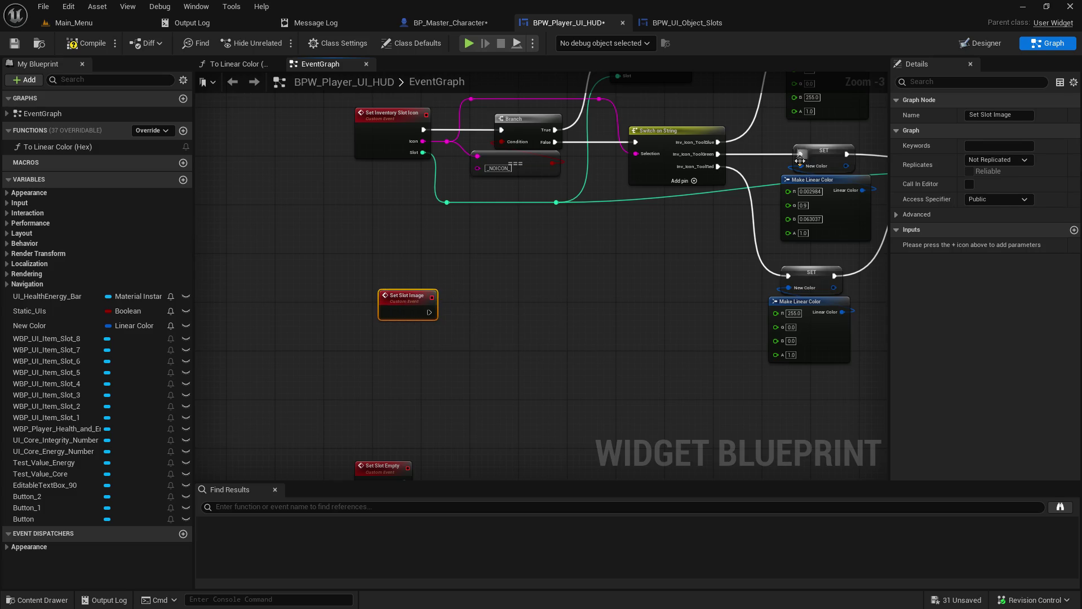
pyautogui.moveTo(628, 226); pyautogui.dragTo(608, 348)
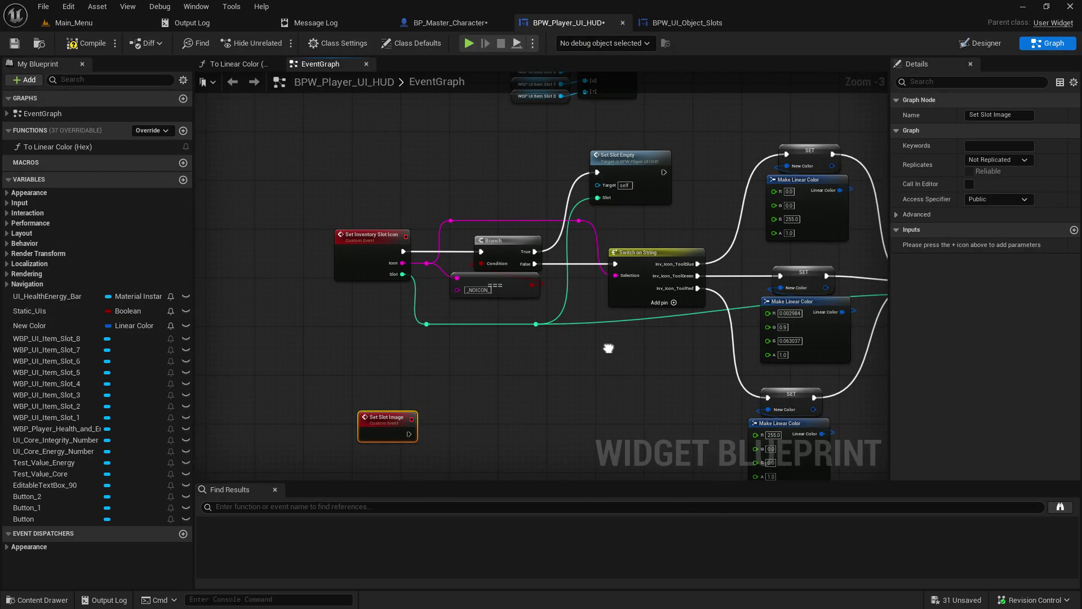
pyautogui.moveTo(608, 347); pyautogui.dragTo(569, 240)
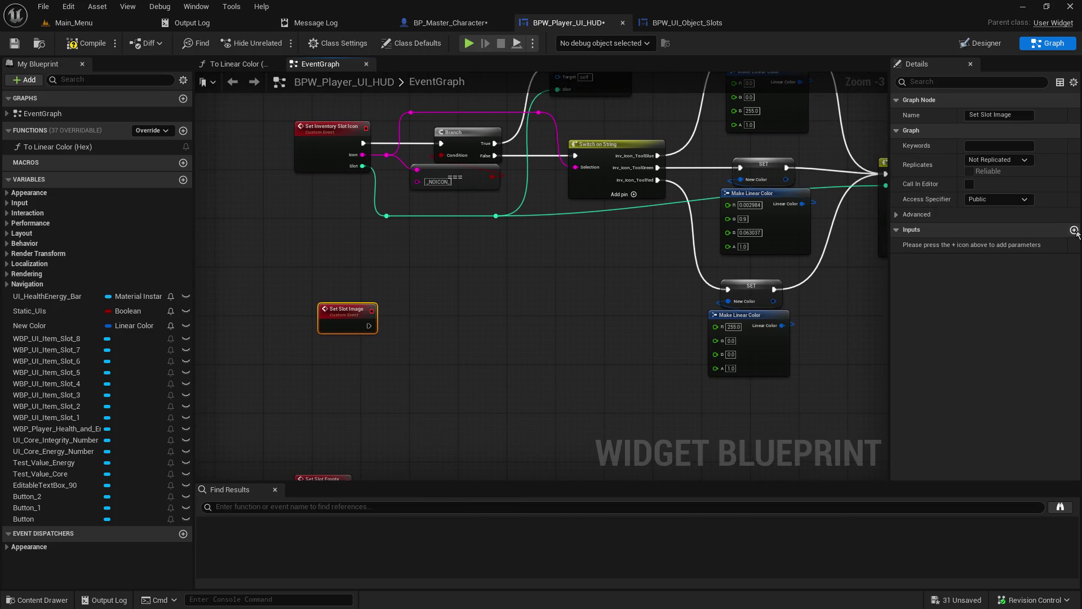
pyautogui.moveTo(856, 240)
pyautogui.mouseDown()
pyautogui.moveTo(537, 225)
pyautogui.moveTo(860, 224)
pyautogui.mouseUp()
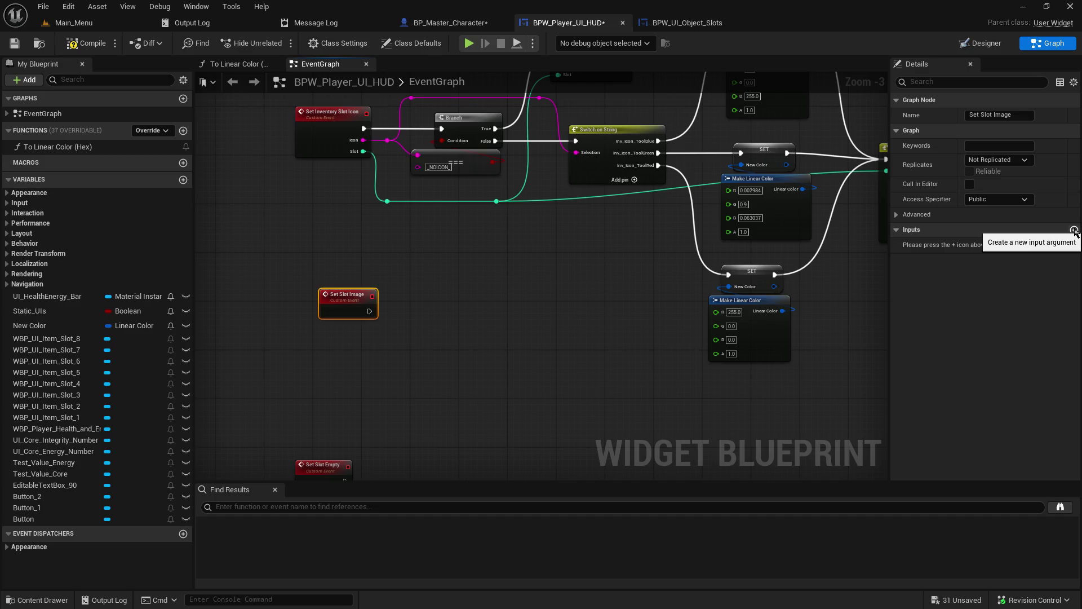
# Bring the Set Slot Image and Set Slot Empty events into view in the HUD graph.
pyautogui.moveTo(614, 236); pyautogui.dragTo(520, 236)
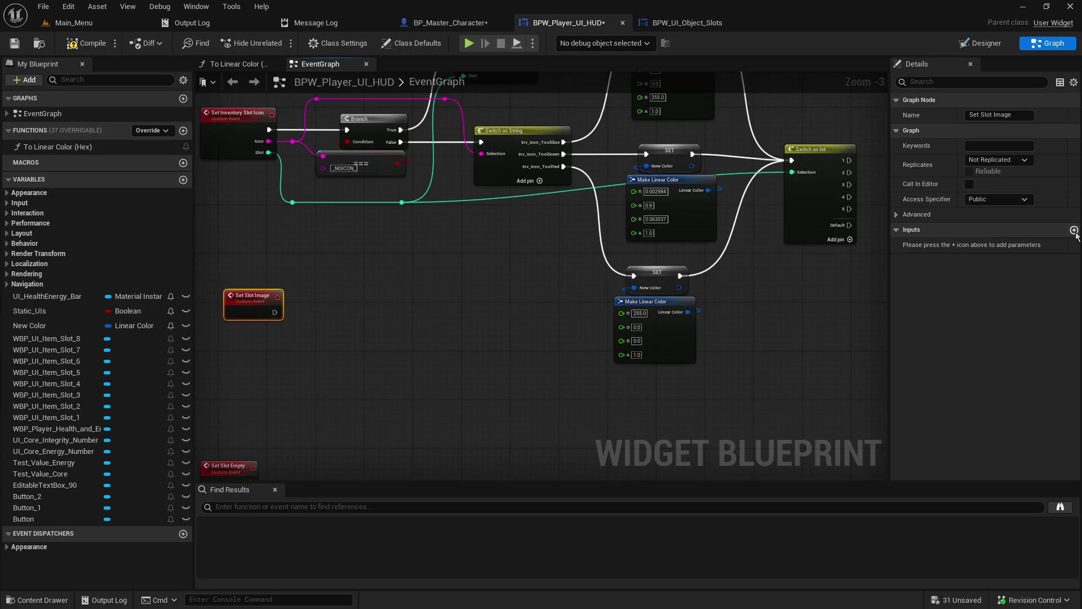
pyautogui.moveTo(809, 308); pyautogui.dragTo(464, 364)
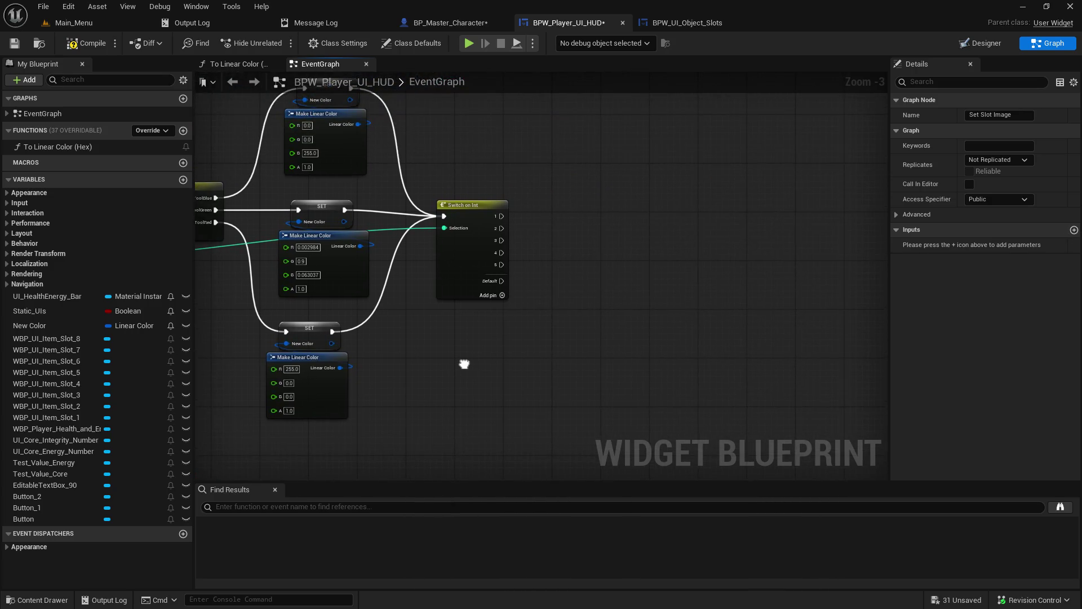
pyautogui.click(685, 22)
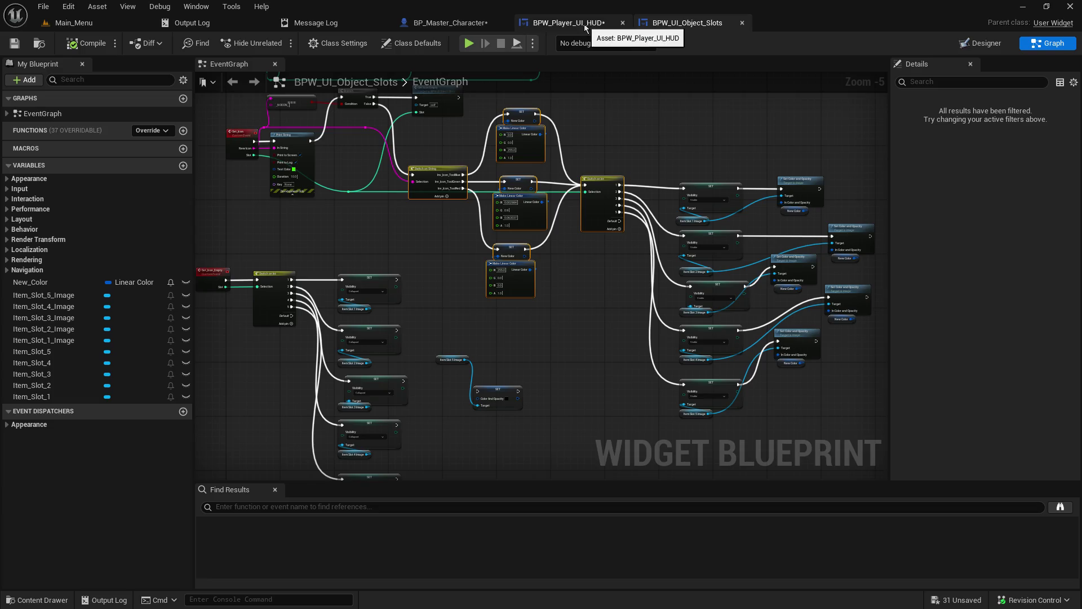
pyautogui.scroll(5, 613, 241)
pyautogui.moveTo(601, 159)
pyautogui.mouseDown()
pyautogui.moveTo(639, 287)
pyautogui.moveTo(436, 304)
pyautogui.moveTo(515, 139)
pyautogui.moveTo(510, 168)
pyautogui.moveTo(613, 280)
pyautogui.mouseUp()
pyautogui.click(592, 25)
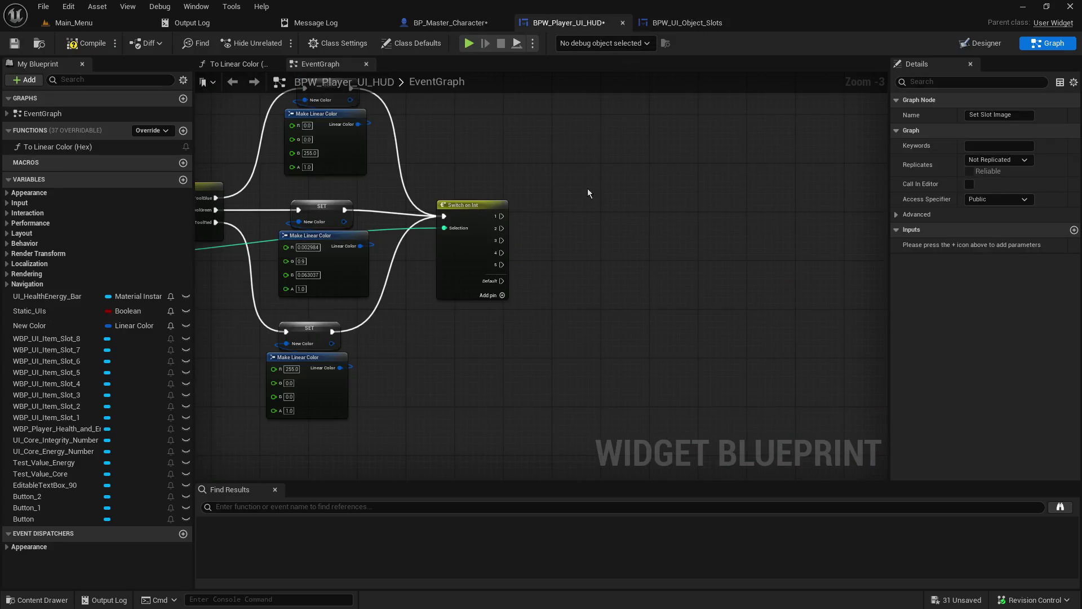
pyautogui.moveTo(760, 156); pyautogui.dragTo(591, 201)
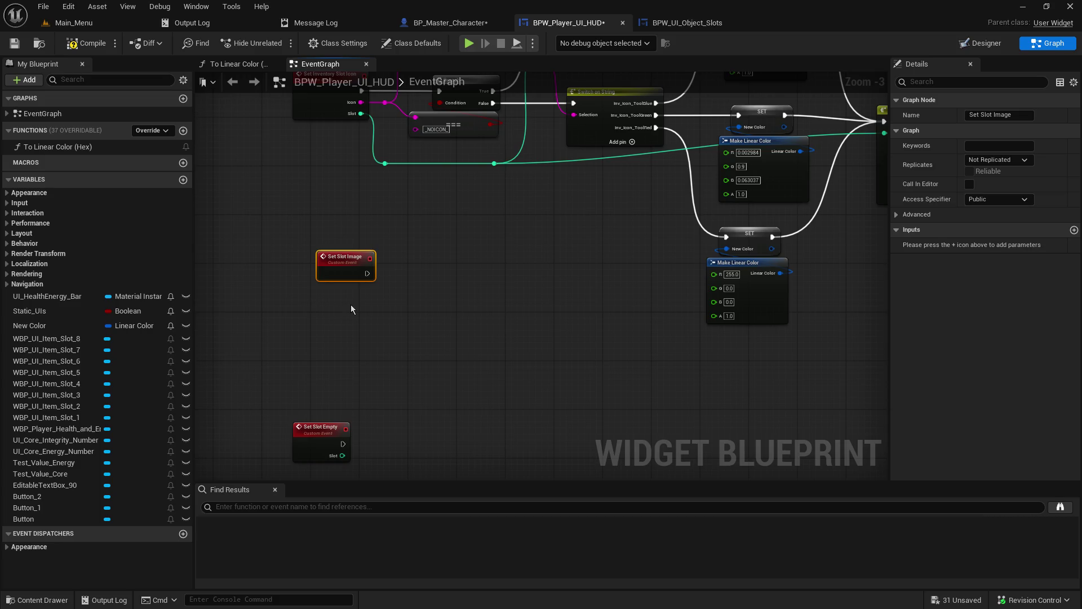
pyautogui.moveTo(367, 273); pyautogui.dragTo(425, 272)
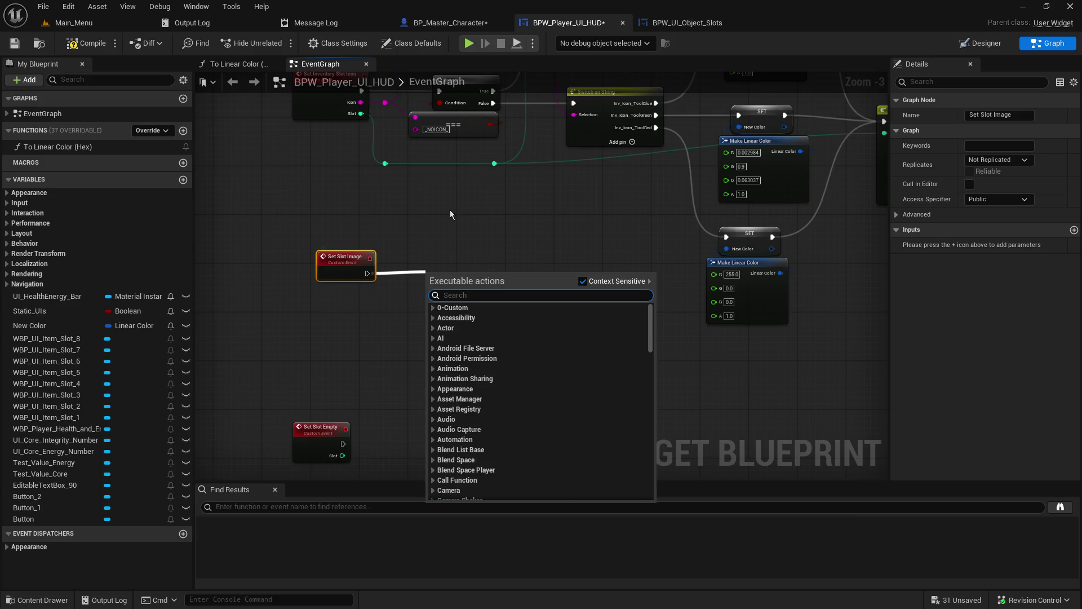
pyautogui.write('set')
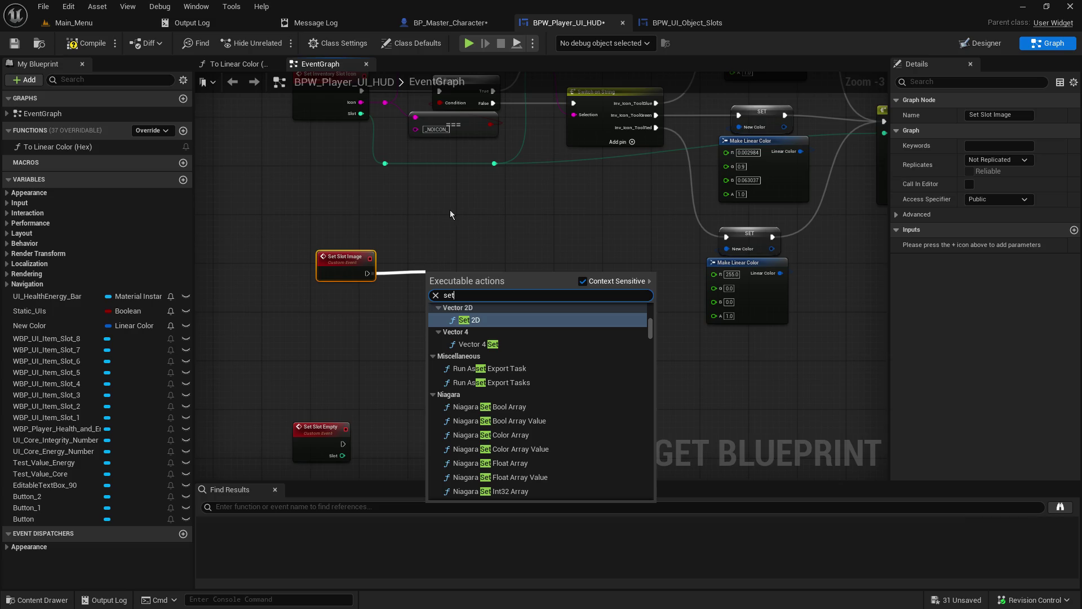
pyautogui.click(432, 217)
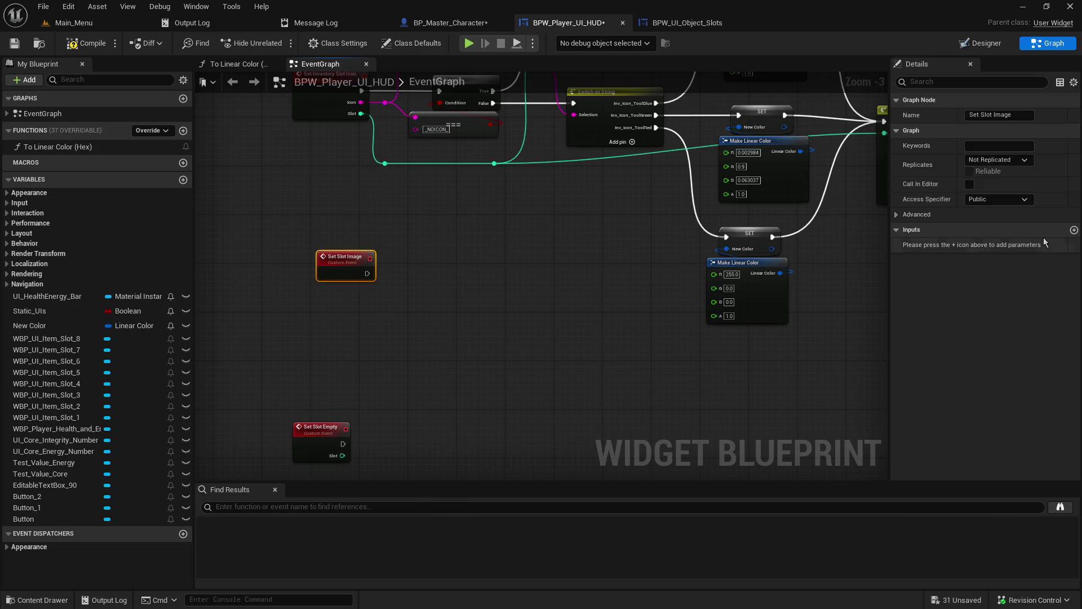
# Add integer inputs Slot and Image_Var_Placeholder to the Set Slot Image event.
pyautogui.click(1074, 230)
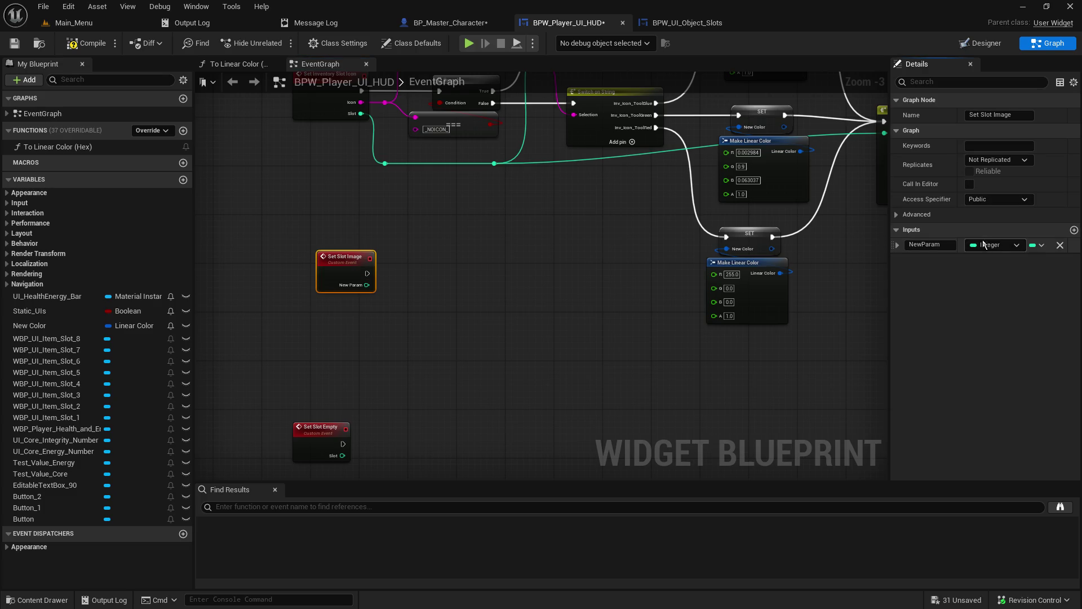
pyautogui.click(930, 244)
pyautogui.write('Slot')
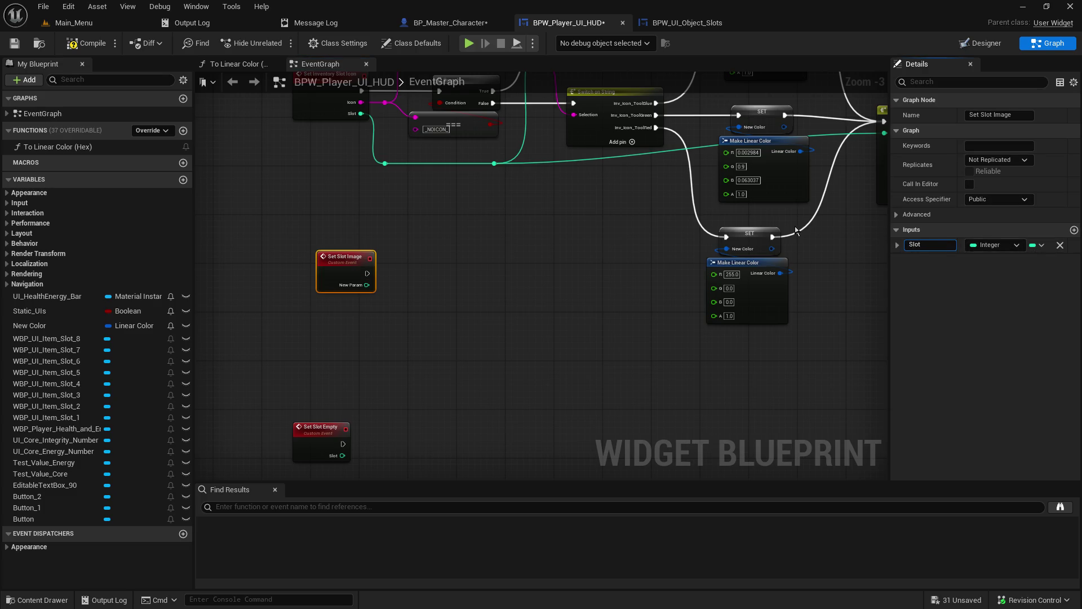
pyautogui.press('Return')
pyautogui.click(1073, 230)
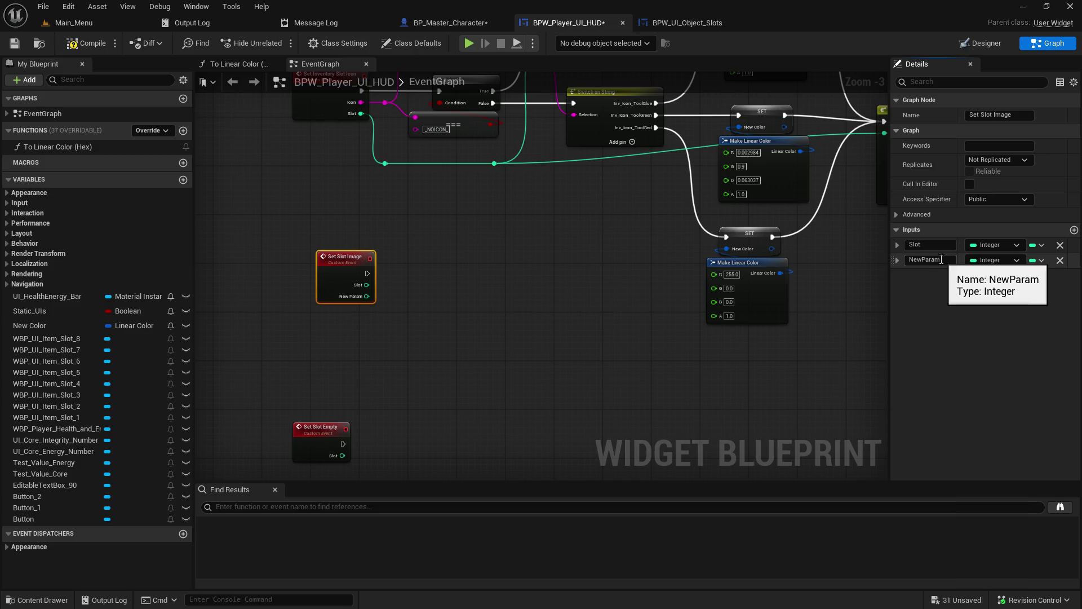
pyautogui.click(947, 259)
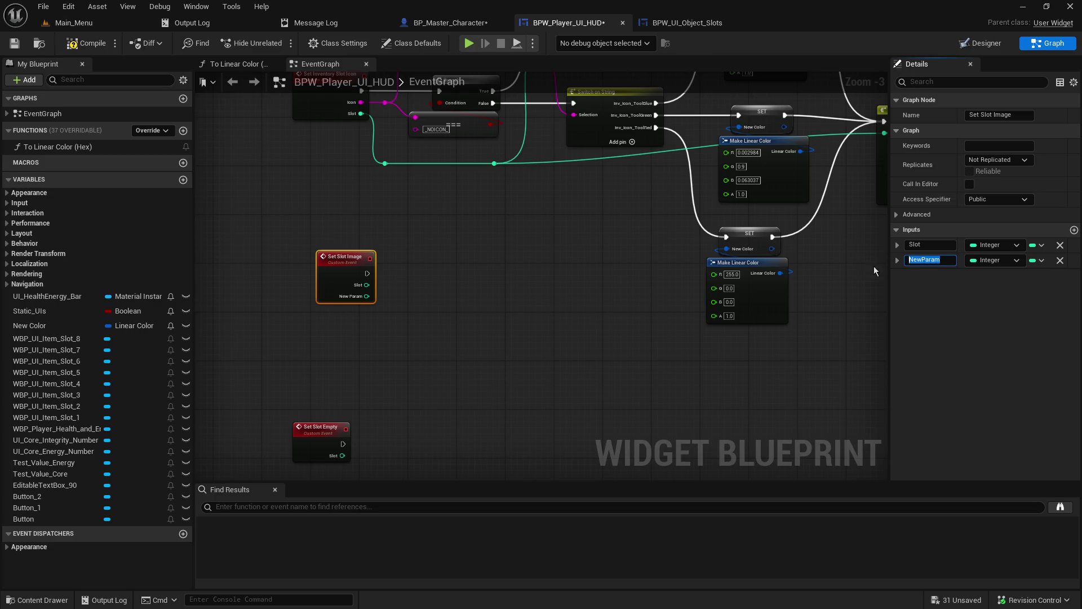
pyautogui.write('Image')
pyautogui.write('_Var_Placeho')
pyautogui.write('lder')
pyautogui.press('Return')
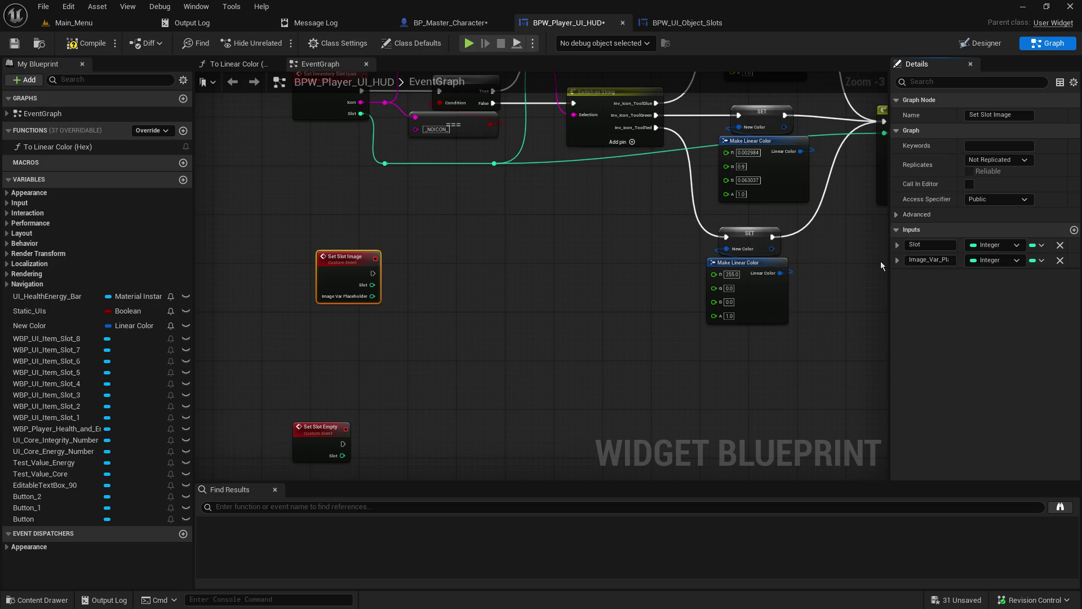
pyautogui.click(474, 294)
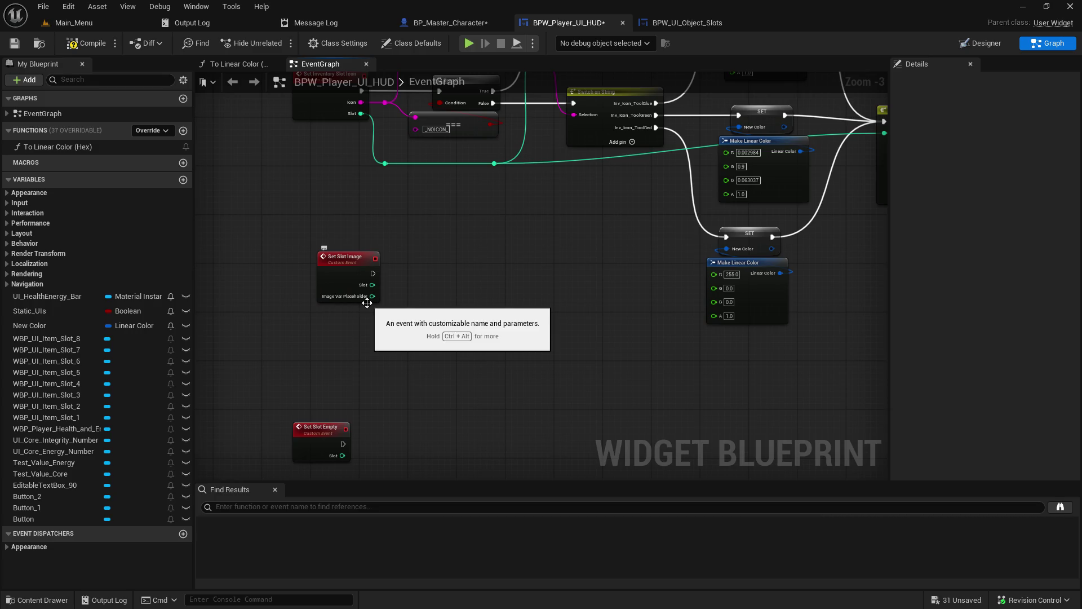
pyautogui.moveTo(29, 326); pyautogui.dragTo(332, 323)
# Place a New Color getter below Set Slot Image and center the view on Make Array.
pyautogui.click(361, 342)
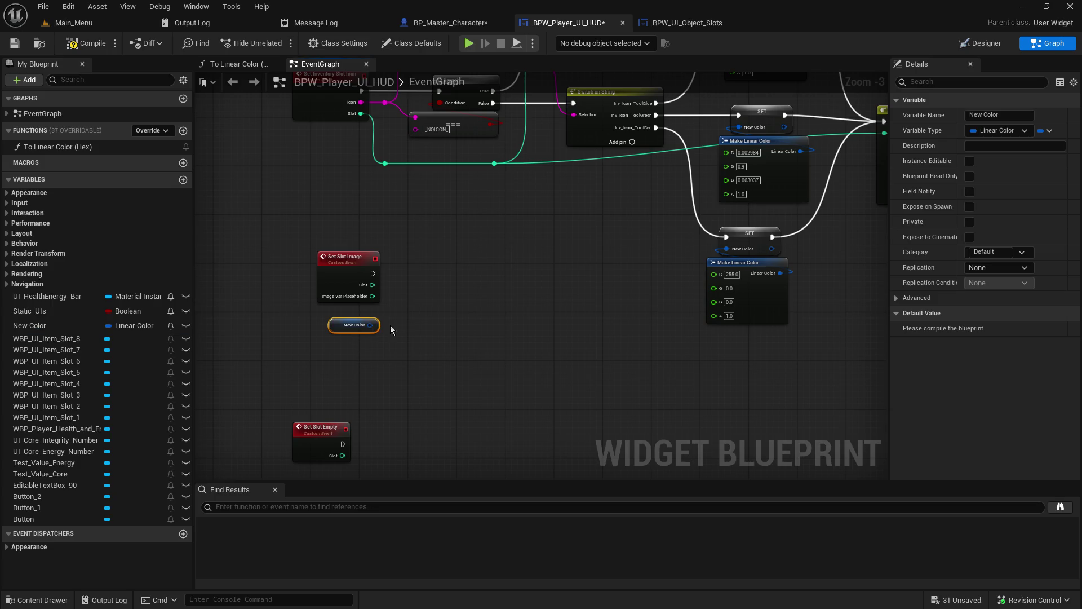
pyautogui.click(428, 311)
pyautogui.moveTo(451, 307); pyautogui.dragTo(702, 305)
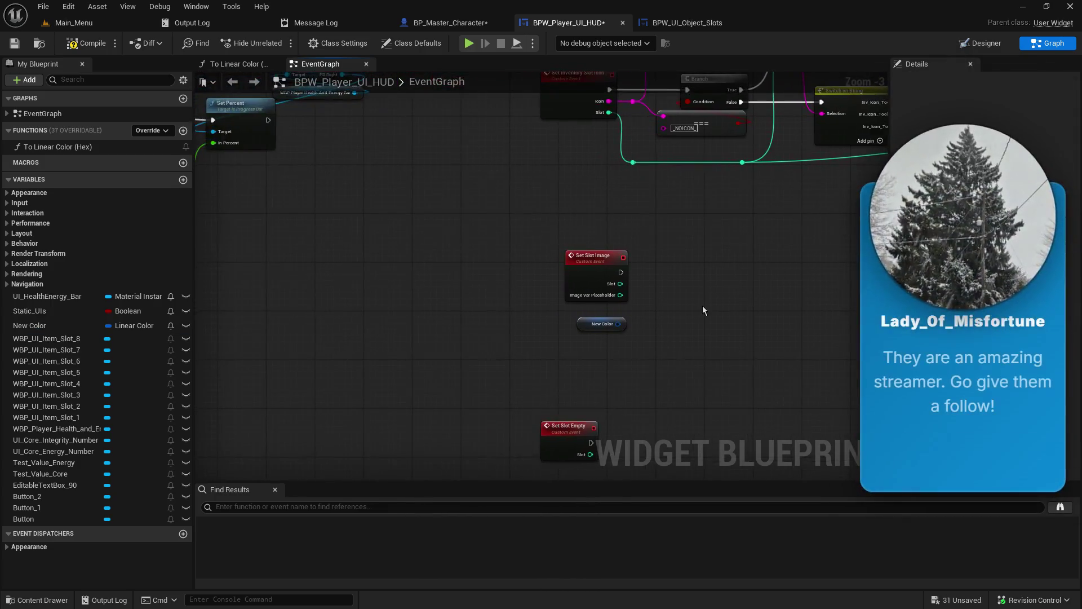
pyautogui.scroll(-5, 477, 404)
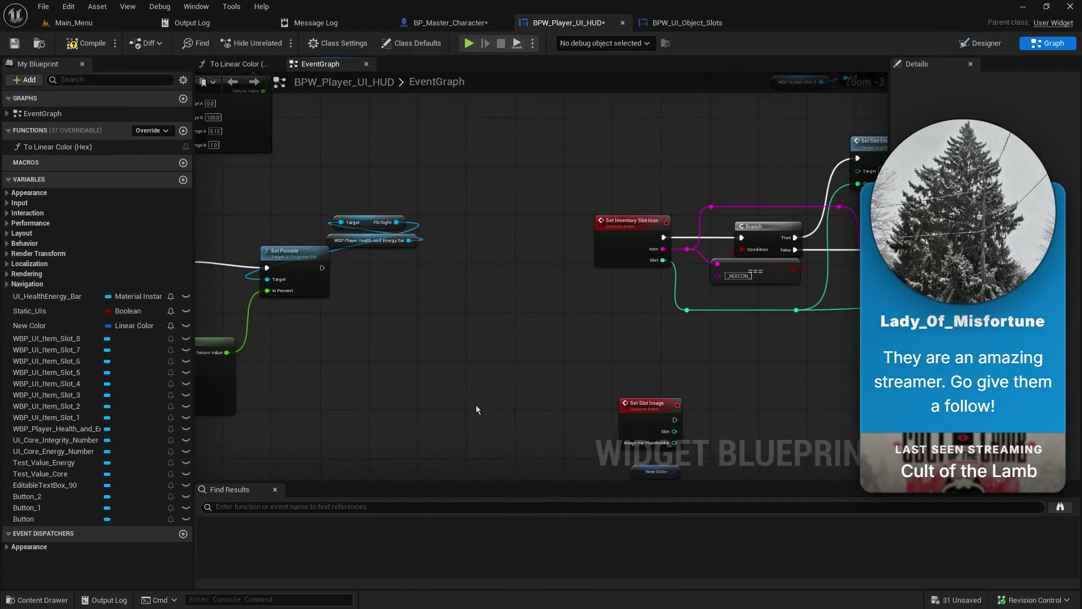
pyautogui.scroll(7, 611, 302)
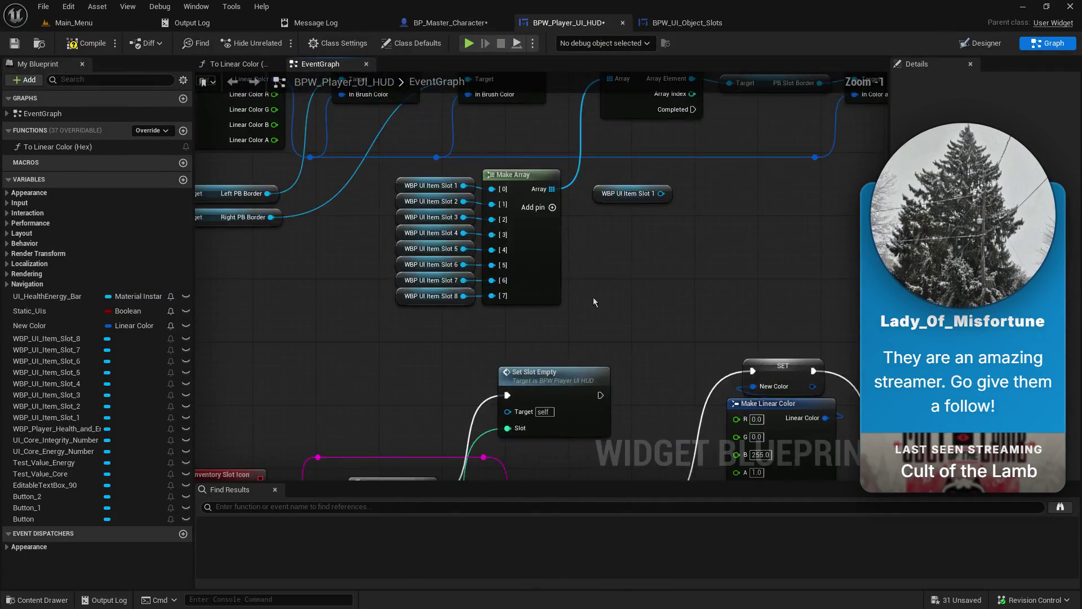
pyautogui.moveTo(609, 276); pyautogui.dragTo(640, 291)
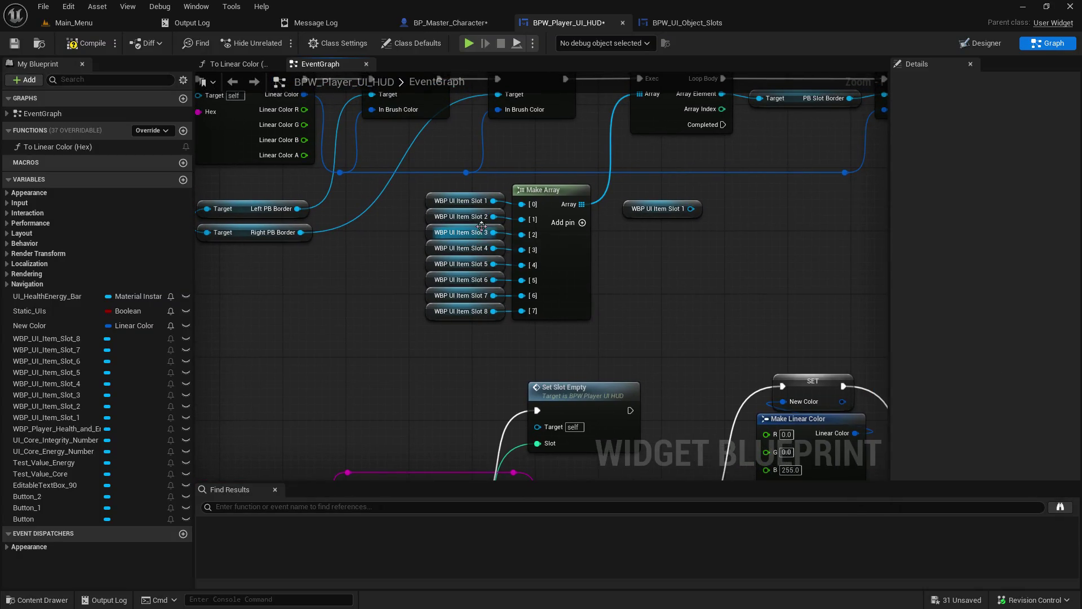
# Promote the Make Array output to a variable named Item_Slots and compile the HUD blueprint.
pyautogui.rightClick(563, 196)
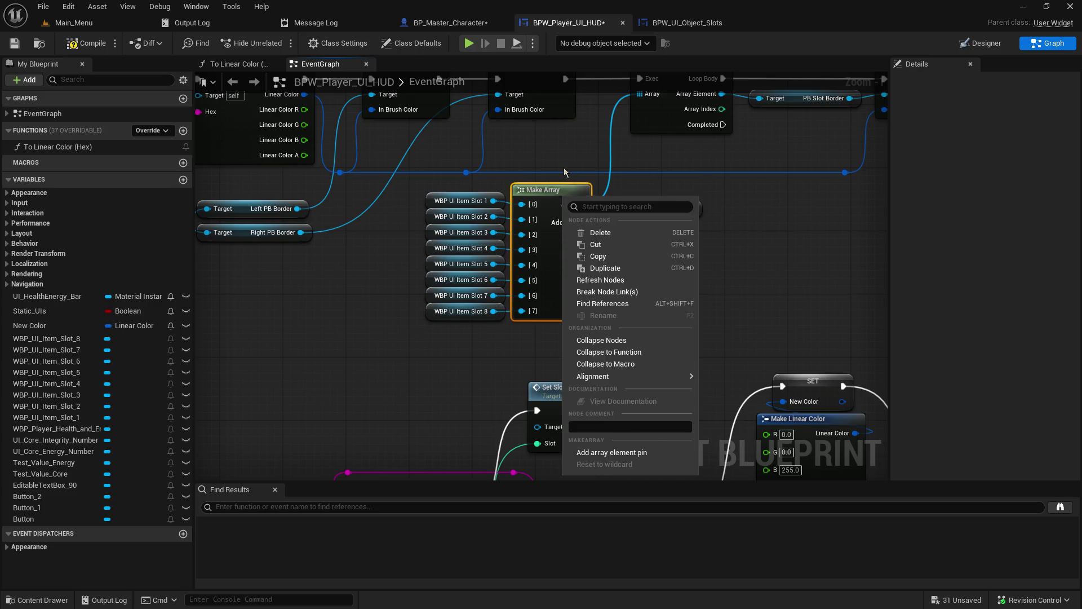
pyautogui.click(564, 171)
pyautogui.moveTo(581, 204); pyautogui.dragTo(613, 269)
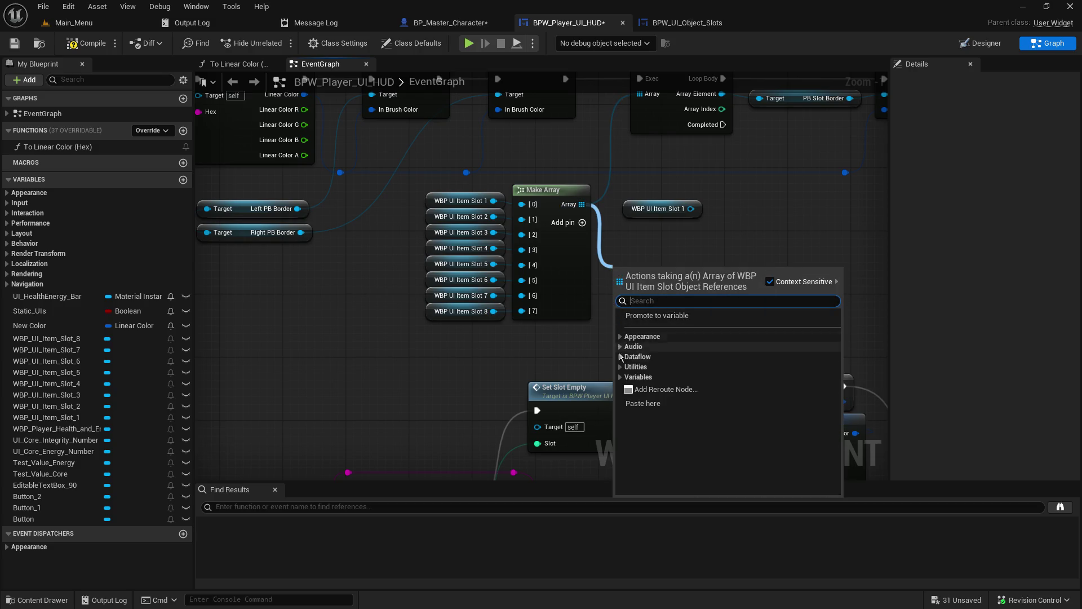
pyautogui.click(664, 319)
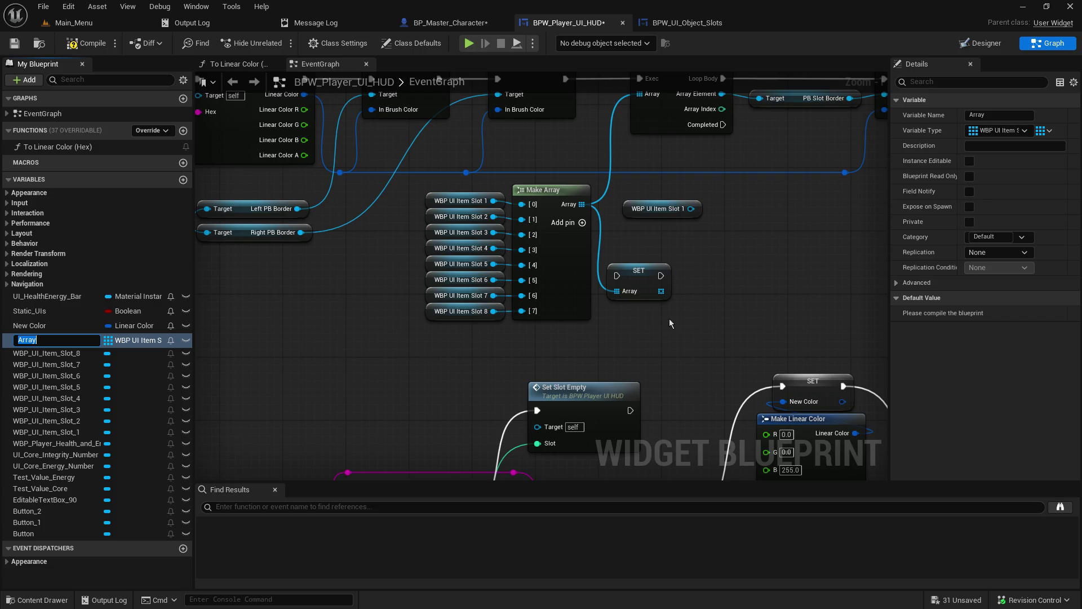
pyautogui.write('Item_Slots')
pyautogui.press('Return')
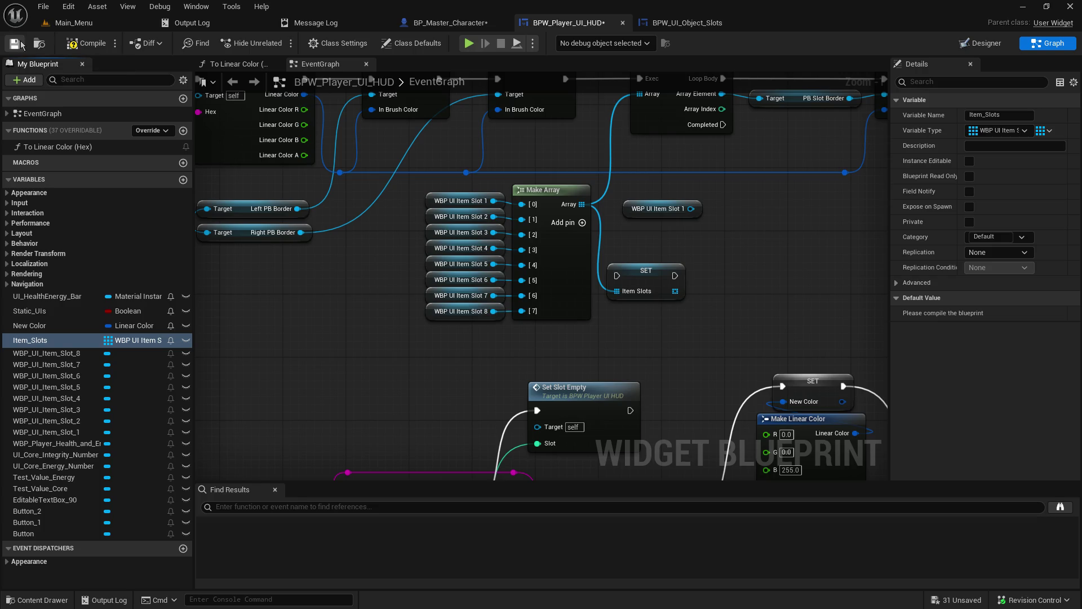
pyautogui.click(87, 43)
# Add six default elements to Item_Slots and widen the Details panel.
pyautogui.tripleClick(1039, 313)
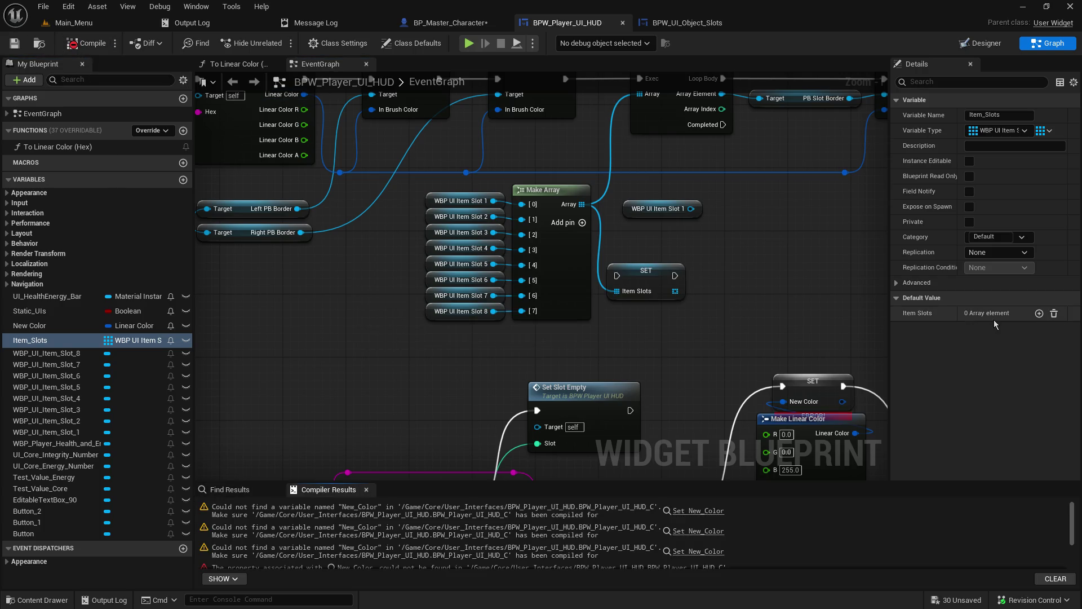
pyautogui.tripleClick(1039, 314)
pyautogui.click(1012, 329)
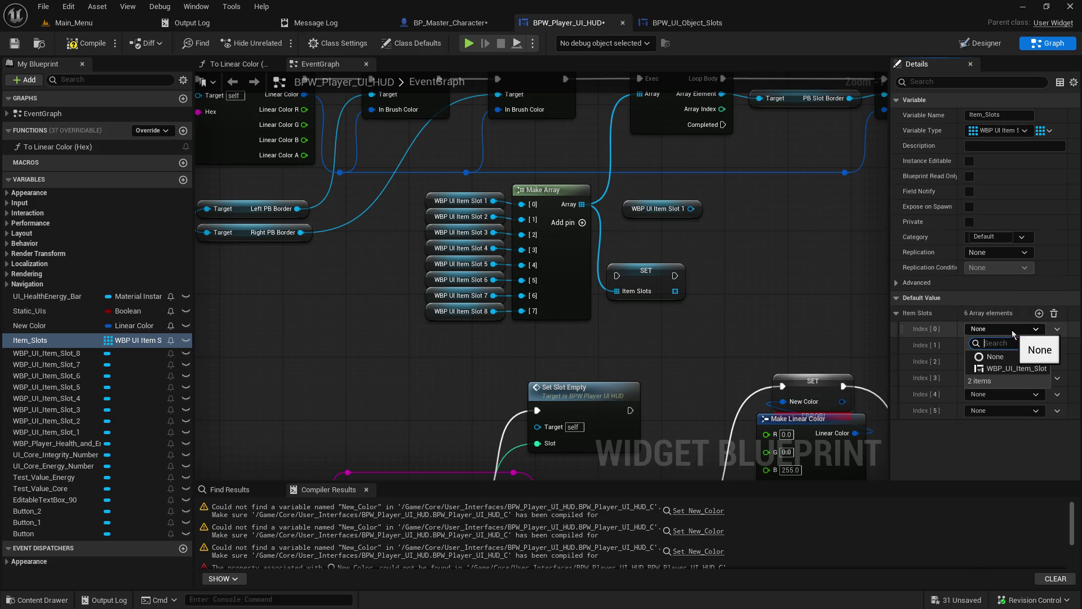
pyautogui.moveTo(884, 314); pyautogui.dragTo(781, 313)
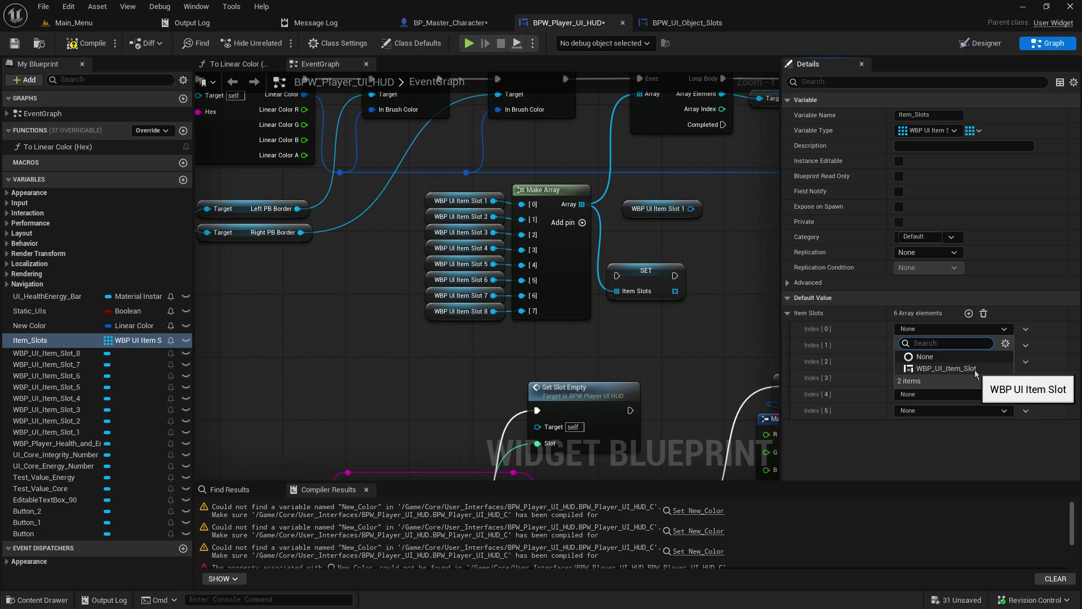
pyautogui.click(724, 325)
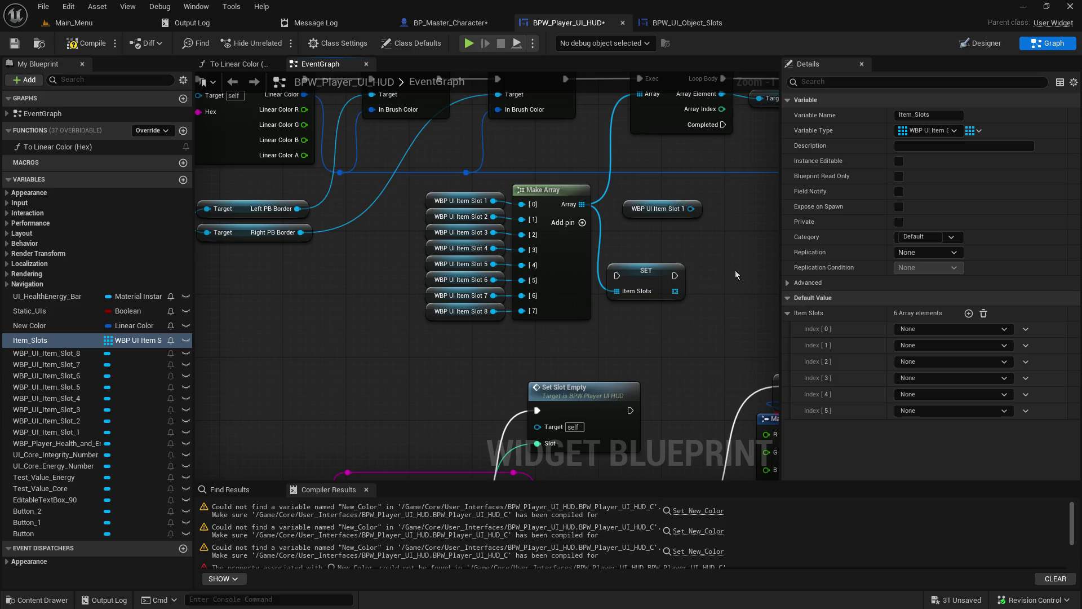
pyautogui.click(955, 131)
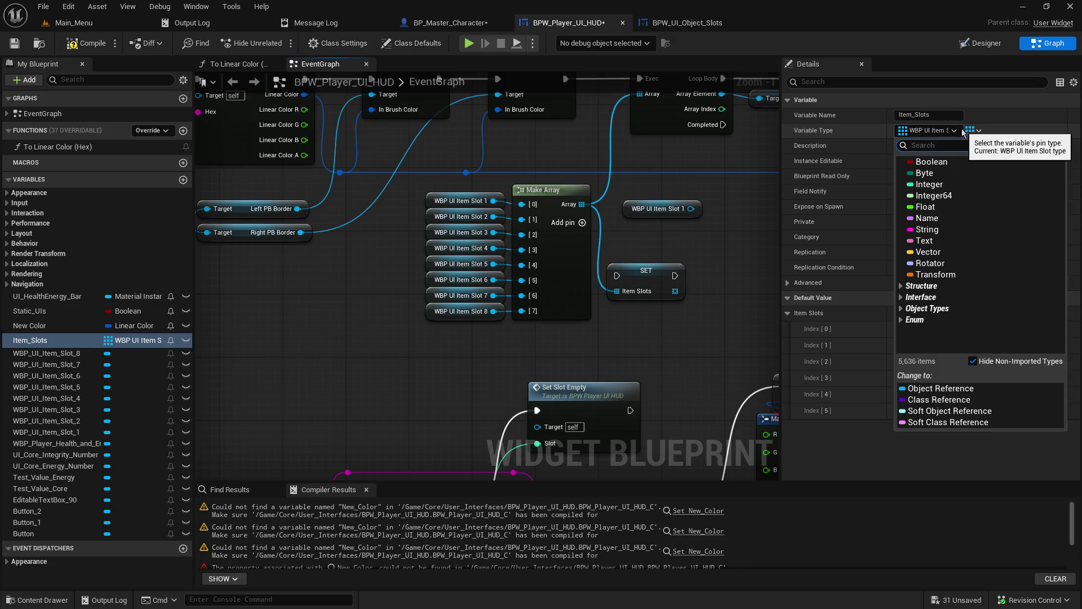
pyautogui.click(647, 349)
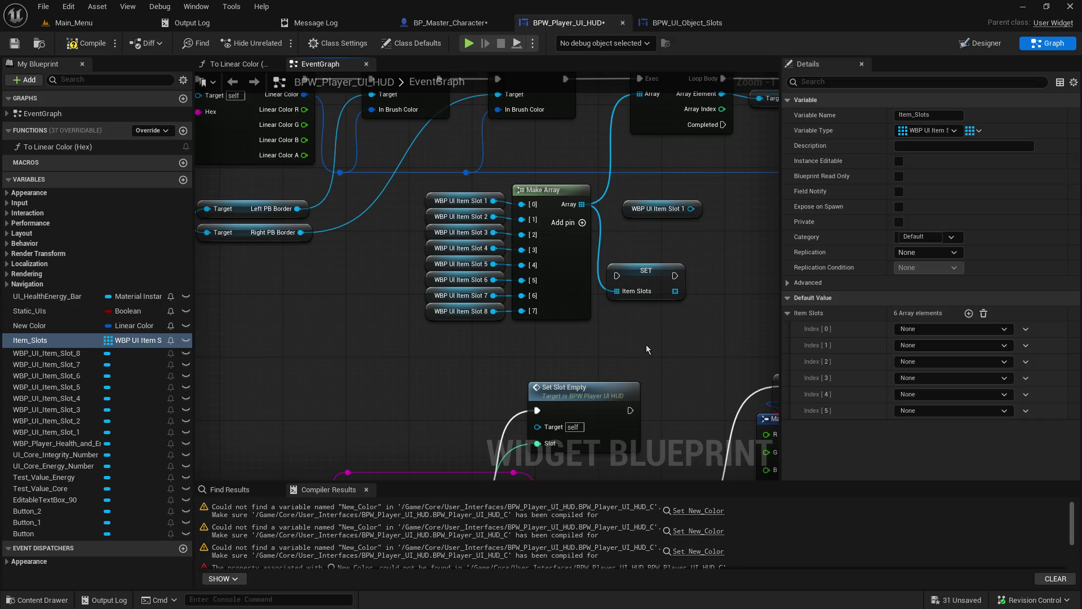
pyautogui.click(941, 330)
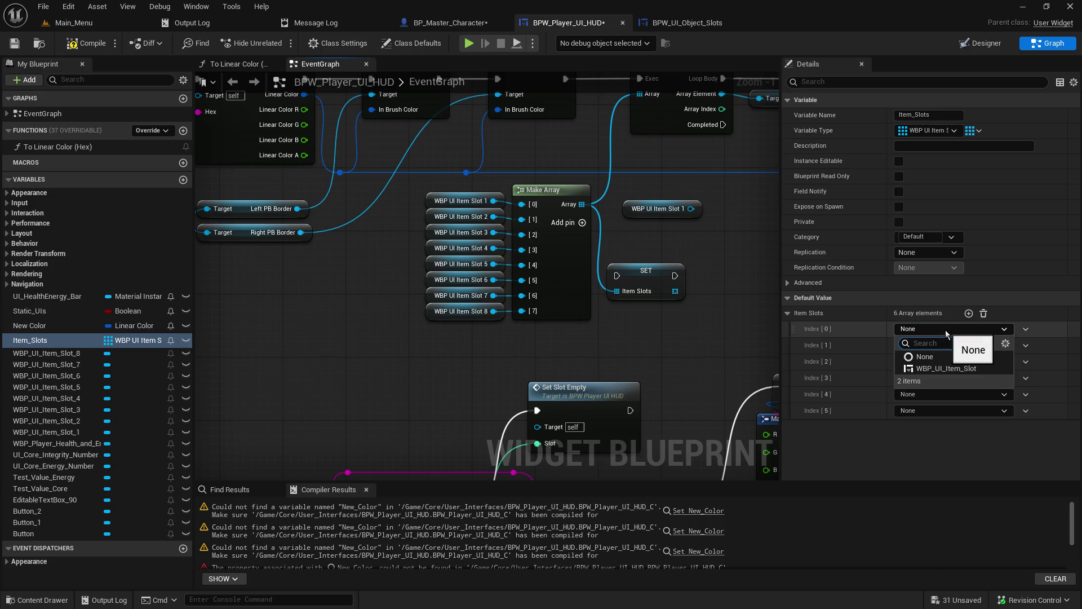
pyautogui.click(716, 355)
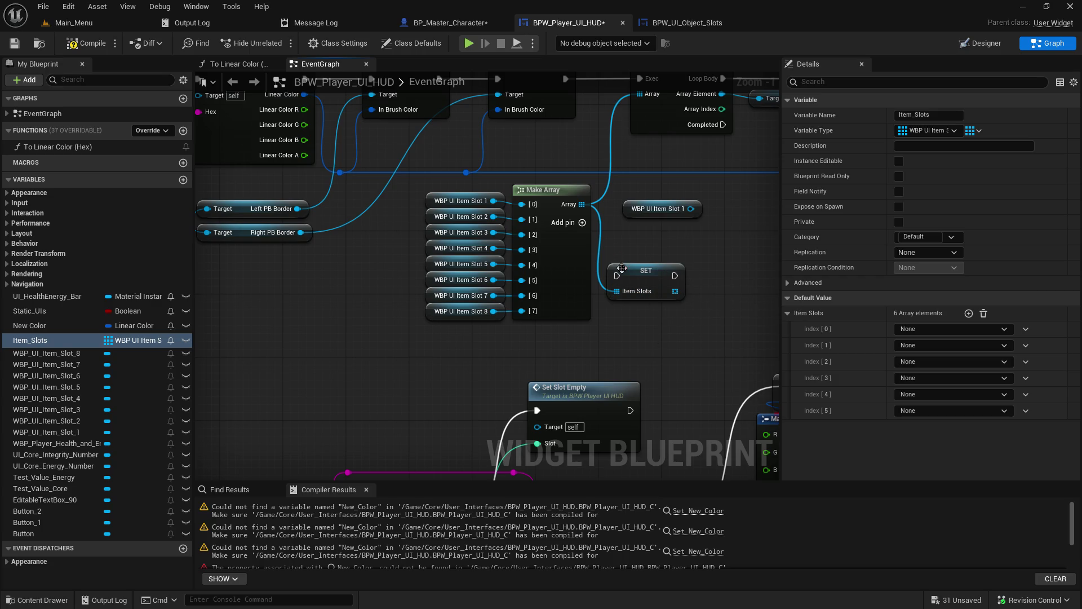
# Make Item_Slots a WBP UI Item Slot object reference and set Index 0 to WBP_UI_Item_Slot.
pyautogui.click(646, 276)
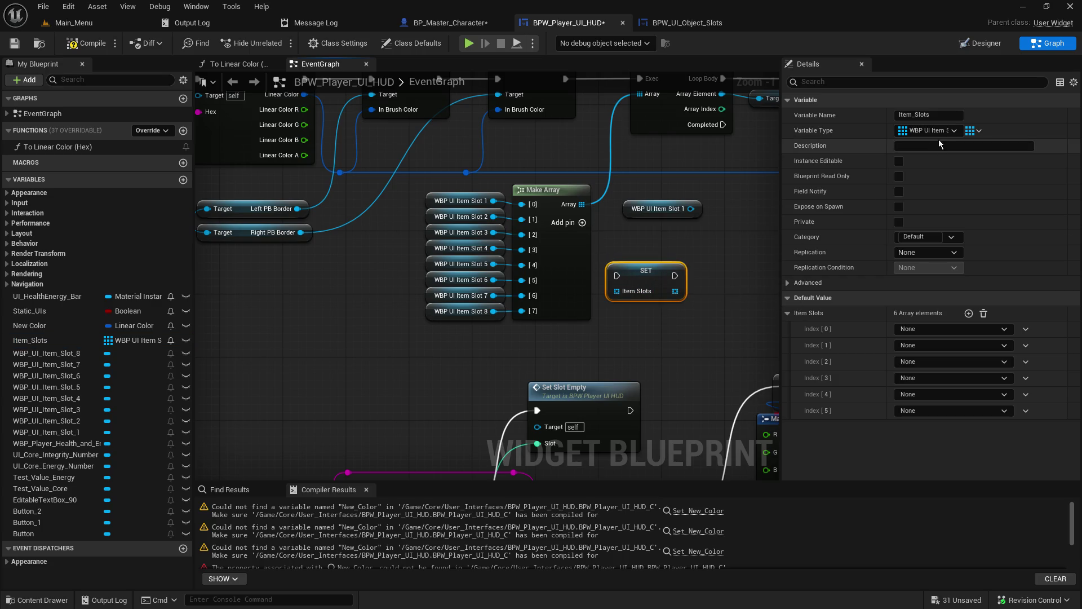
pyautogui.click(945, 133)
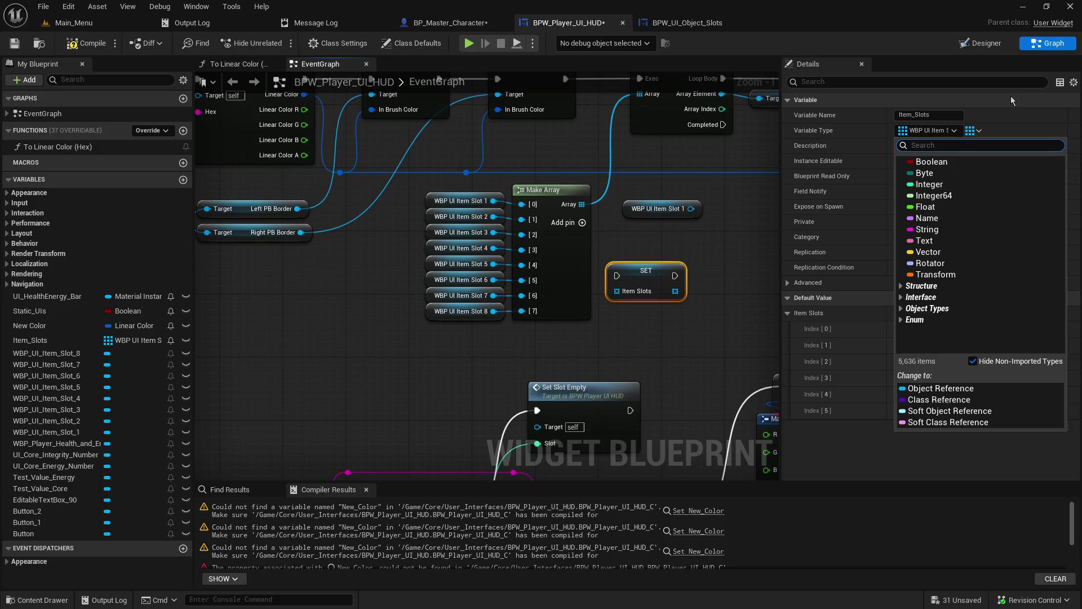
pyautogui.write('ui item')
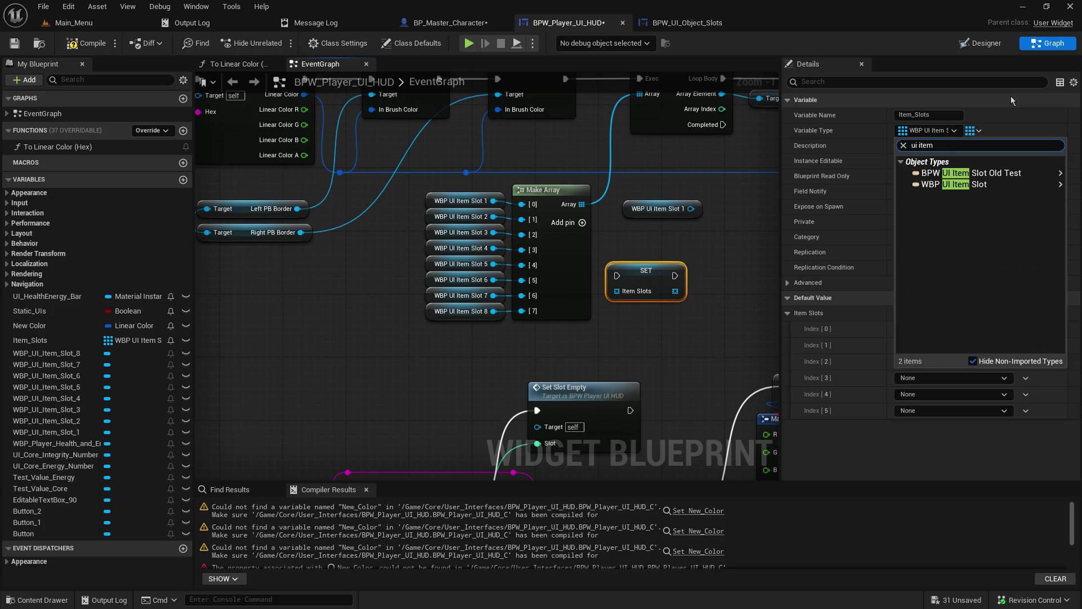
pyautogui.moveTo(953, 187)
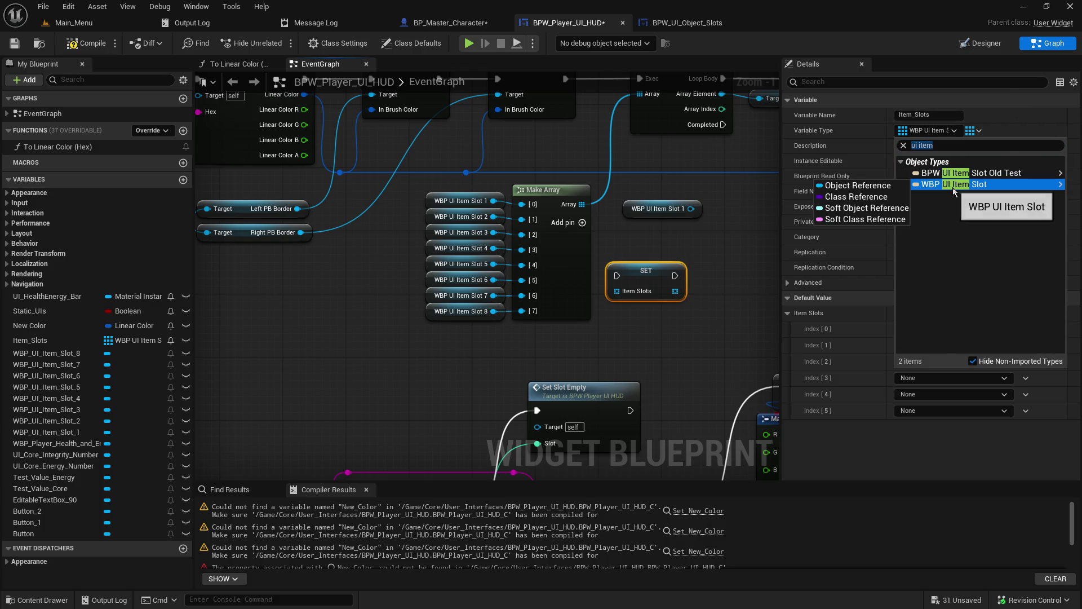
pyautogui.click(894, 186)
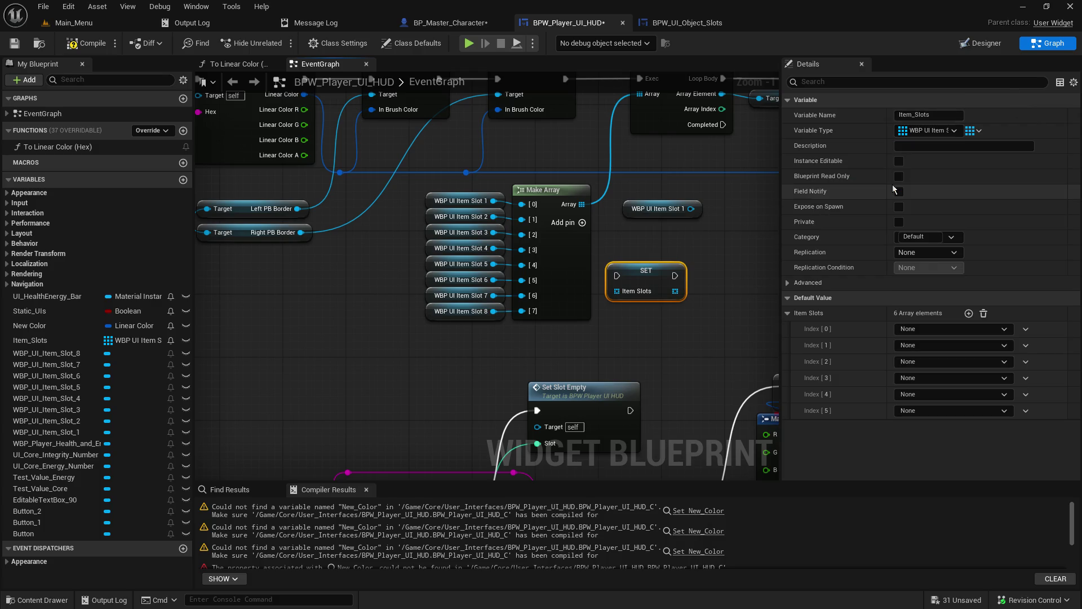
pyautogui.click(932, 329)
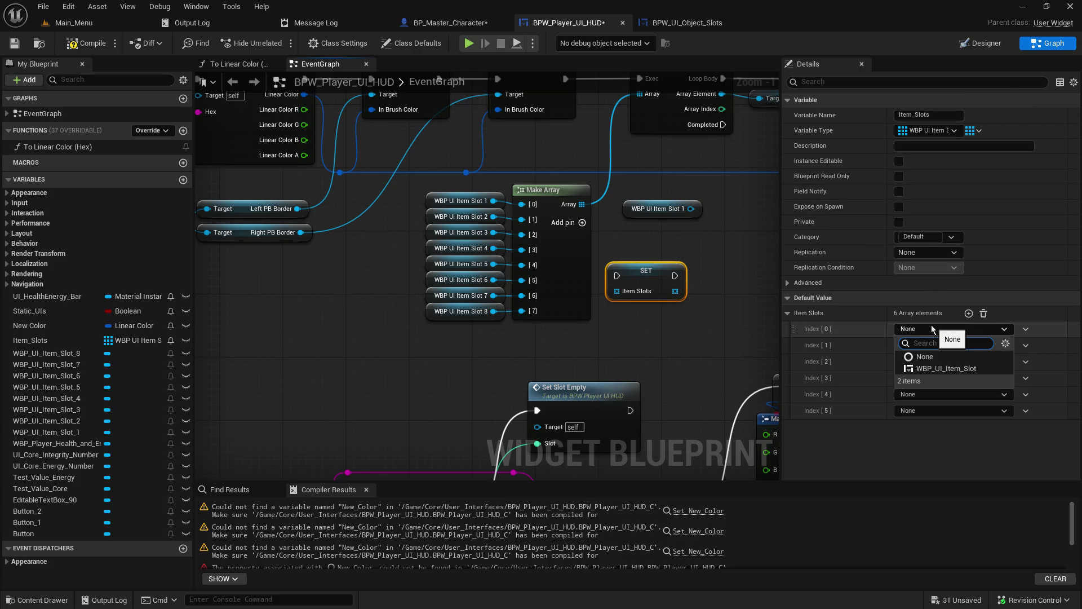
pyautogui.click(946, 368)
pyautogui.click(798, 329)
pyautogui.click(798, 331)
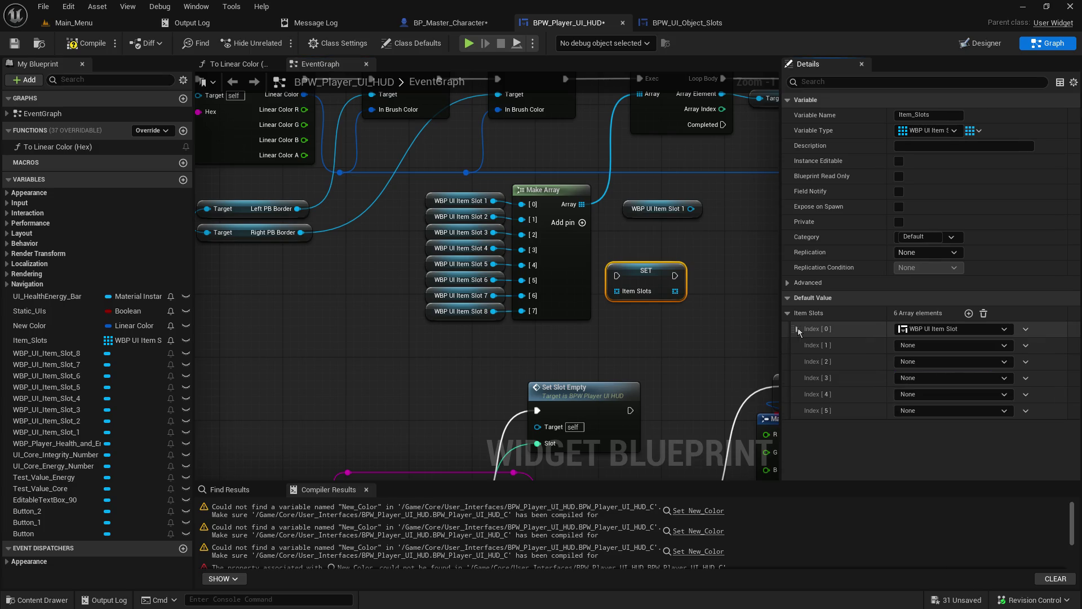
# Promote a WBP_UI_Item_Slot_6 getter's output to a new variable WBP UI Item Slot 6.
pyautogui.click(49, 354)
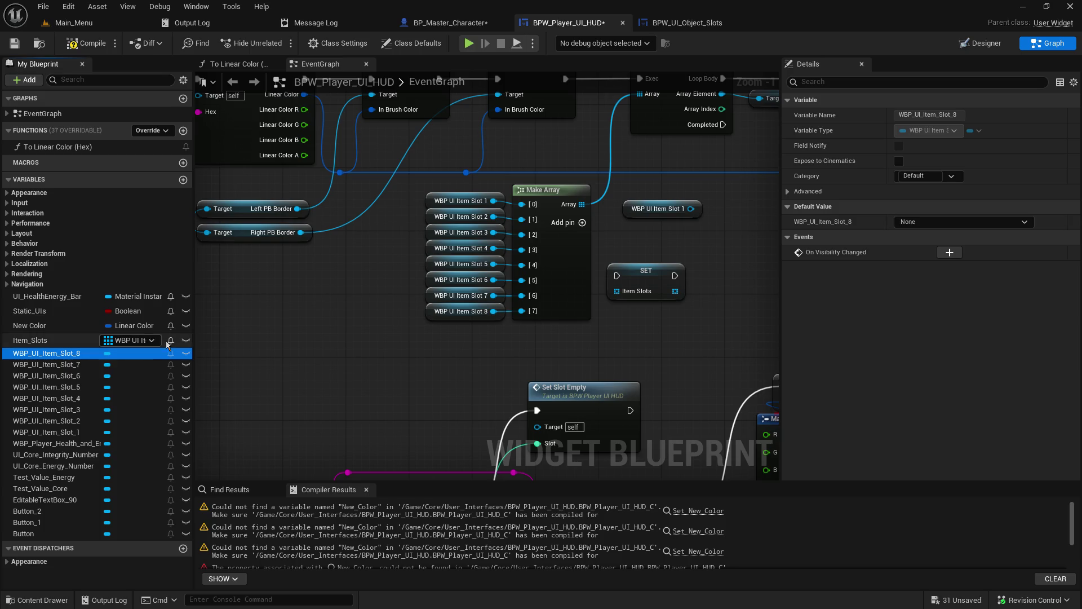
pyautogui.click(440, 313)
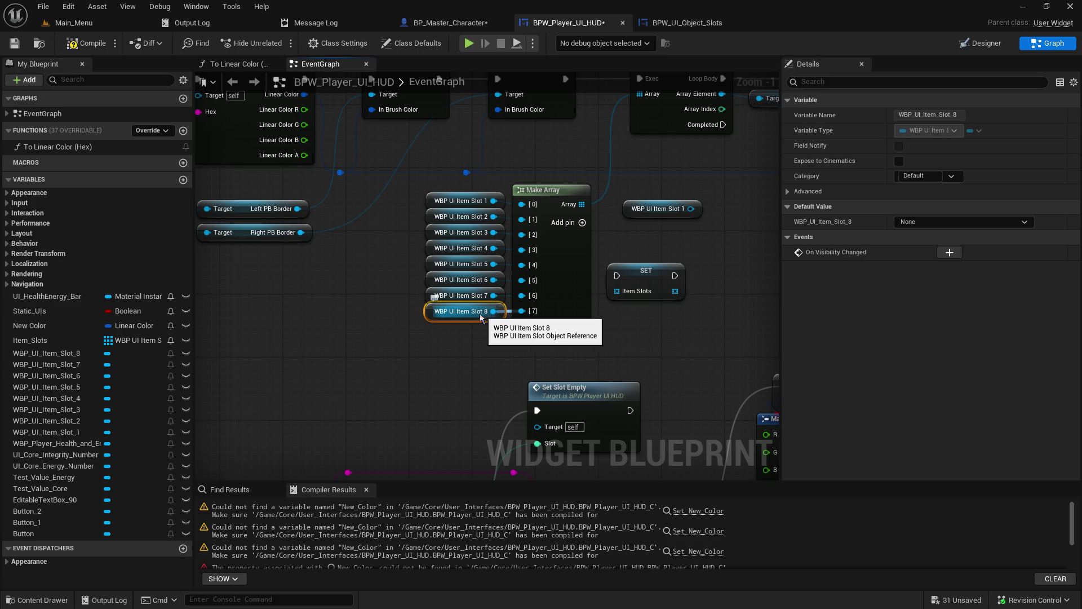
pyautogui.click(62, 381)
pyautogui.moveTo(62, 381)
pyautogui.mouseDown()
pyautogui.moveTo(332, 372)
pyautogui.moveTo(353, 393)
pyautogui.moveTo(332, 372)
pyautogui.moveTo(434, 363)
pyautogui.mouseUp()
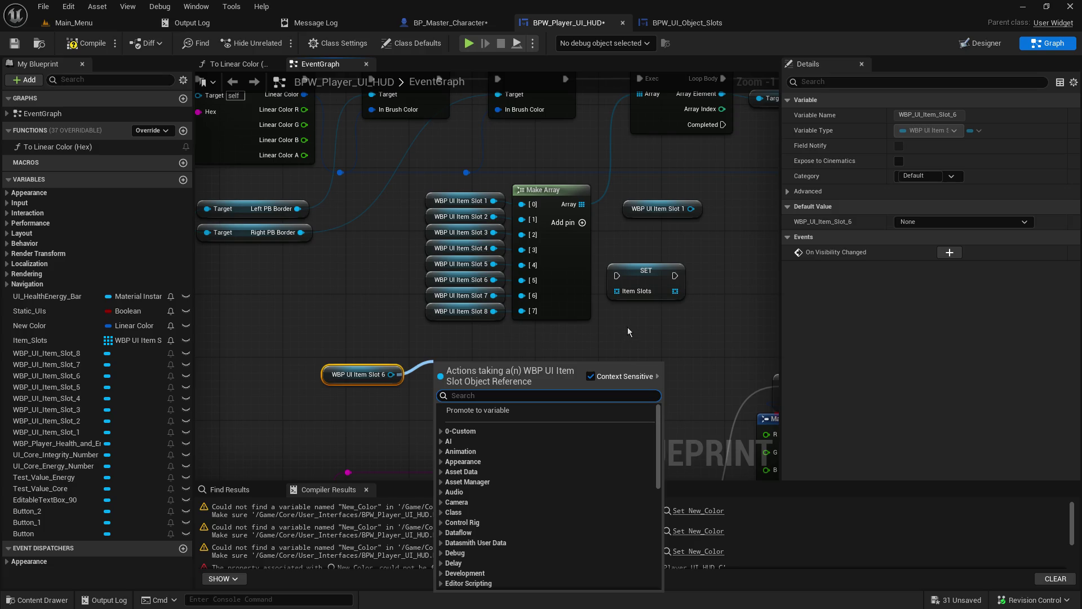
pyautogui.click(499, 409)
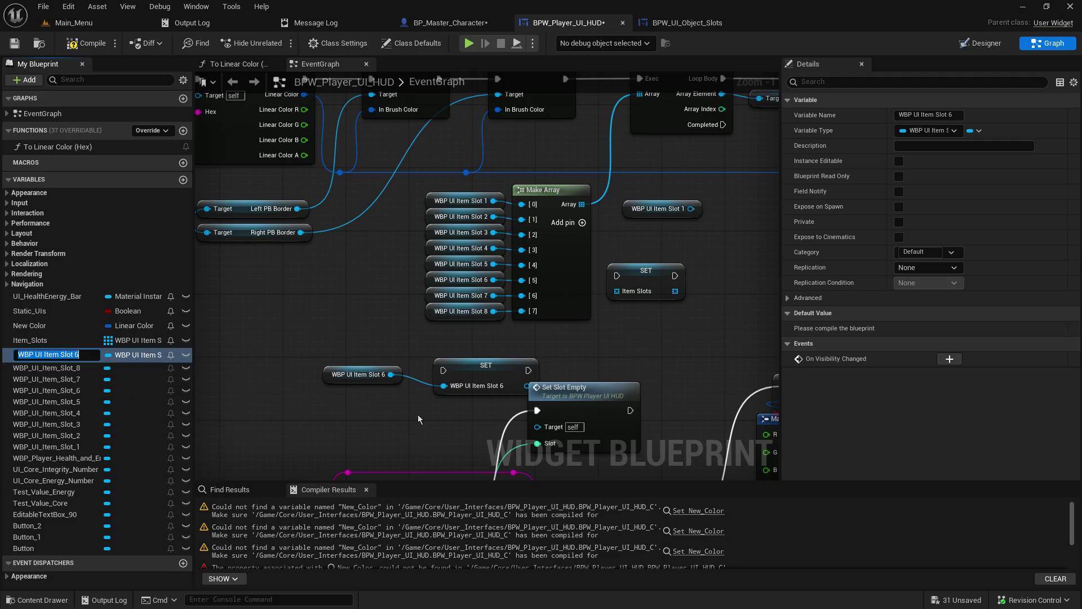
pyautogui.click(488, 366)
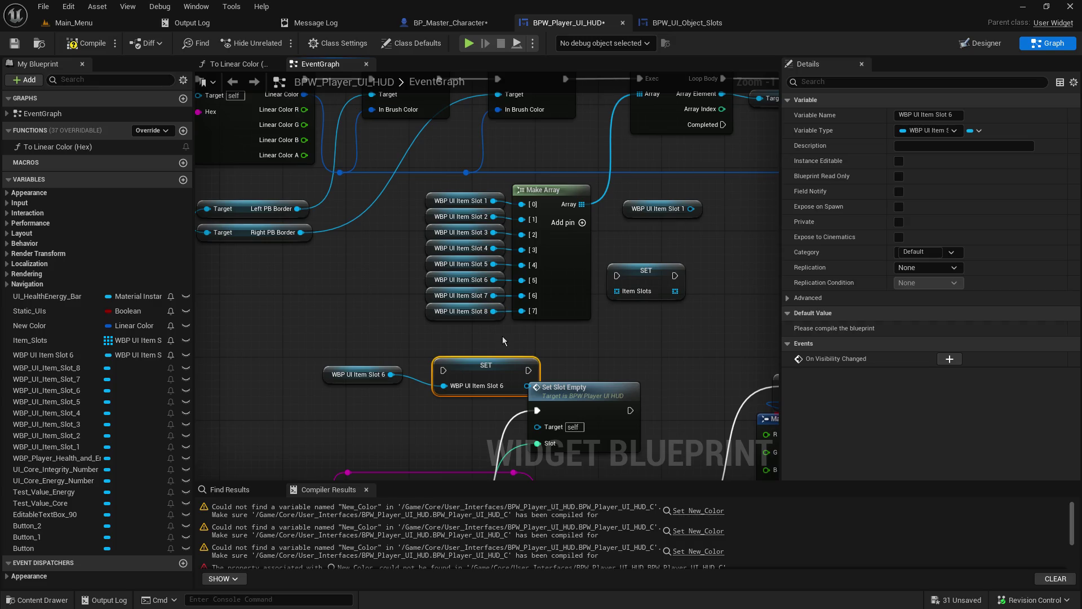
# Delete the SET Item Slots node and the Item_Slots variable.
pyautogui.click(631, 276)
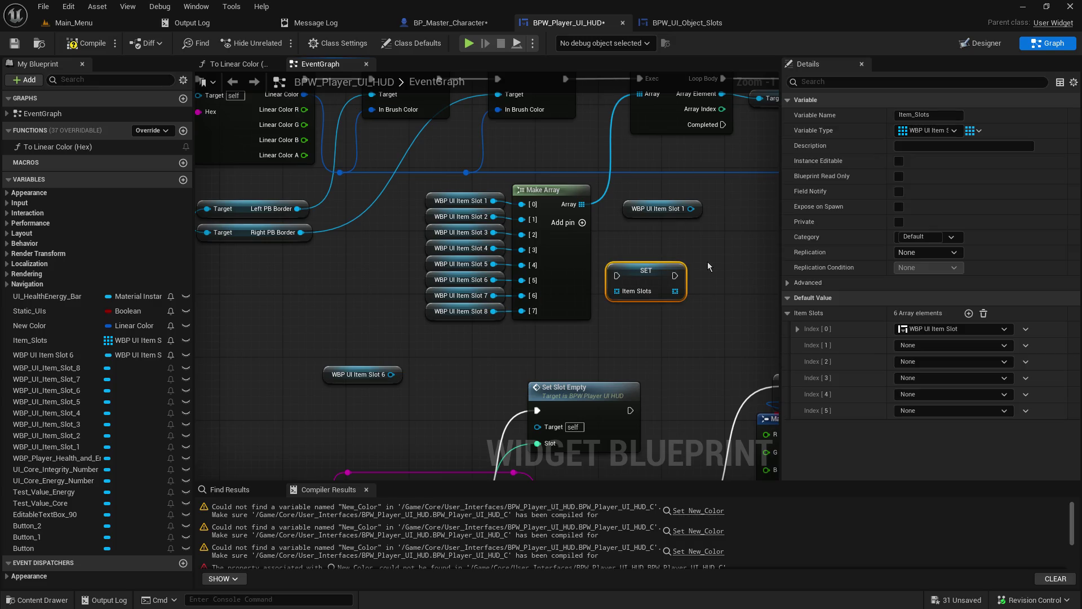
pyautogui.press('Delete')
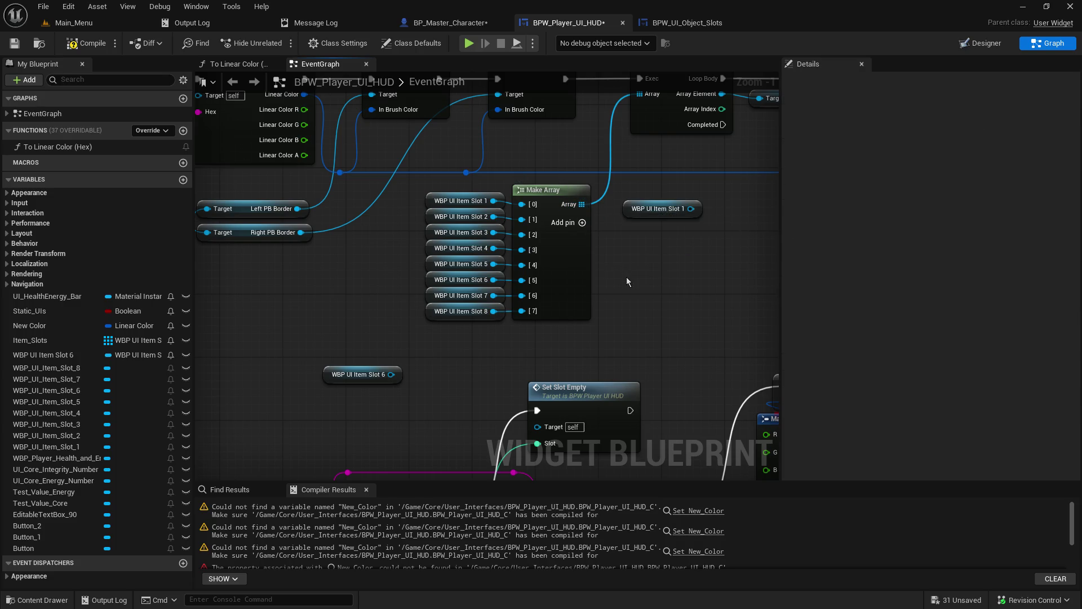
pyautogui.rightClick(45, 340)
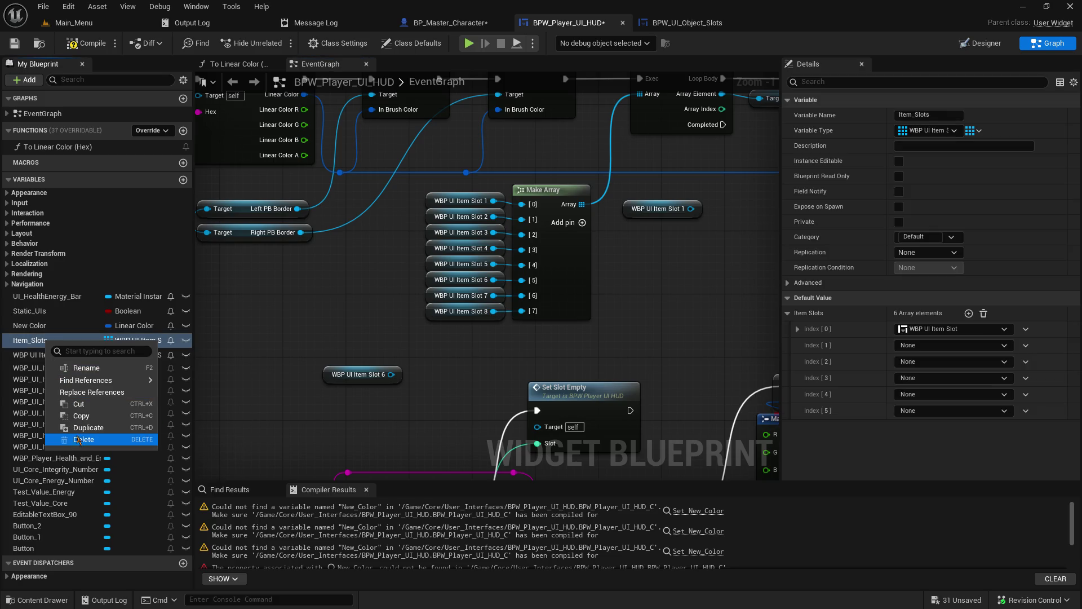
pyautogui.click(83, 439)
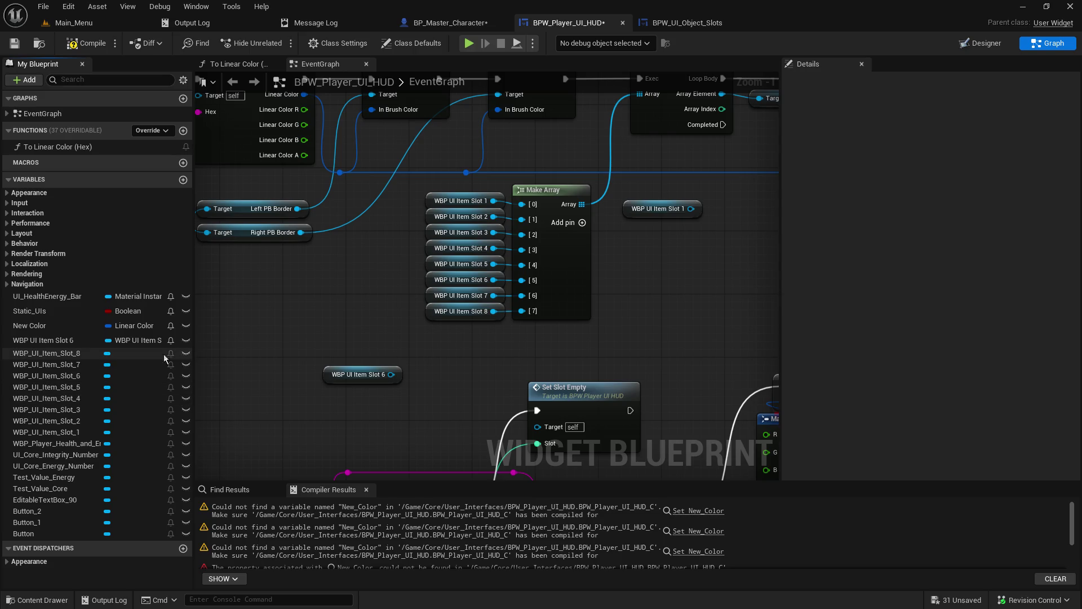
pyautogui.rightClick(71, 344)
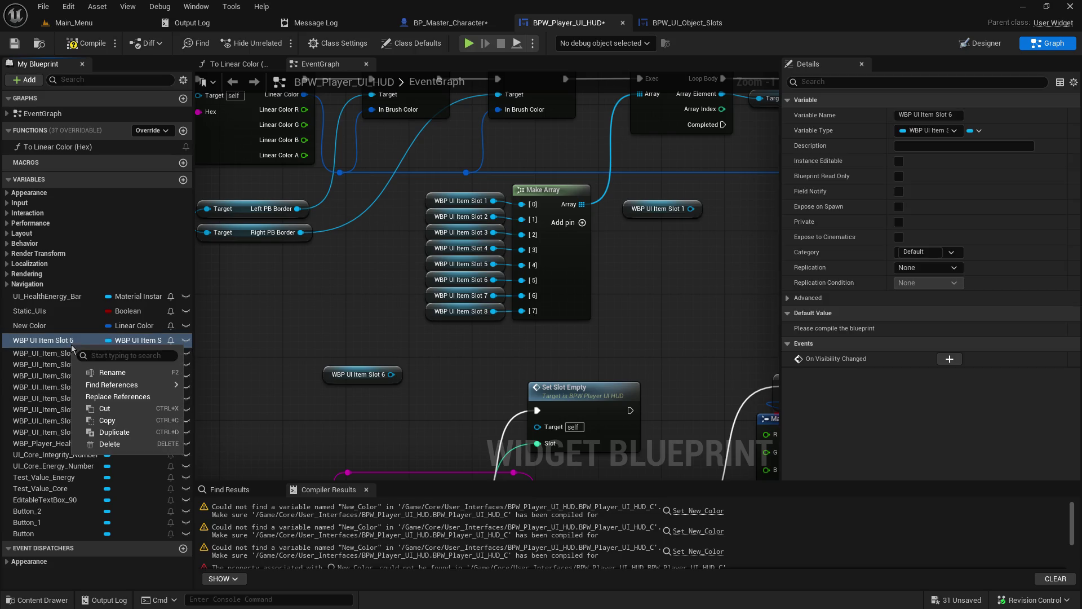
# Delete the old WBP UI Item Slot 6 variable.
pyautogui.click(113, 444)
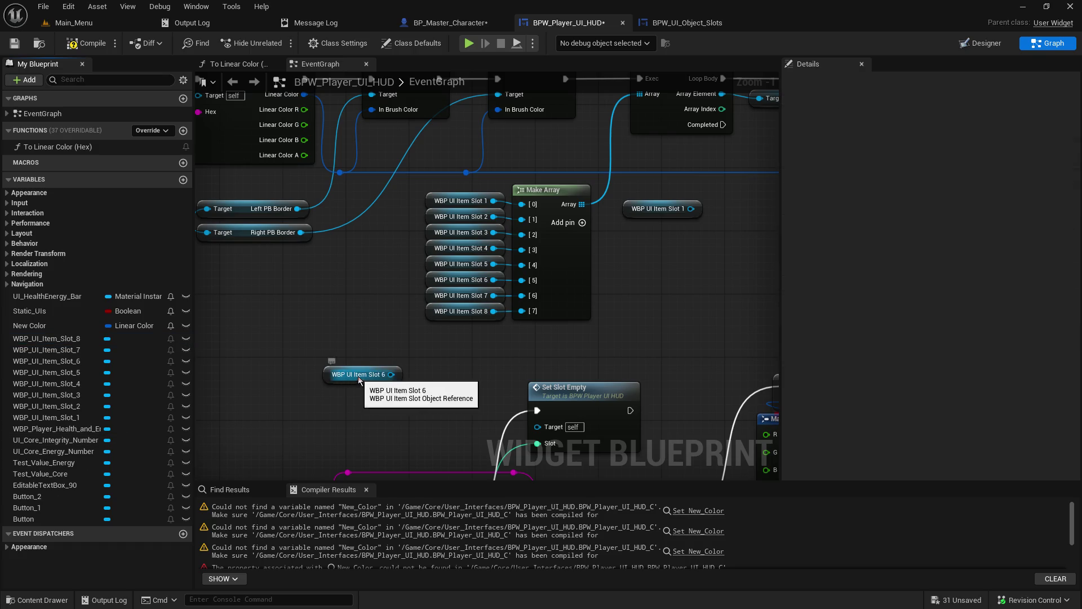
pyautogui.moveTo(581, 204); pyautogui.dragTo(640, 287)
pyautogui.press('Escape')
pyautogui.moveTo(391, 374); pyautogui.dragTo(483, 345)
pyautogui.write('map')
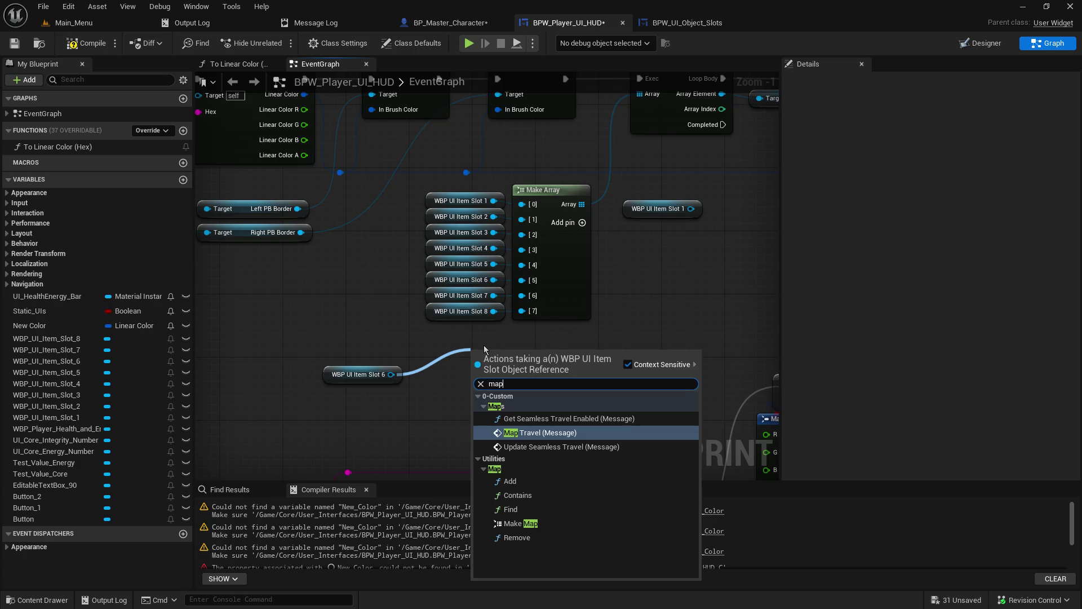
pyautogui.click(389, 427)
# Re-promote the Slot 6 getter's output to a variable and change its container to Map.
pyautogui.moveTo(391, 374); pyautogui.dragTo(438, 361)
pyautogui.click(492, 409)
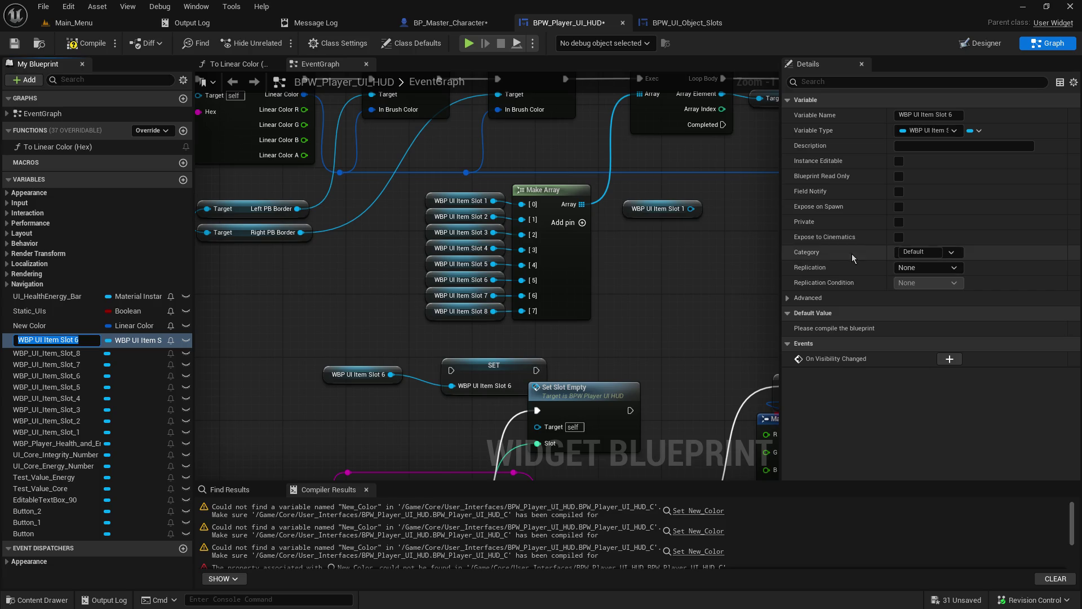
pyautogui.click(976, 130)
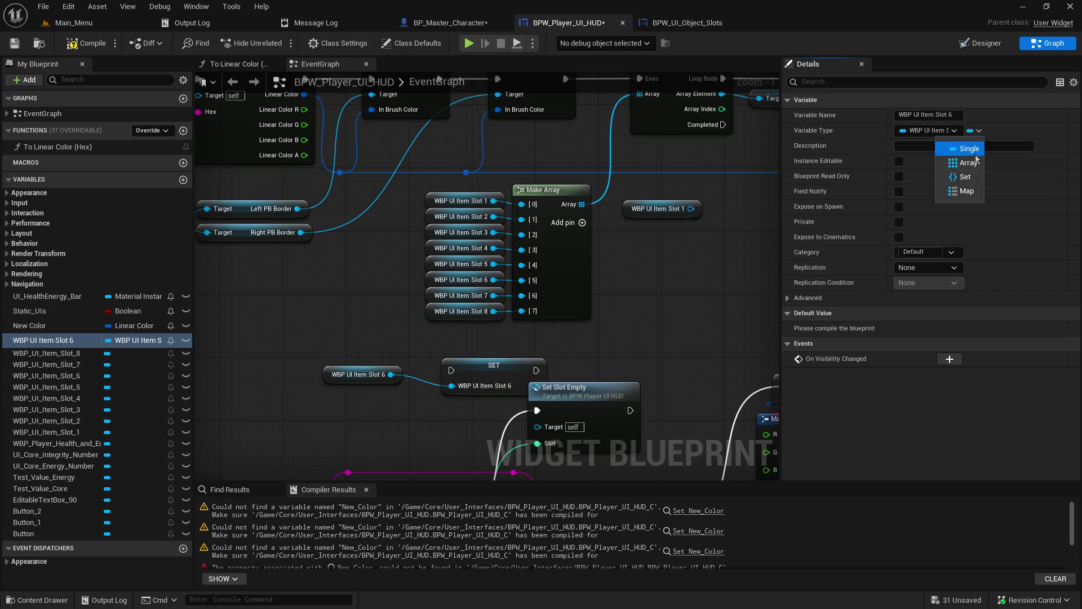
pyautogui.click(973, 192)
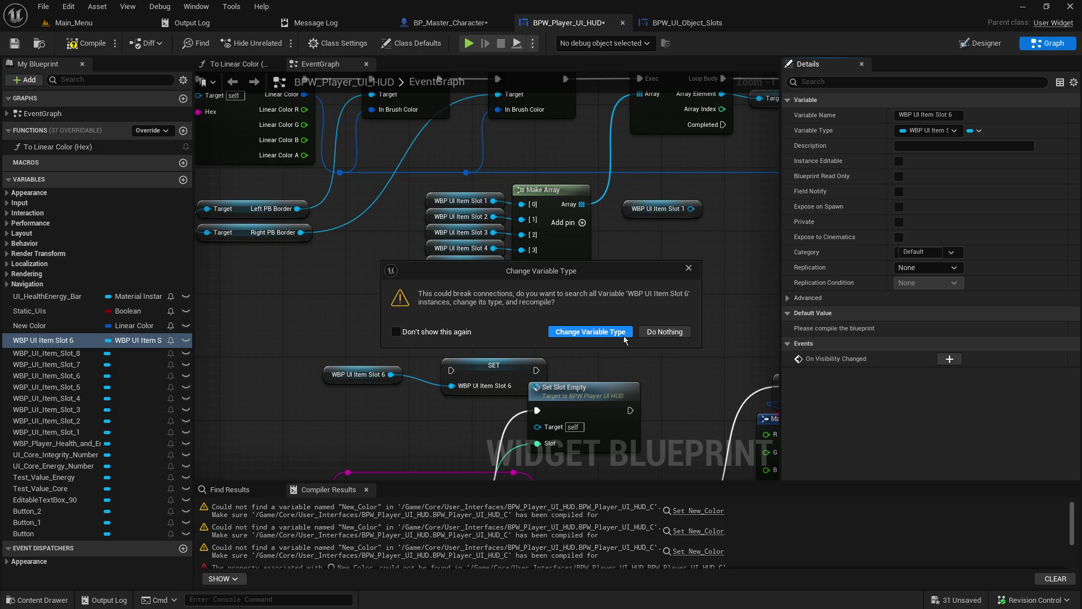
pyautogui.click(590, 332)
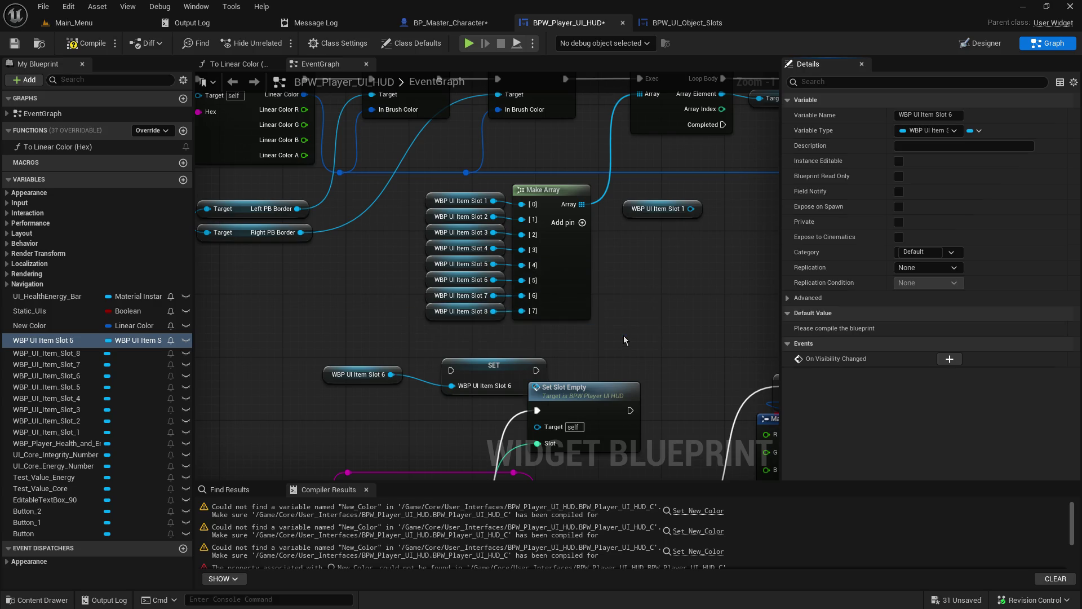
# Save the HUD widget blueprint.
pyautogui.rightClick(489, 368)
pyautogui.moveTo(391, 375)
pyautogui.mouseDown()
pyautogui.moveTo(448, 401)
pyautogui.moveTo(388, 396)
pyautogui.mouseUp()
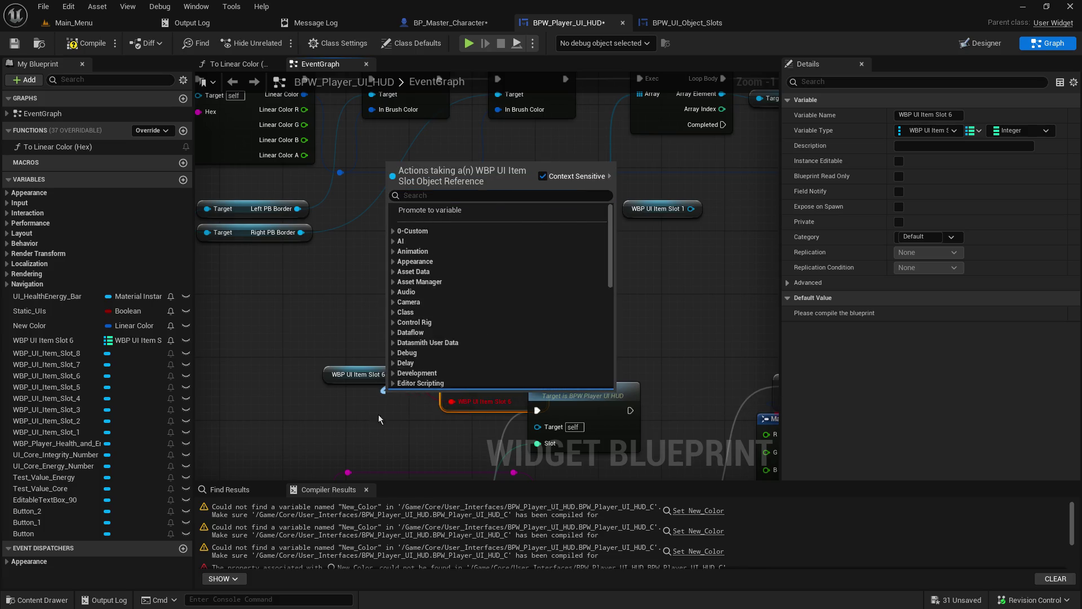
pyautogui.click(377, 414)
pyautogui.click(14, 43)
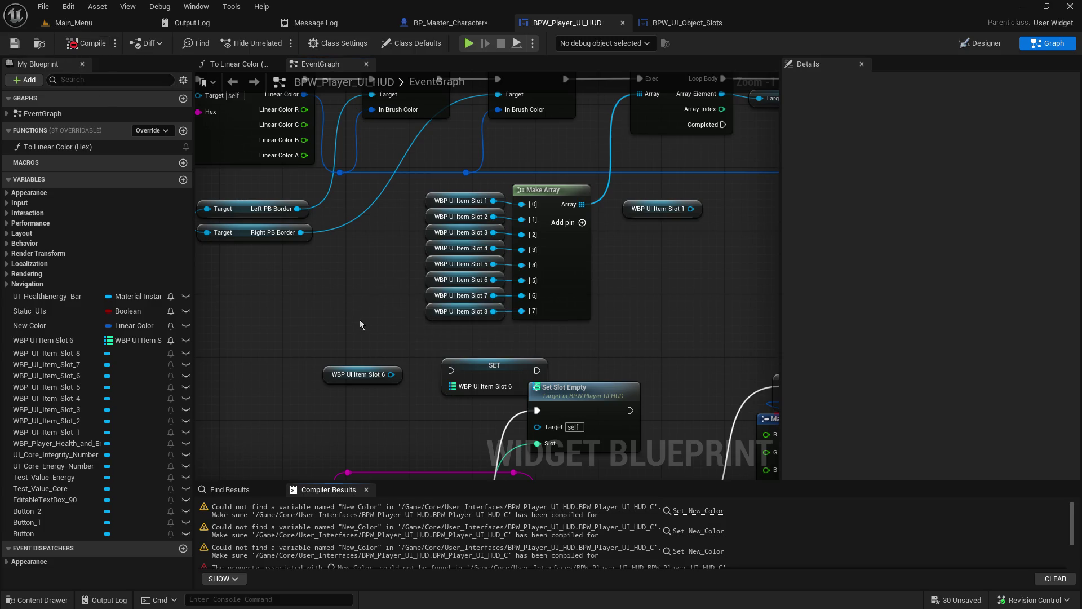
# Move the existing New Color SET node upward in the HUD graph.
pyautogui.scroll(-5, 434, 361)
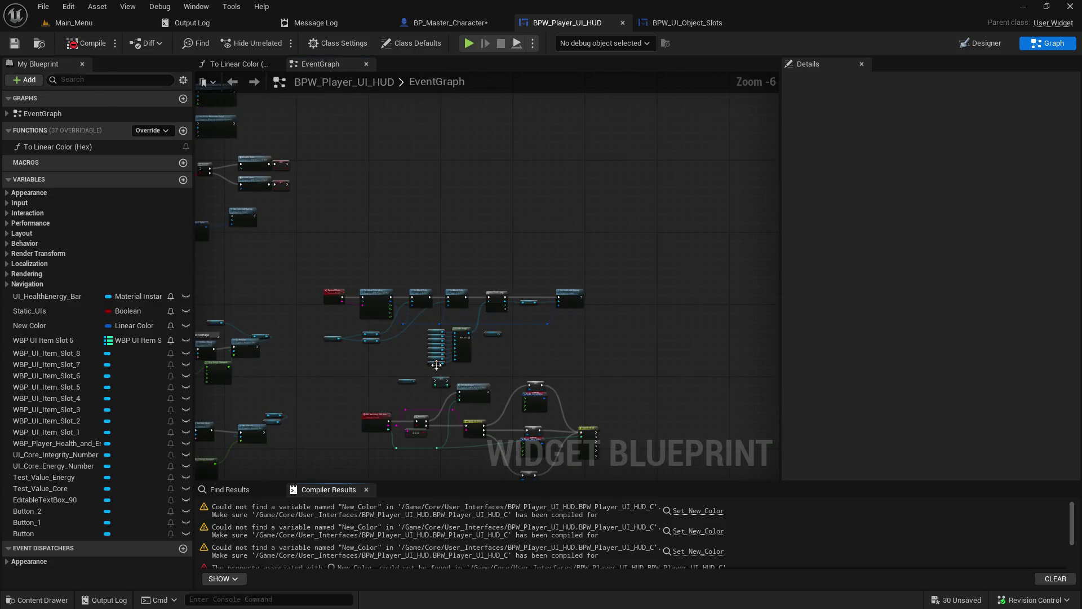
pyautogui.scroll(-2, 594, 172)
pyautogui.moveTo(594, 172); pyautogui.dragTo(599, 163)
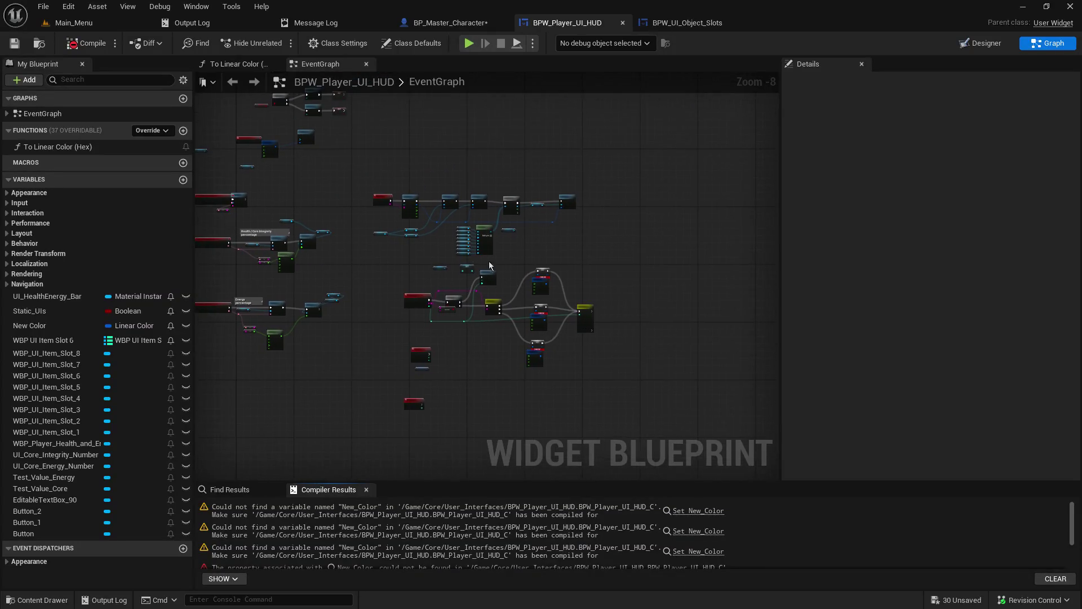
pyautogui.scroll(8, 608, 254)
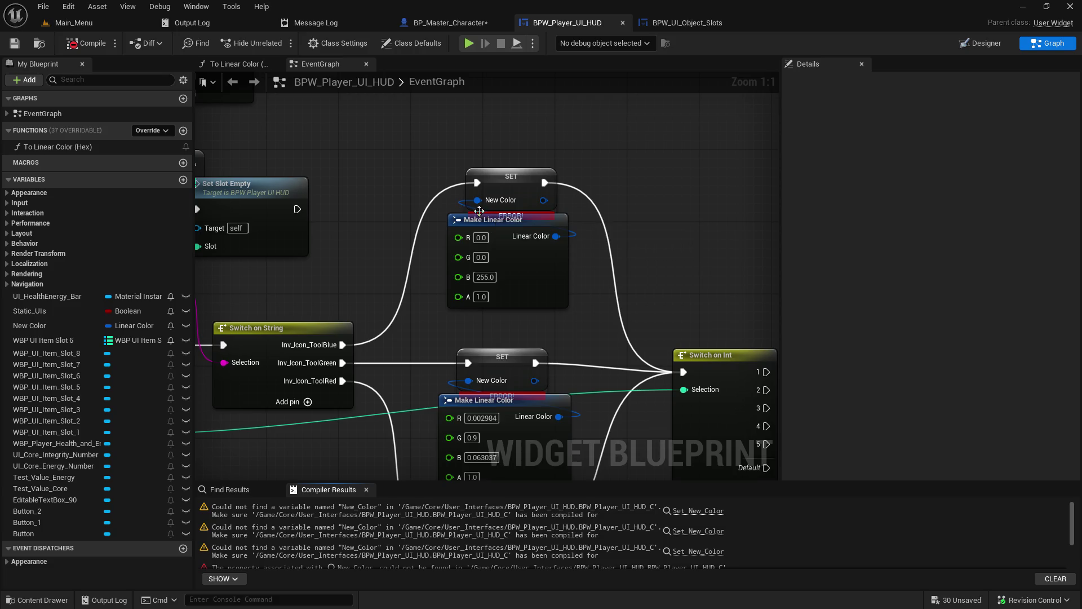
pyautogui.moveTo(491, 212); pyautogui.dragTo(499, 194)
pyautogui.moveTo(496, 201)
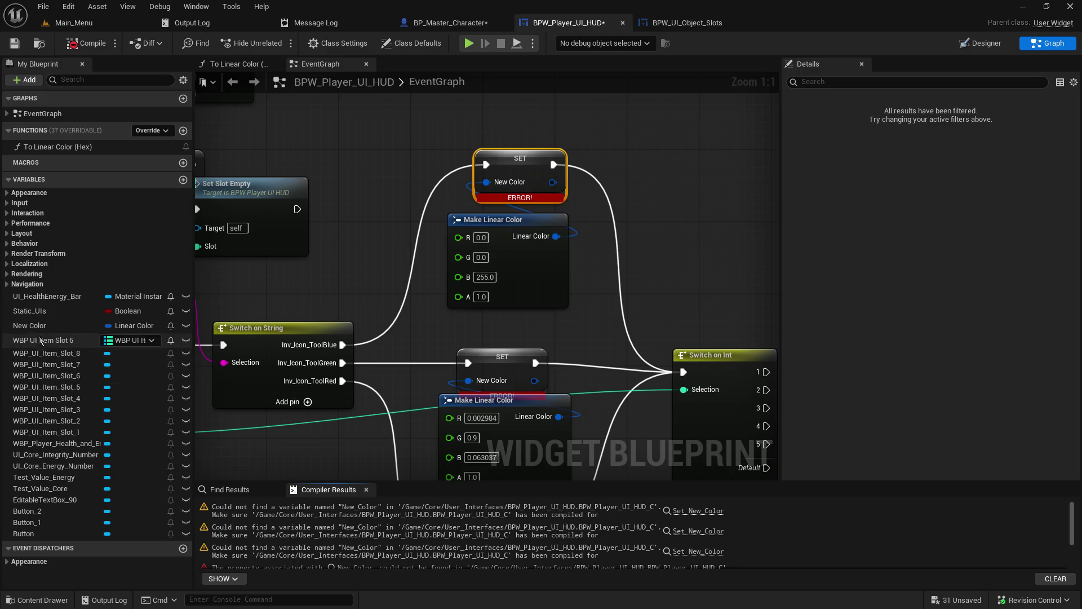
# Replace the broken New_Color setter with a New Color setter wired from ToolBlue into Switch on Int.
pyautogui.moveTo(30, 325); pyautogui.dragTo(399, 157)
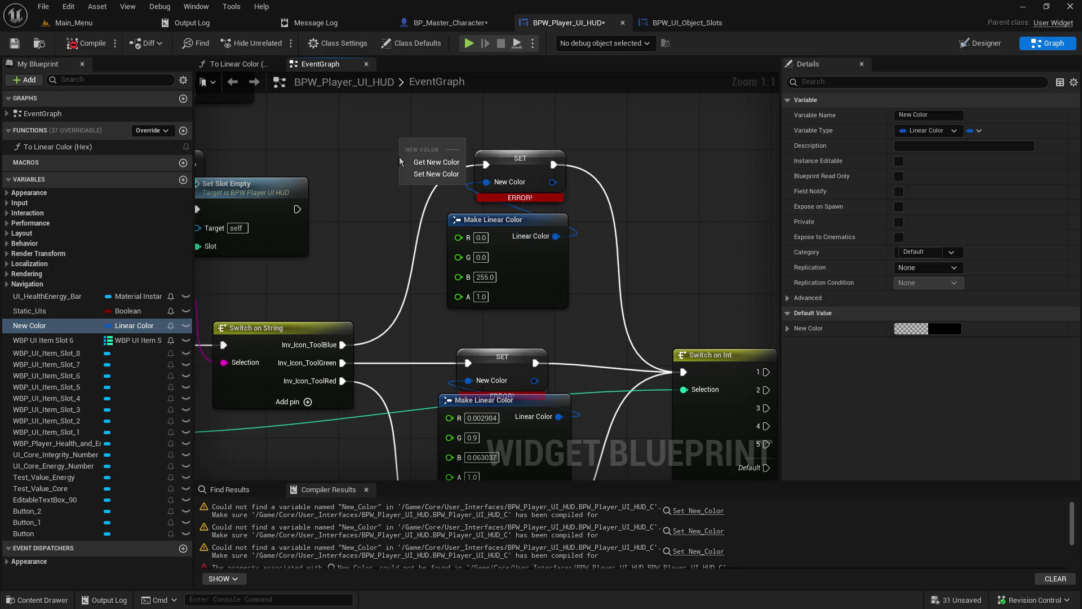
pyautogui.click(436, 175)
pyautogui.moveTo(556, 236)
pyautogui.mouseDown()
pyautogui.moveTo(446, 197)
pyautogui.moveTo(405, 168)
pyautogui.mouseUp()
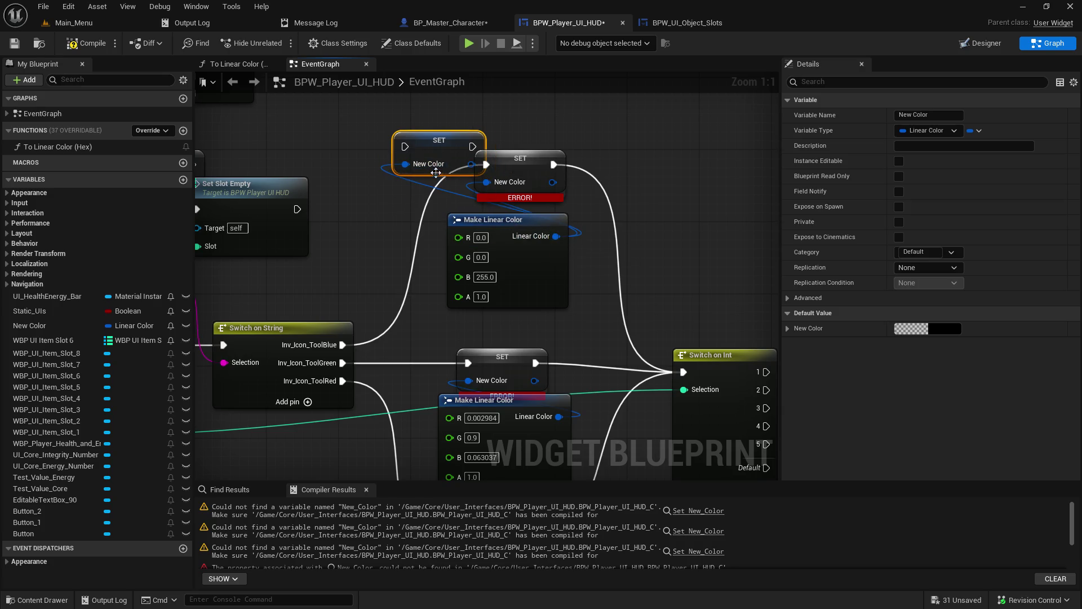
pyautogui.moveTo(471, 164); pyautogui.dragTo(486, 181)
pyautogui.moveTo(342, 343); pyautogui.dragTo(405, 146)
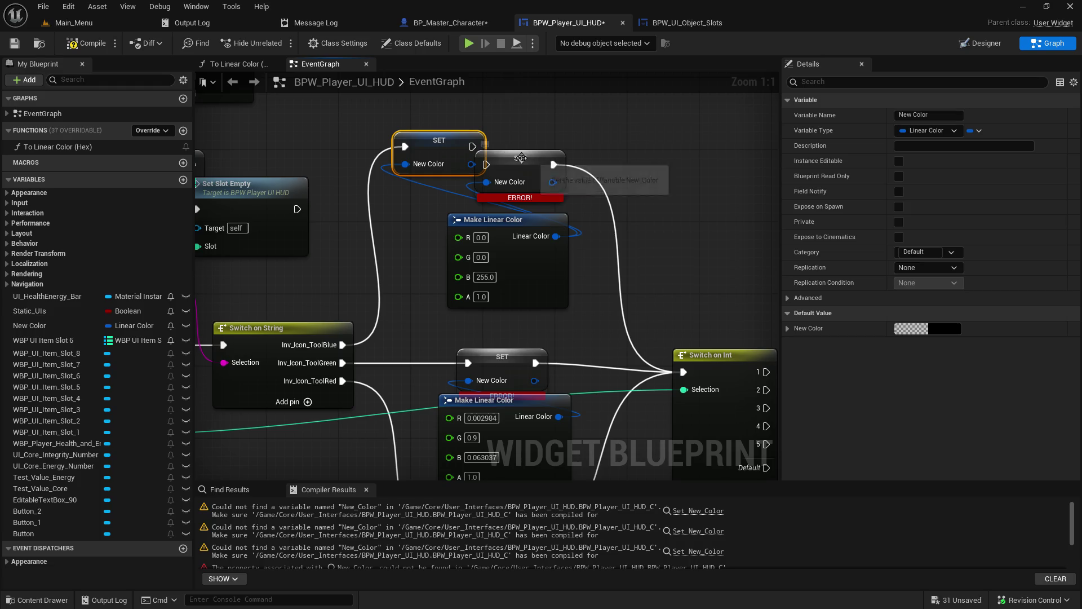
pyautogui.moveTo(472, 154); pyautogui.dragTo(683, 372)
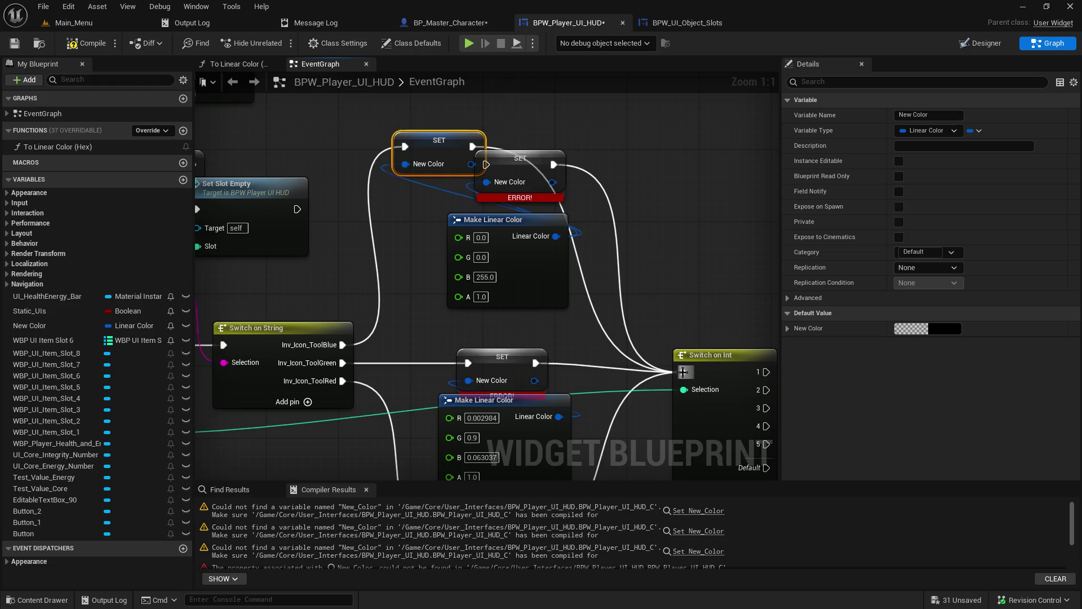
pyautogui.click(534, 160)
pyautogui.press('Delete')
pyautogui.moveTo(443, 140)
pyautogui.mouseDown()
pyautogui.moveTo(513, 163)
pyautogui.moveTo(497, 185)
pyautogui.mouseUp()
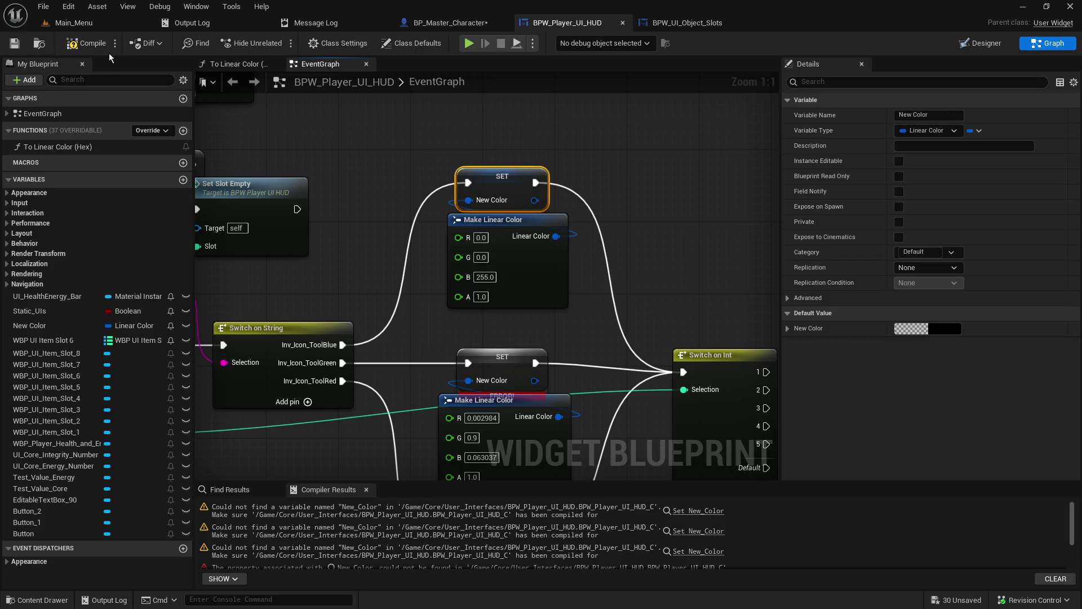
# Compile, then point the two remaining broken setters at the New Color variable.
pyautogui.click(96, 46)
pyautogui.rightClick(548, 178)
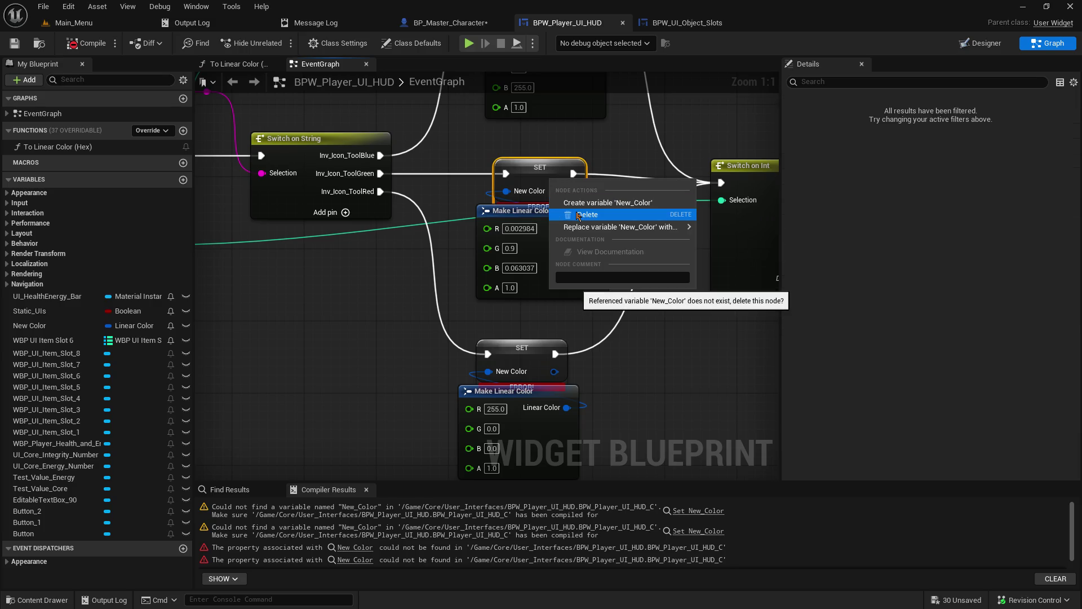
pyautogui.moveTo(620, 227)
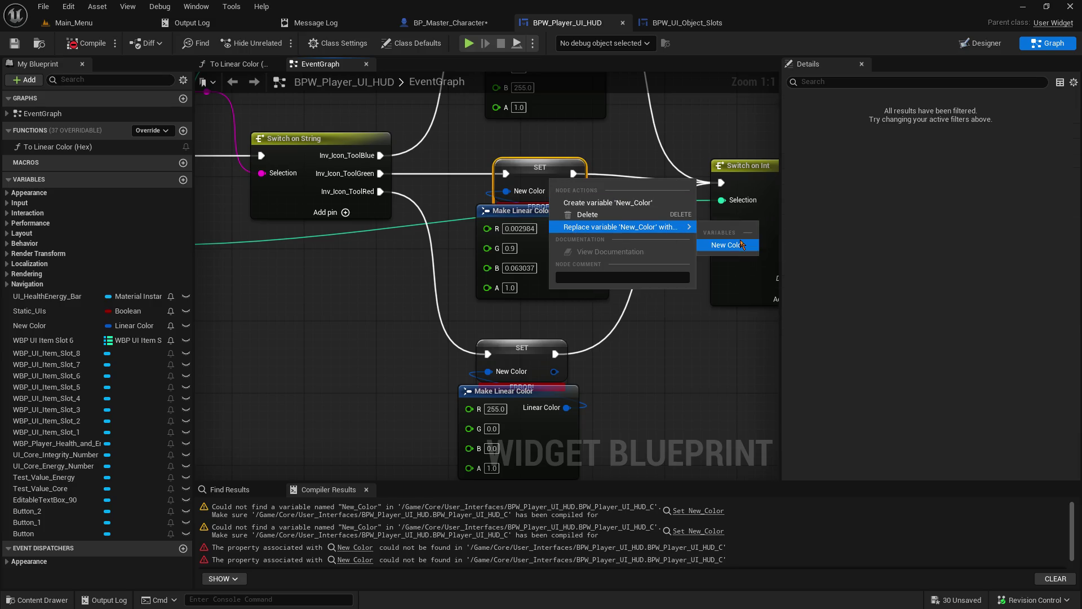
pyautogui.click(727, 245)
pyautogui.rightClick(539, 366)
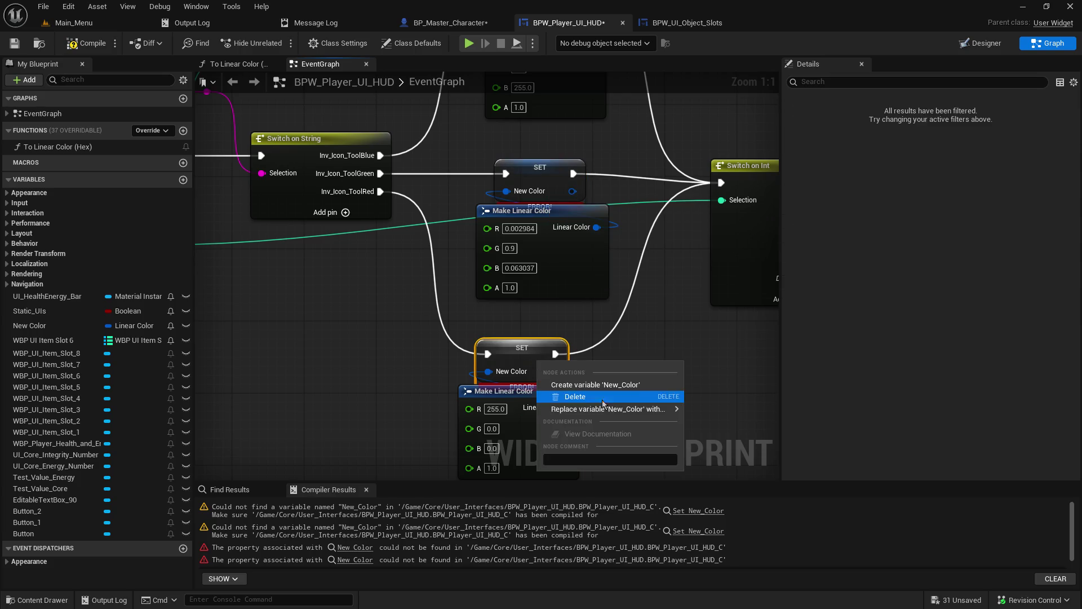
pyautogui.moveTo(591, 410)
pyautogui.click(720, 424)
# Save and recompile the HUD blueprint to clear the errors.
pyautogui.click(14, 43)
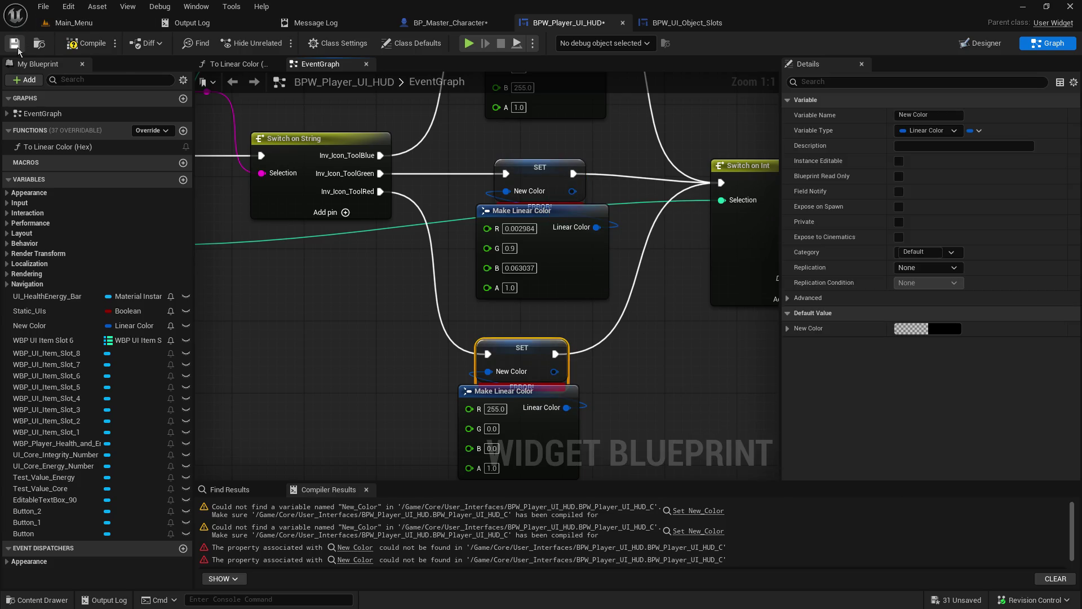
pyautogui.click(77, 48)
pyautogui.moveTo(524, 266); pyautogui.dragTo(461, 399)
pyautogui.scroll(-5, 461, 399)
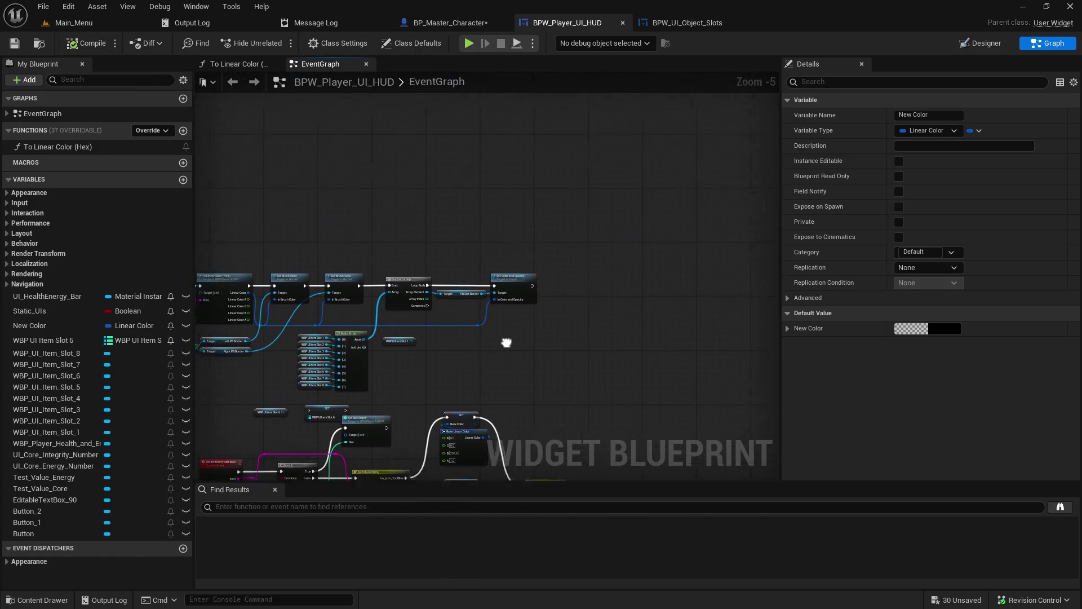
# Rearrange the slot 6 getter and setter, rename the variable to Item Slots, and compile.
pyautogui.scroll(5, 545, 262)
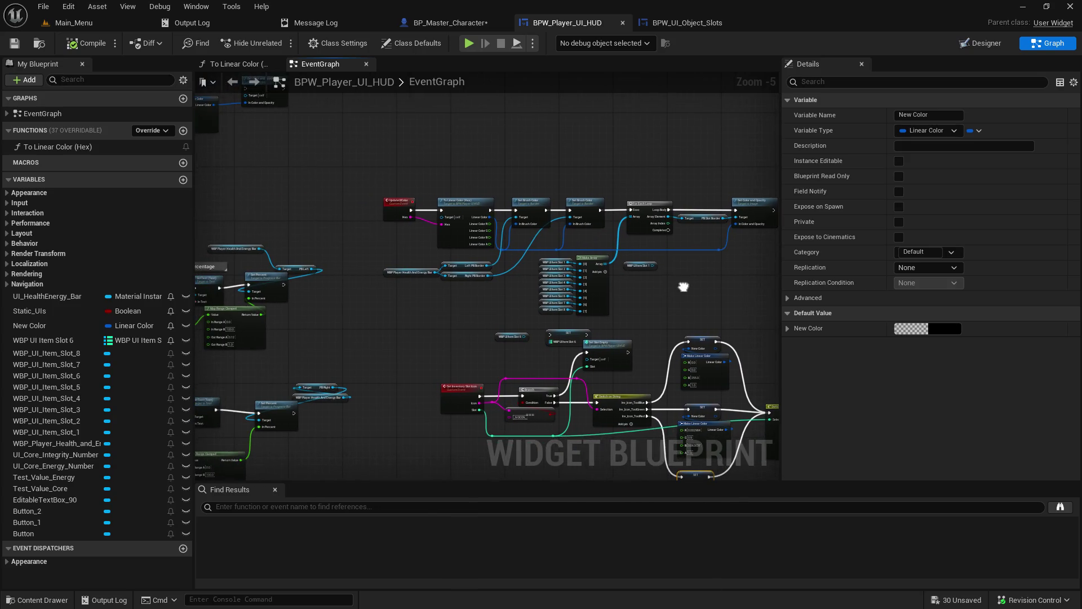
pyautogui.moveTo(559, 326); pyautogui.dragTo(626, 303)
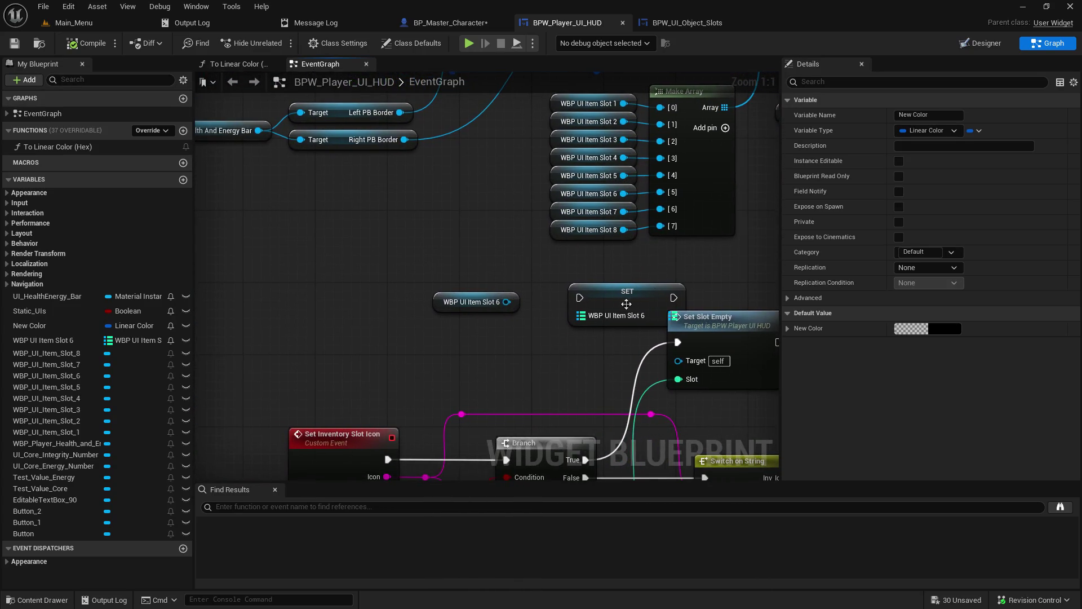
pyautogui.moveTo(464, 303); pyautogui.dragTo(356, 277)
pyautogui.moveTo(620, 292); pyautogui.dragTo(457, 283)
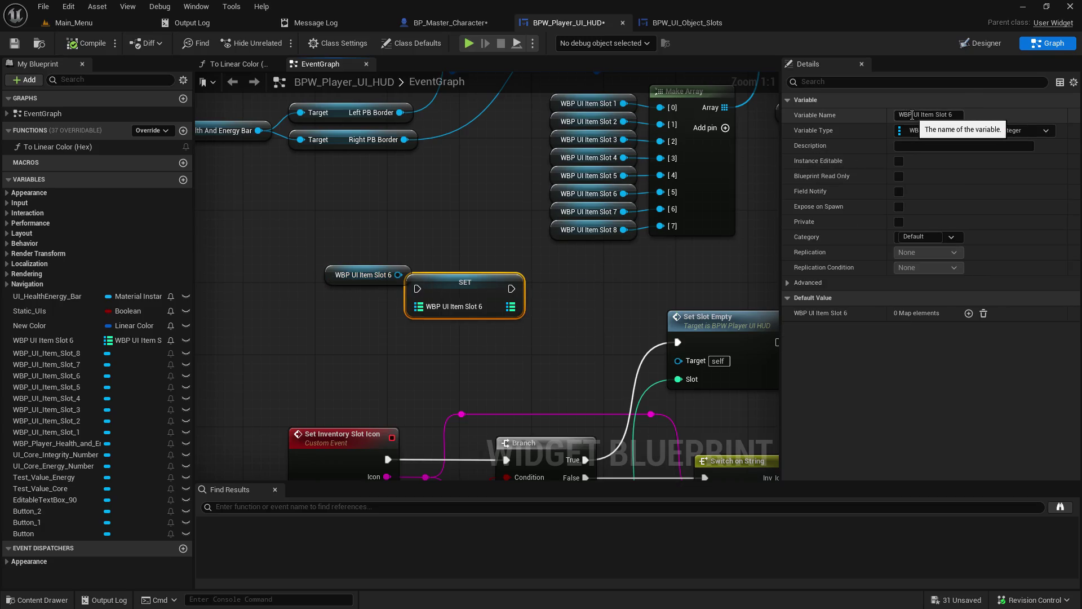
pyautogui.moveTo(919, 115); pyautogui.dragTo(898, 115)
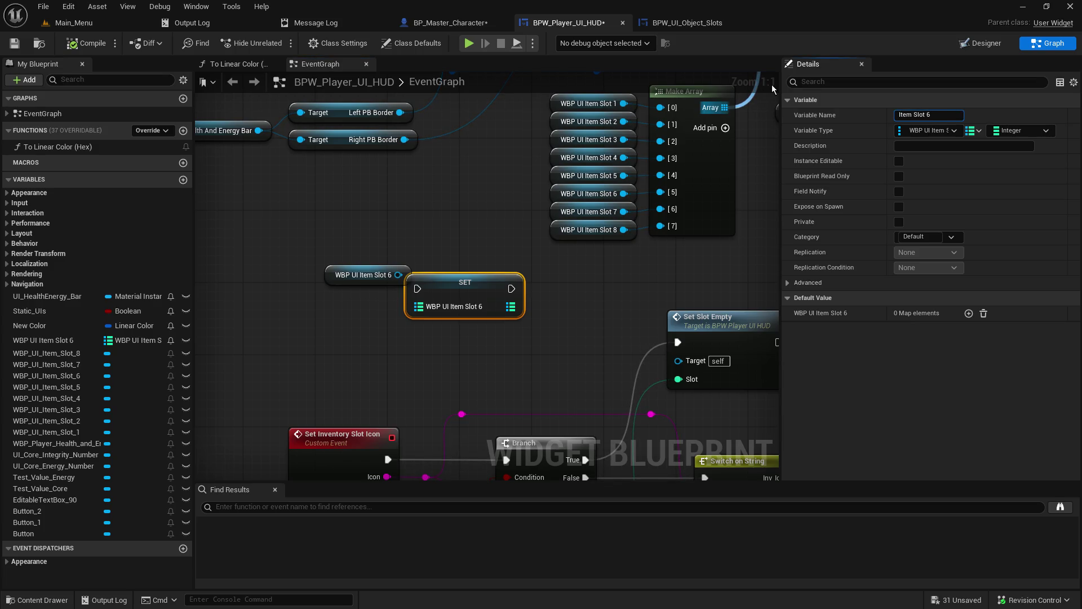
pyautogui.write('s')
pyautogui.press('Return')
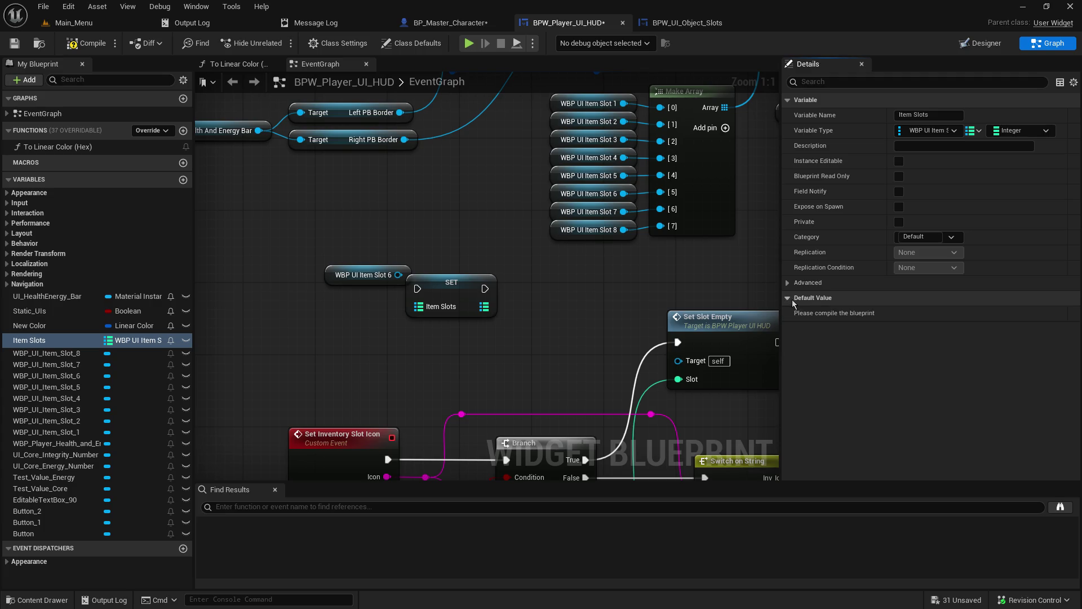
pyautogui.click(89, 46)
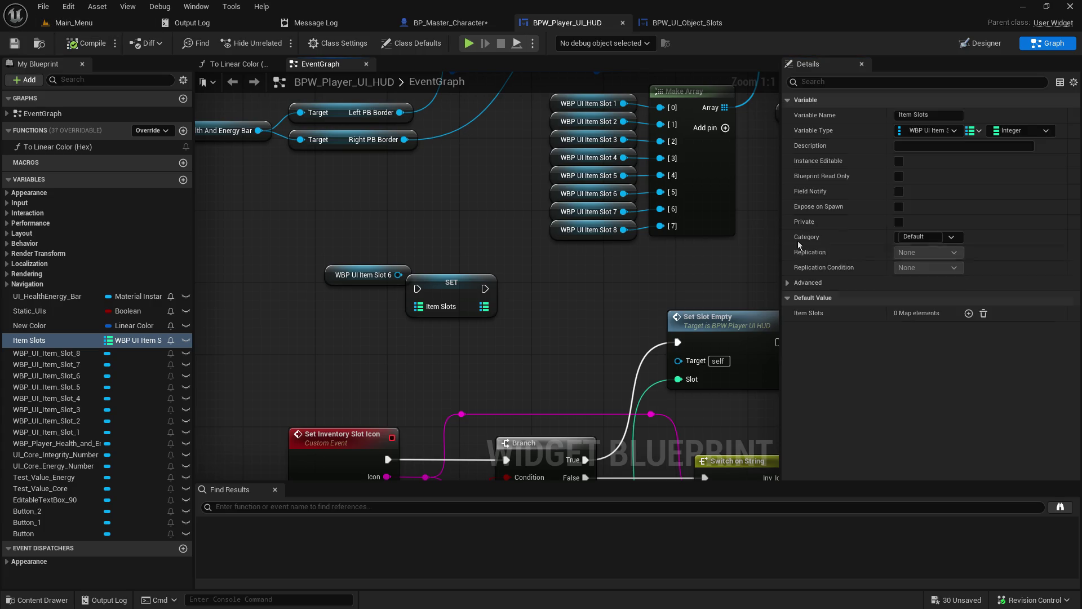
# Add one element to the Item Slots map's default value.
pyautogui.click(969, 313)
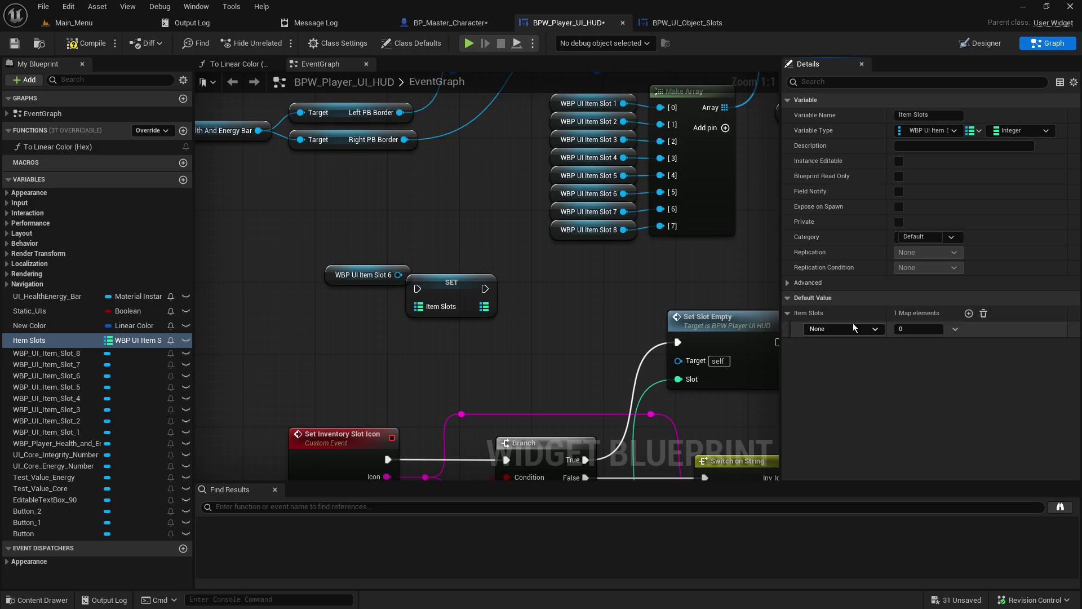
pyautogui.click(854, 328)
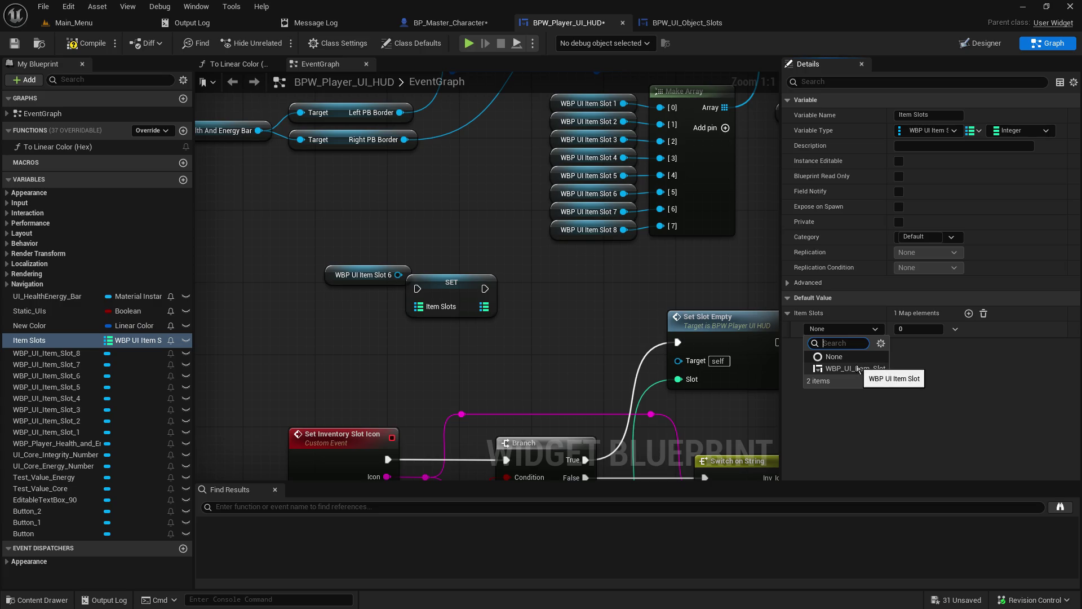
pyautogui.click(529, 294)
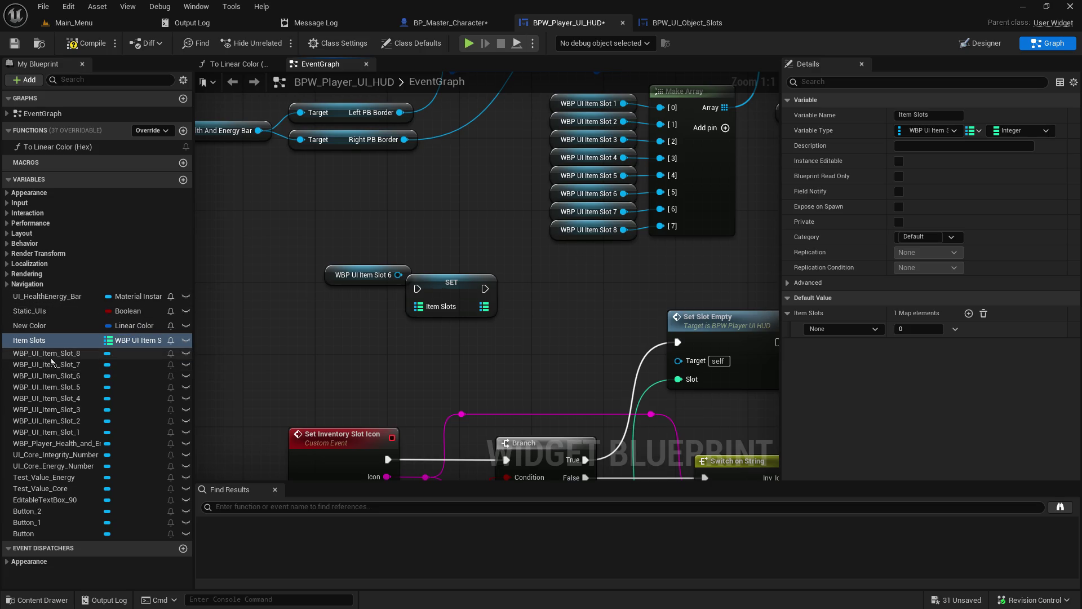
pyautogui.moveTo(56, 436)
pyautogui.mouseDown()
pyautogui.moveTo(918, 414)
pyautogui.moveTo(848, 290)
pyautogui.moveTo(82, 423)
pyautogui.moveTo(52, 439)
pyautogui.mouseUp()
pyautogui.scroll(-4, 456, 351)
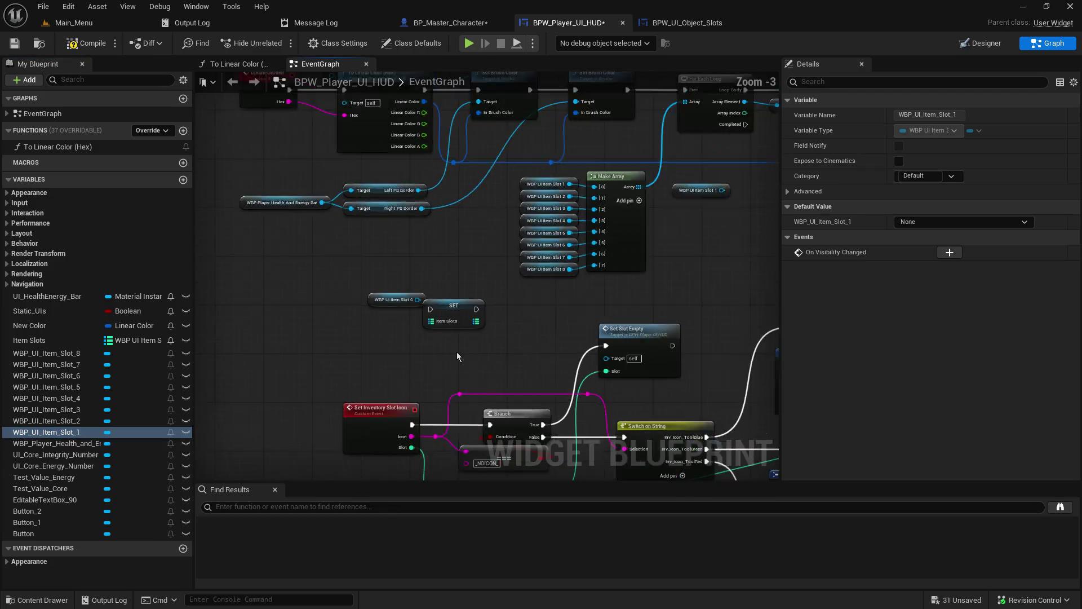
# Delete the dynamic material nodes and move the Item Slots setter into their place.
pyautogui.click(453, 333)
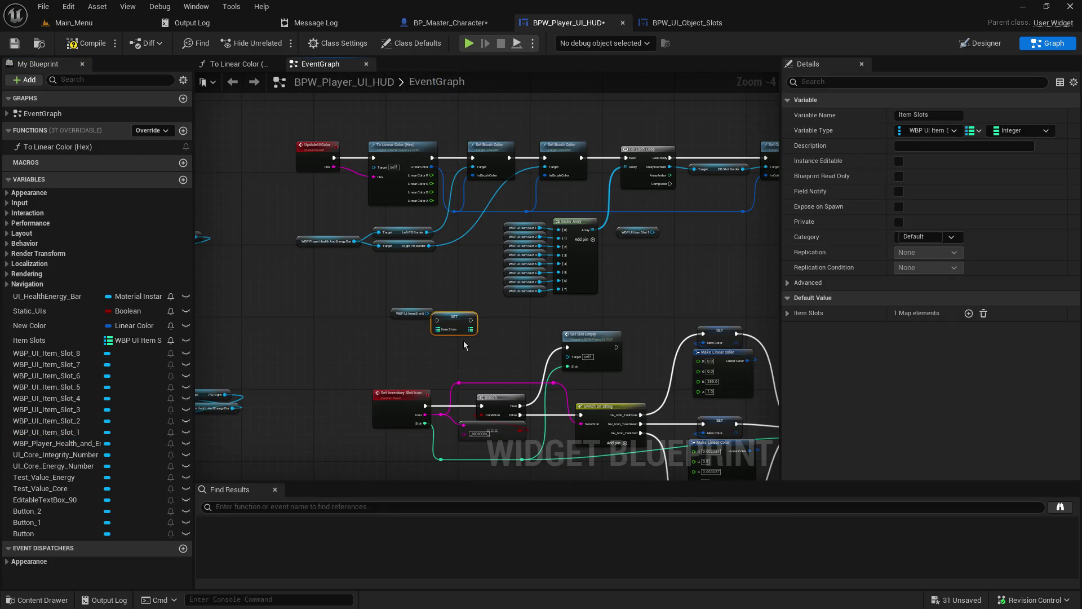
pyautogui.click(543, 266)
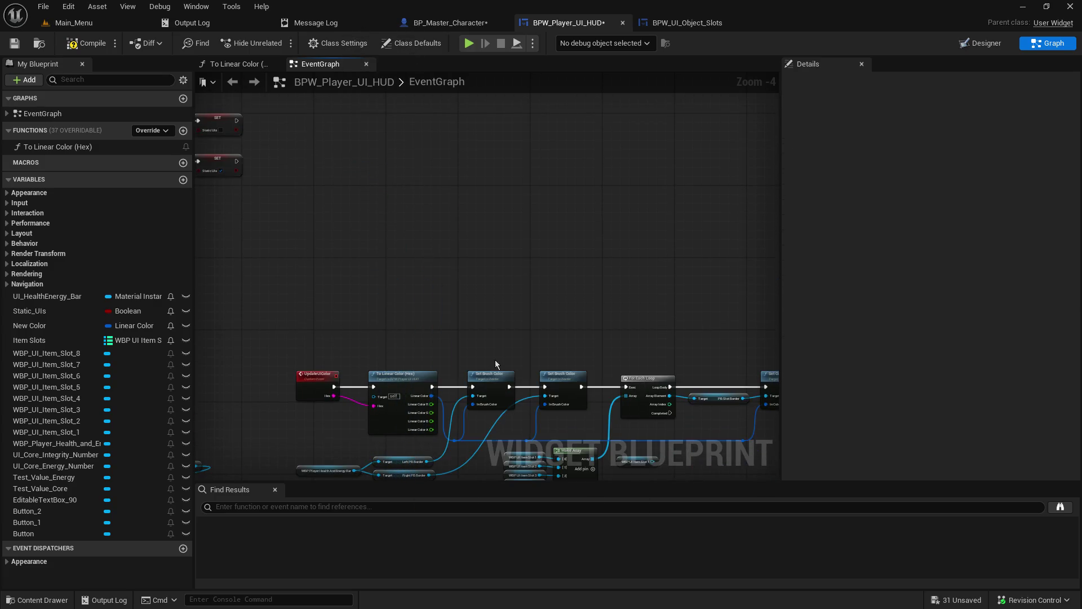
pyautogui.moveTo(508, 342)
pyautogui.mouseDown()
pyautogui.moveTo(529, 293)
pyautogui.moveTo(507, 113)
pyautogui.moveTo(554, 195)
pyautogui.moveTo(470, 116)
pyautogui.moveTo(541, 268)
pyautogui.moveTo(569, 298)
pyautogui.moveTo(528, 87)
pyautogui.moveTo(593, 243)
pyautogui.moveTo(614, 246)
pyautogui.mouseUp()
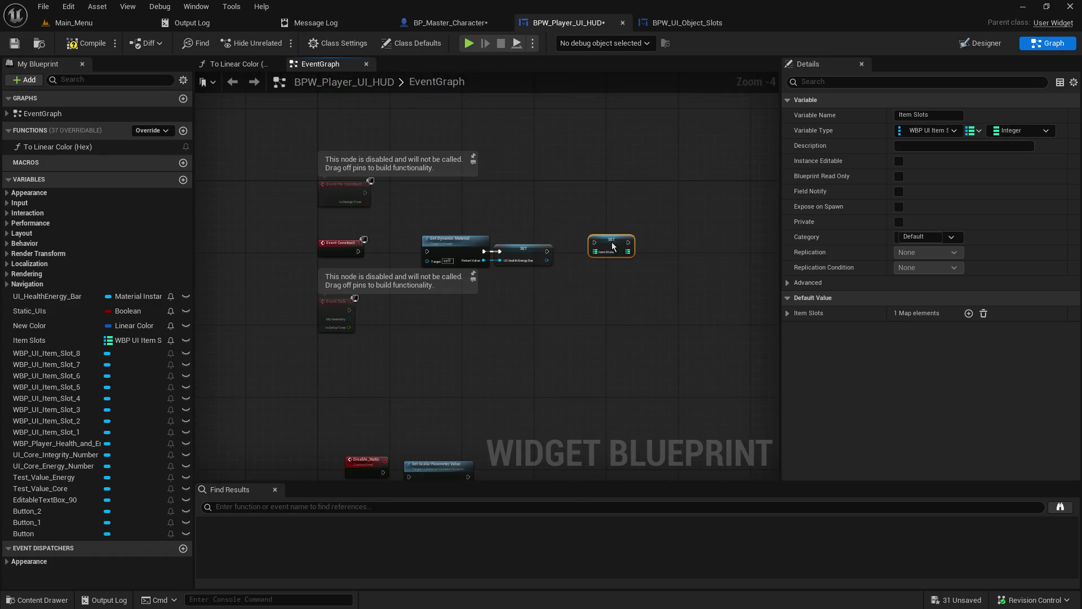
pyautogui.scroll(5, 493, 334)
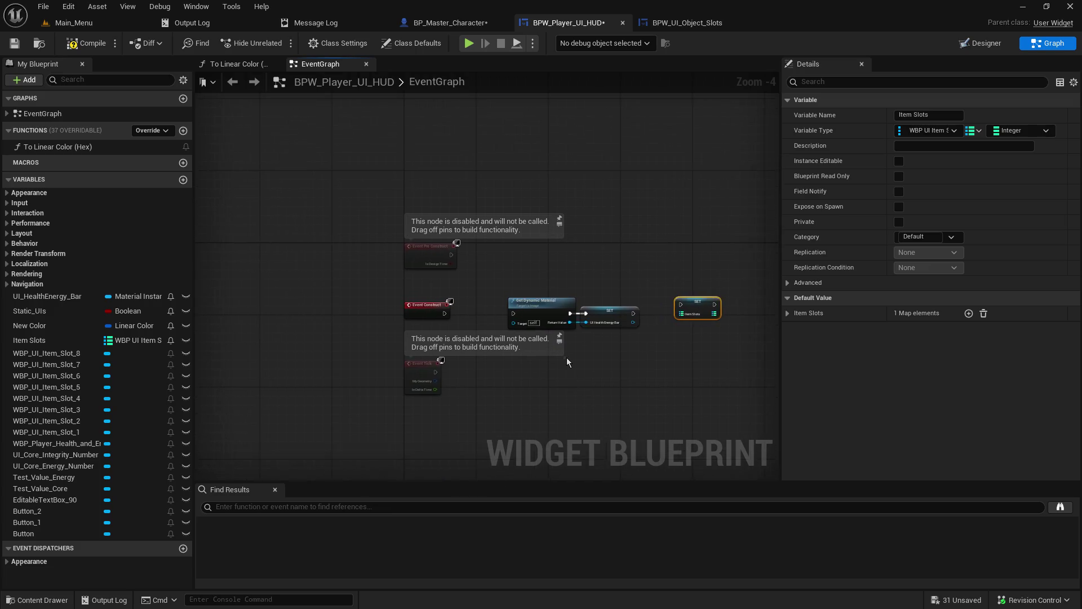
pyautogui.moveTo(515, 190); pyautogui.dragTo(647, 293)
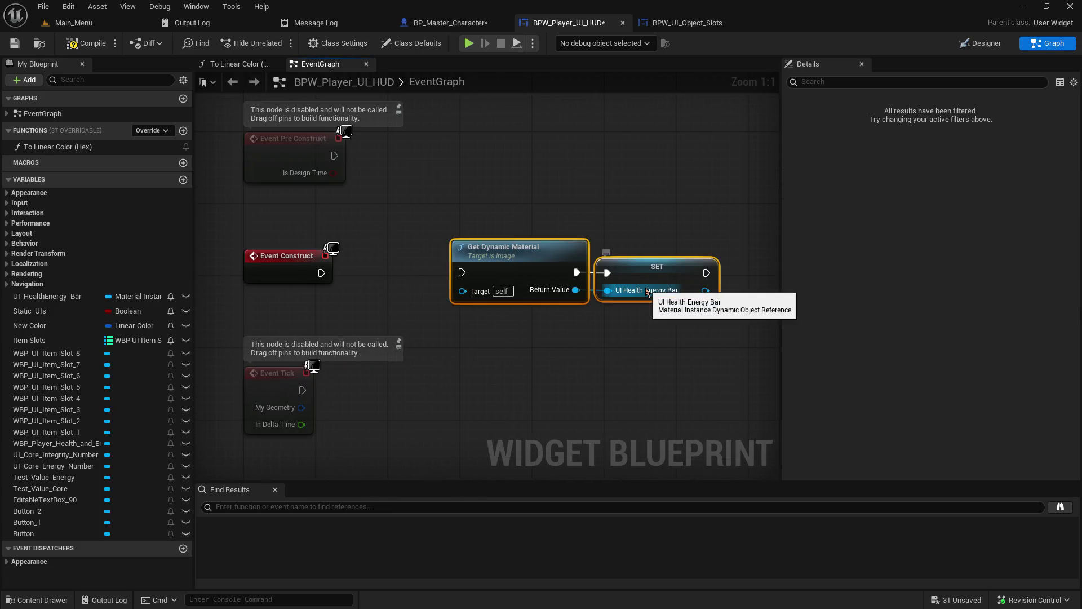
pyautogui.press('Delete')
pyautogui.moveTo(603, 215)
pyautogui.mouseDown()
pyautogui.moveTo(329, 233)
pyautogui.moveTo(581, 237)
pyautogui.mouseUp()
# Wire Event Construct into the Item Slots setter and discard a stray Add node.
pyautogui.moveTo(368, 236)
pyautogui.mouseDown()
pyautogui.moveTo(507, 266)
pyautogui.moveTo(563, 246)
pyautogui.mouseUp()
pyautogui.moveTo(589, 340); pyautogui.dragTo(451, 304)
pyautogui.moveTo(439, 195)
pyautogui.mouseDown()
pyautogui.moveTo(675, 186)
pyautogui.moveTo(434, 242)
pyautogui.mouseUp()
pyautogui.write('add')
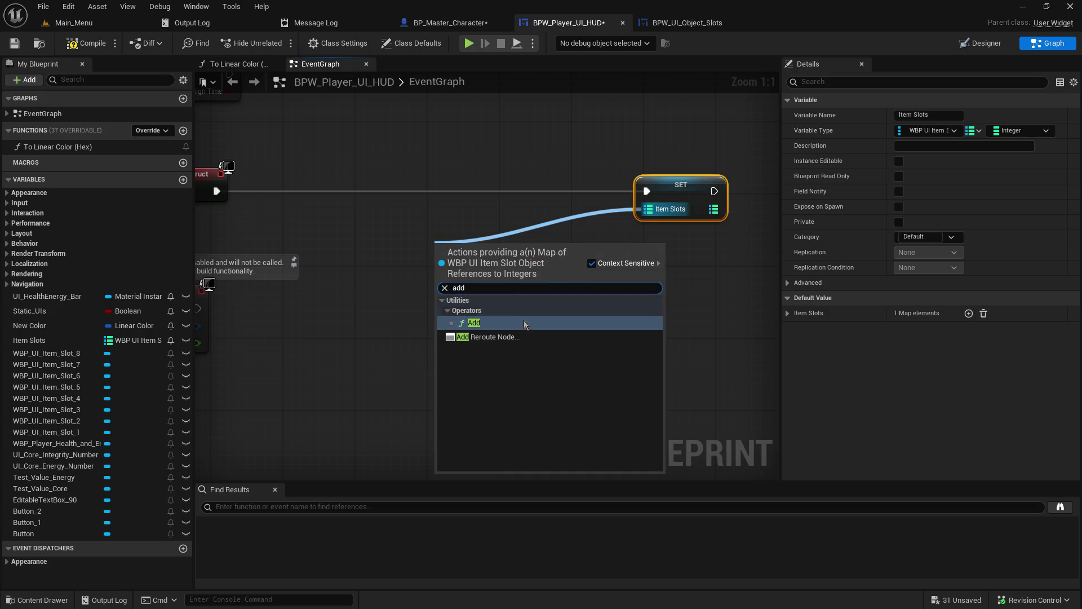
pyautogui.click(519, 323)
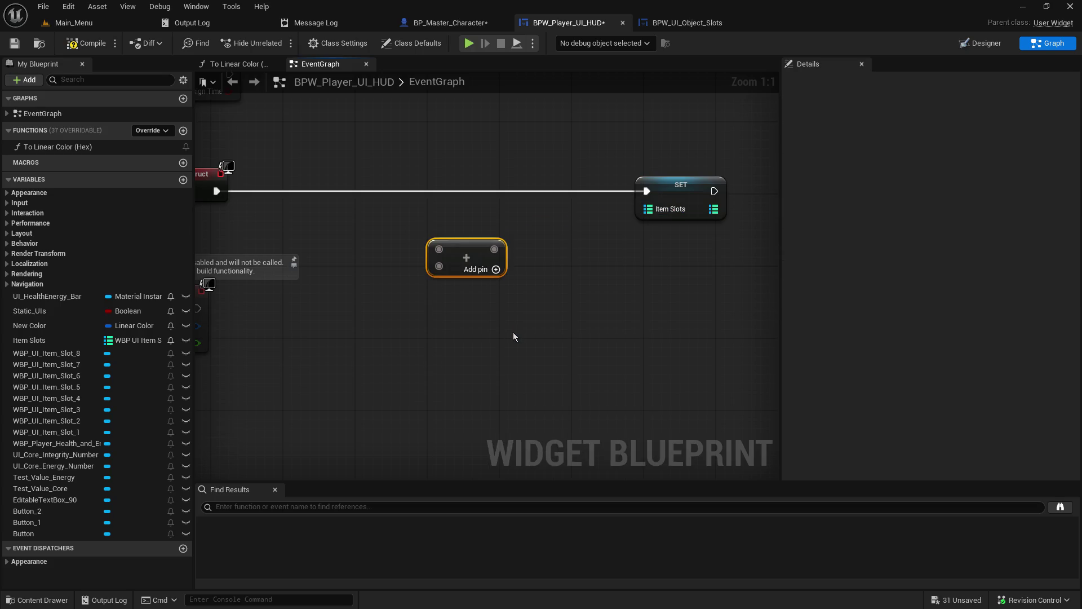
pyautogui.press('Delete')
pyautogui.moveTo(645, 214)
pyautogui.mouseDown()
pyautogui.moveTo(587, 269)
pyautogui.moveTo(527, 256)
pyautogui.moveTo(635, 230)
pyautogui.mouseUp()
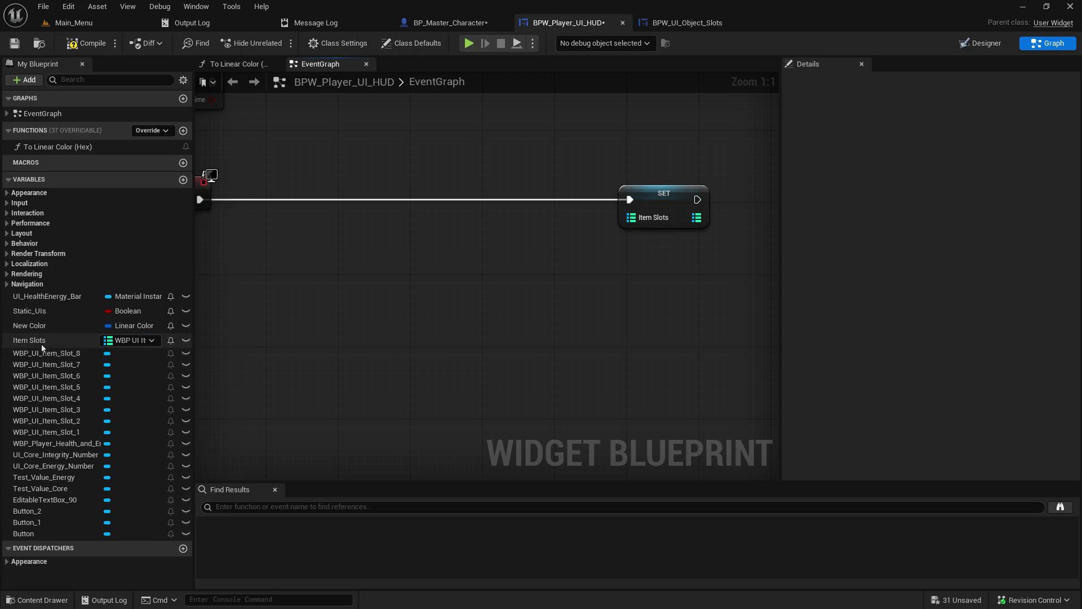
# Place an Item Slots getter with a Map Add node off its pin.
pyautogui.moveTo(42, 344); pyautogui.dragTo(312, 279)
pyautogui.click(337, 302)
pyautogui.moveTo(380, 284)
pyautogui.mouseDown()
pyautogui.moveTo(473, 280)
pyautogui.moveTo(477, 264)
pyautogui.mouseUp()
pyautogui.write('add')
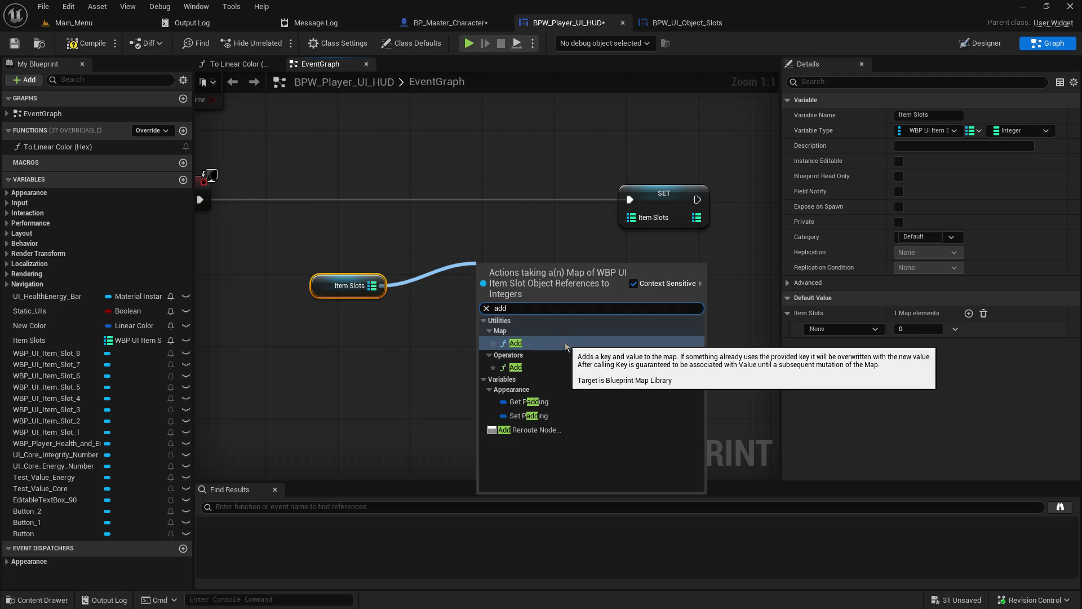
pyautogui.click(537, 342)
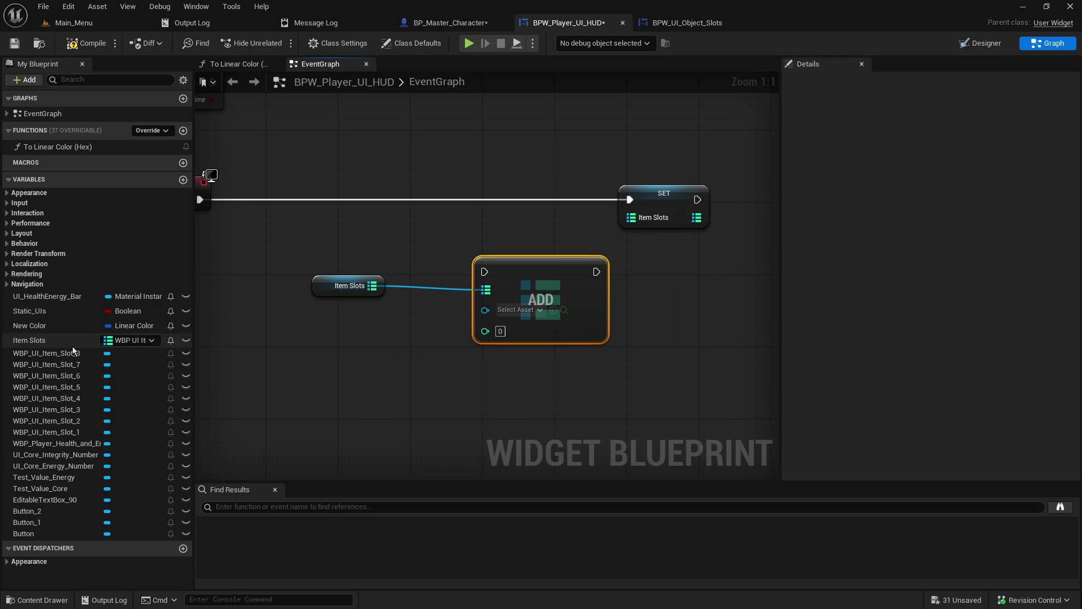
# Add a WBP_UI_Item_Slot_1 getter, then delete the map ADD node.
pyautogui.moveTo(50, 432)
pyautogui.mouseDown()
pyautogui.moveTo(338, 366)
pyautogui.moveTo(343, 342)
pyautogui.mouseUp()
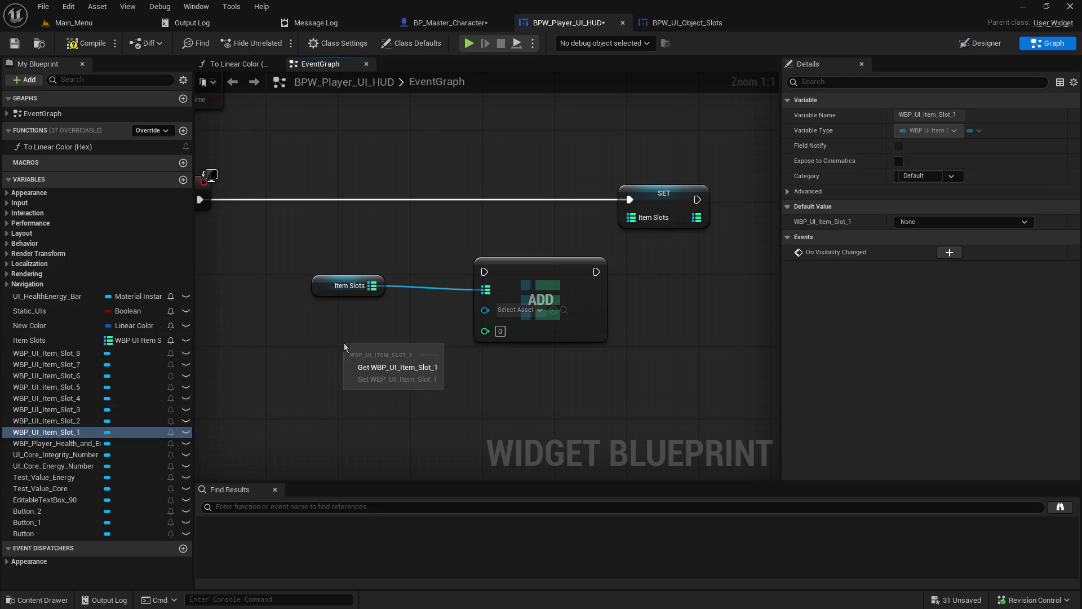
pyautogui.click(407, 370)
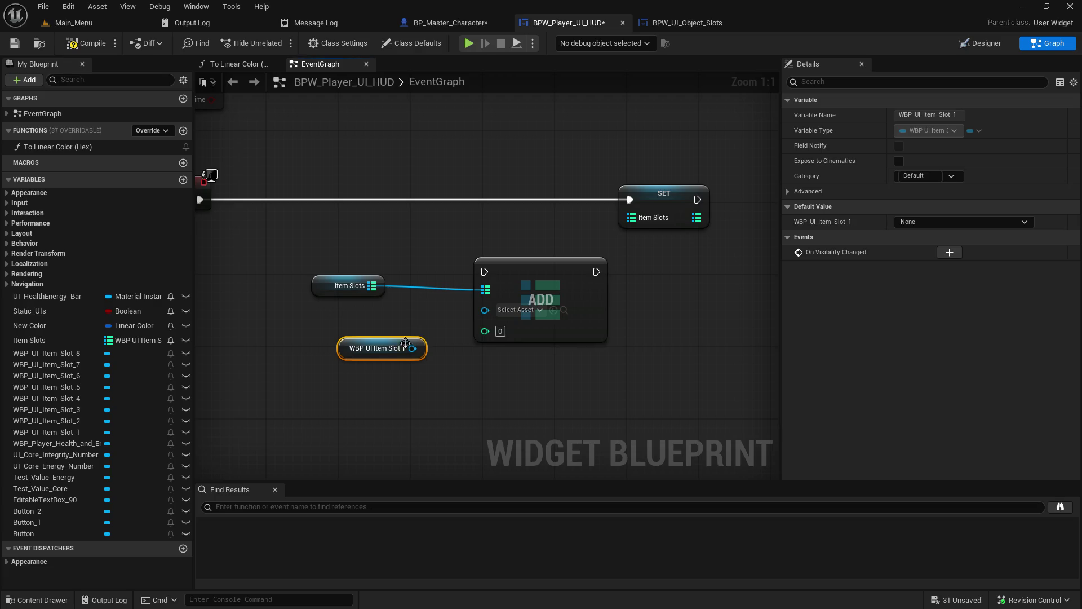
pyautogui.click(72, 337)
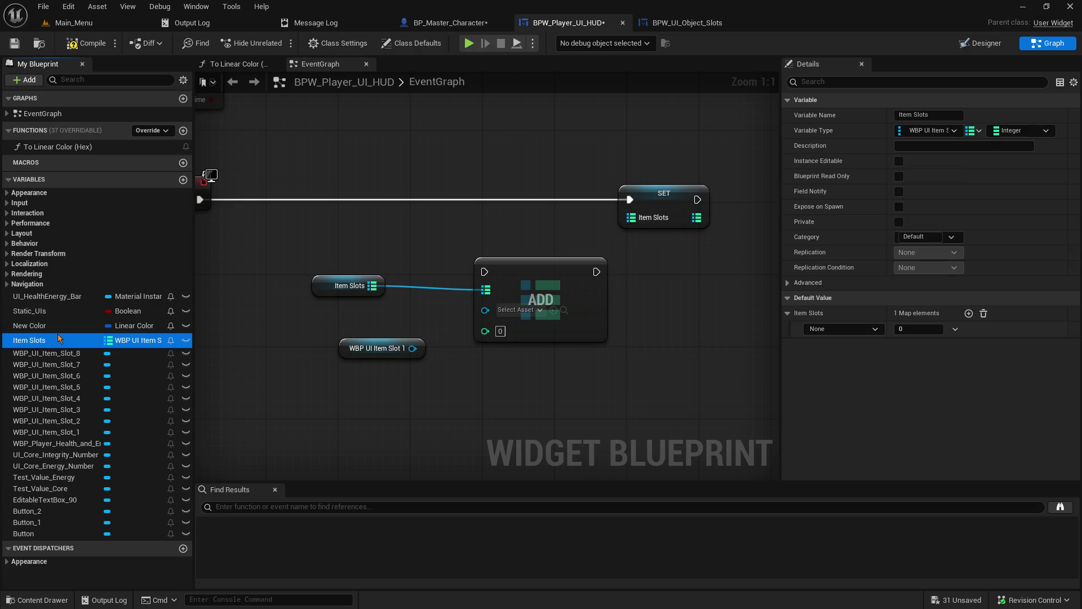
pyautogui.click(946, 132)
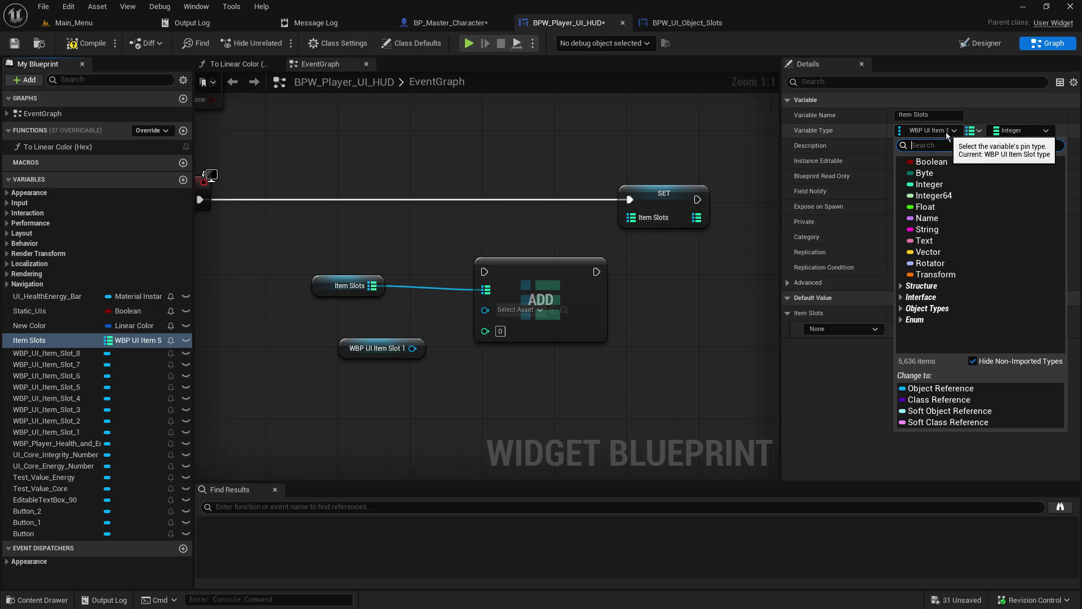
pyautogui.click(515, 272)
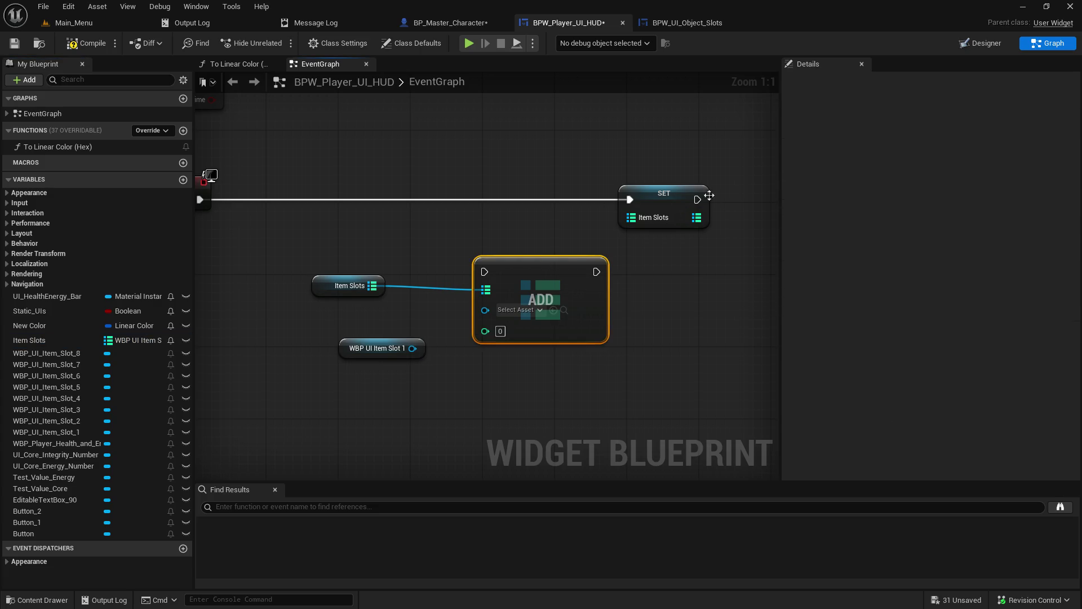
pyautogui.press('Delete')
pyautogui.moveTo(360, 250); pyautogui.dragTo(421, 312)
# Delete the loose getter and retype Item Slots as an Integer-to-WBP UI Item Slot map, then compile.
pyautogui.press('Delete')
pyautogui.click(42, 340)
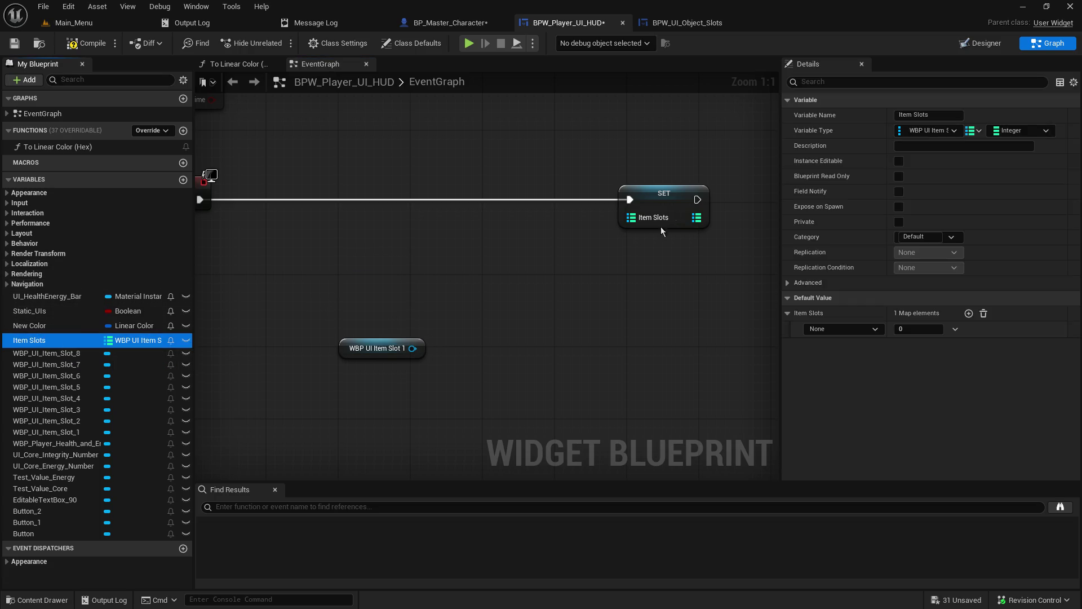
pyautogui.click(960, 128)
pyautogui.click(940, 188)
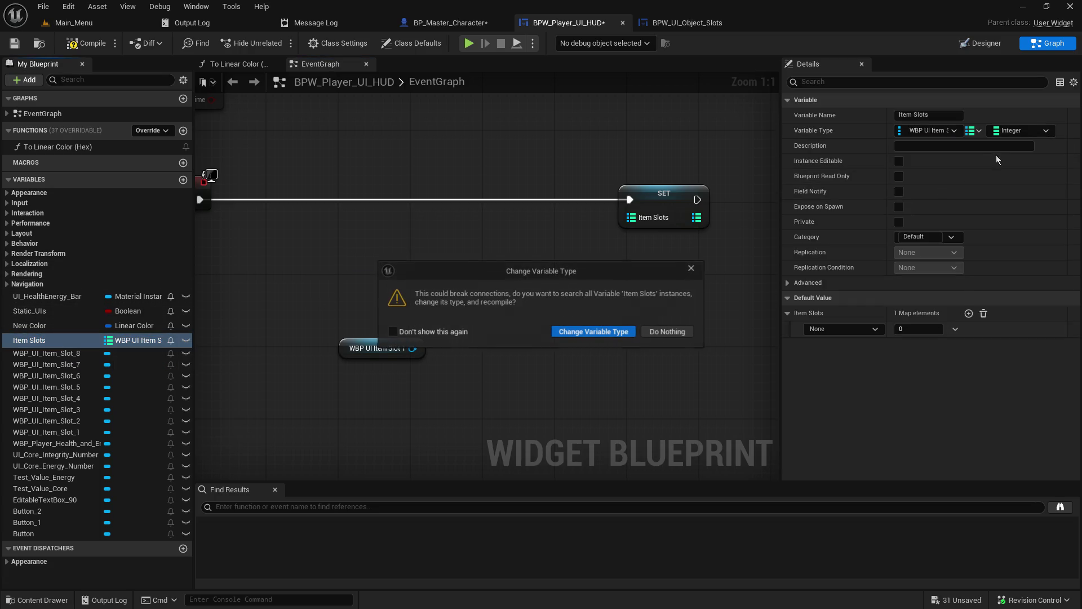
pyautogui.click(587, 333)
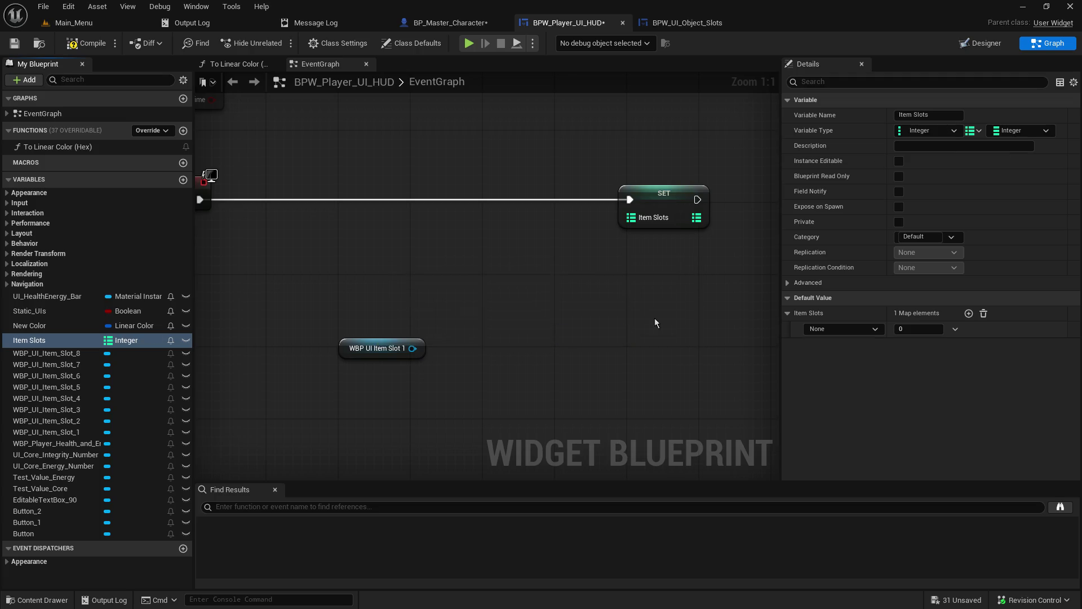
pyautogui.click(1012, 132)
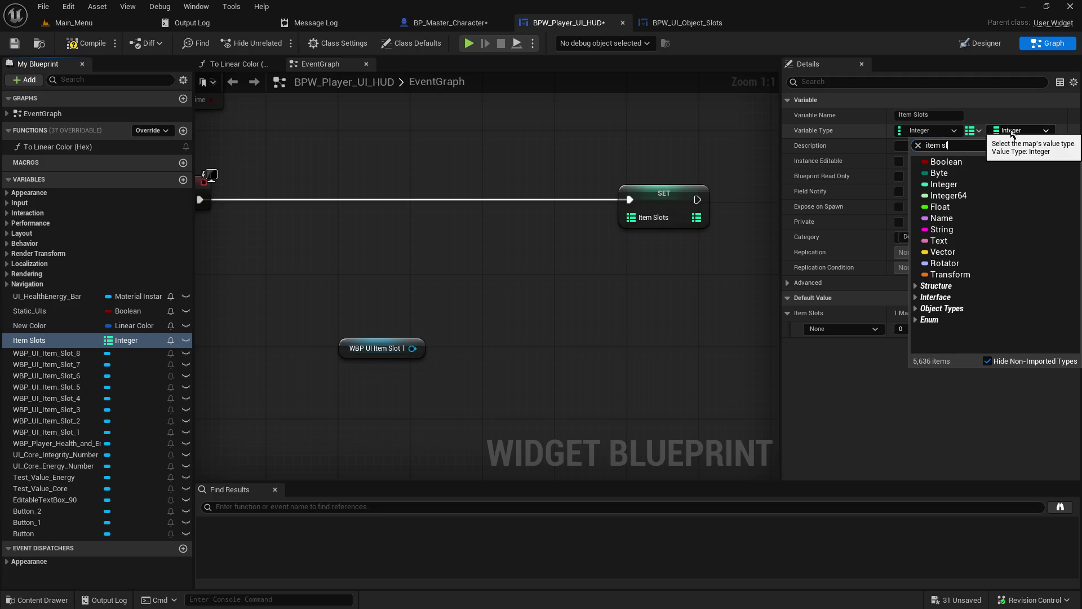
pyautogui.write('ot')
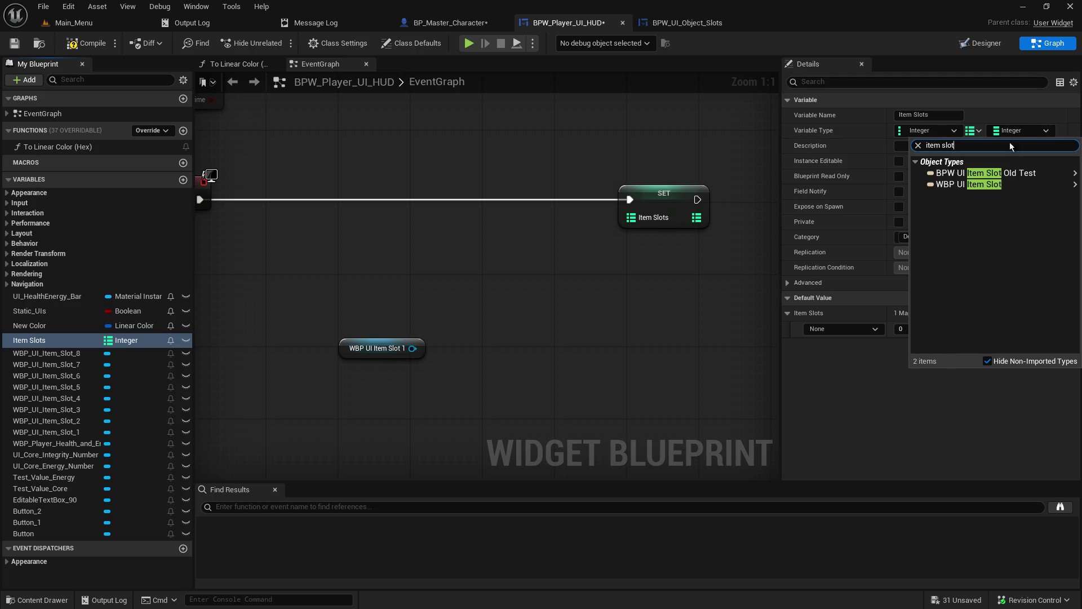
pyautogui.moveTo(990, 188)
pyautogui.click(910, 188)
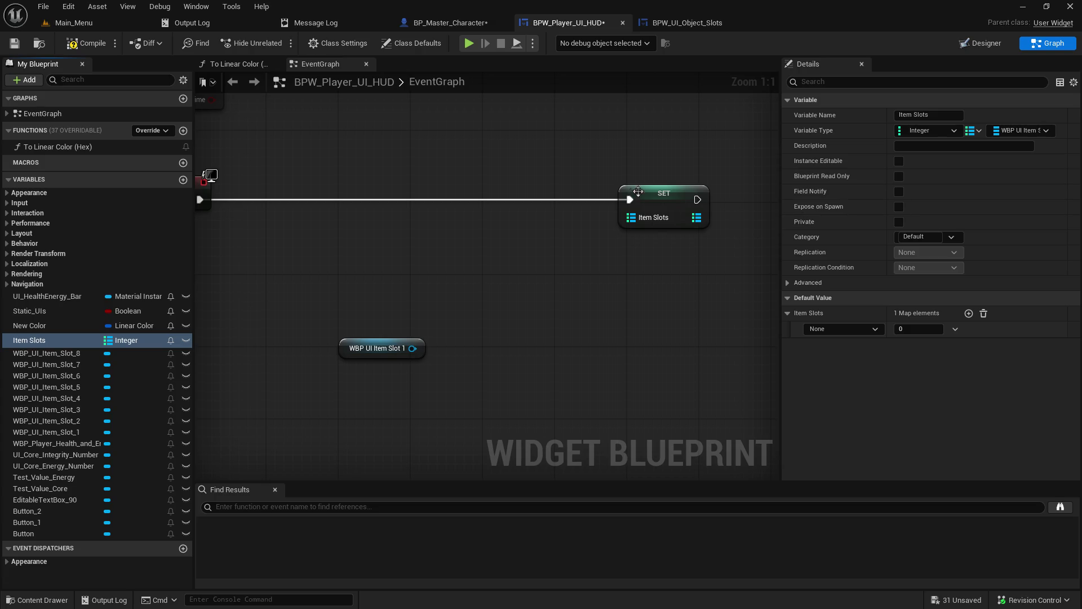
pyautogui.moveTo(635, 196)
pyautogui.mouseDown()
pyautogui.moveTo(289, 203)
pyautogui.moveTo(680, 204)
pyautogui.moveTo(680, 195)
pyautogui.mouseUp()
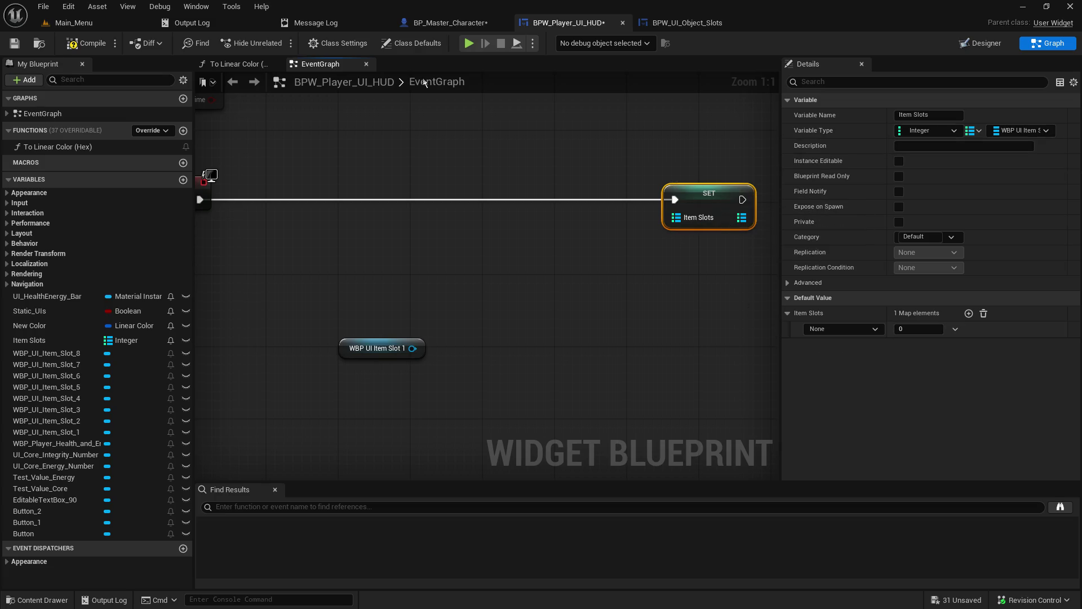
pyautogui.click(81, 47)
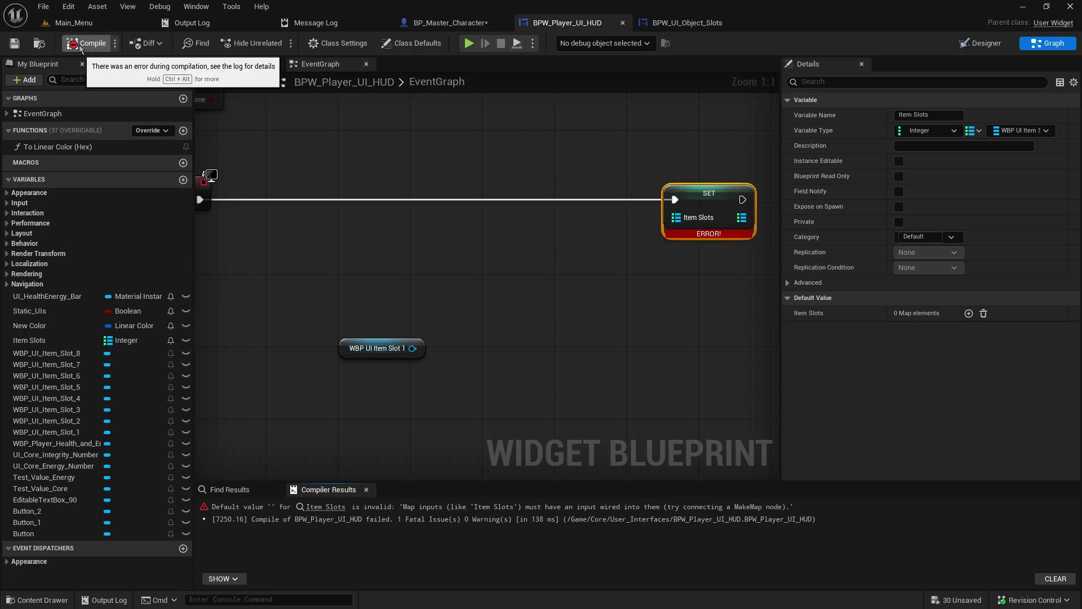
# Try a default Item Slots map entry with key 1, then remove it again.
pyautogui.click(969, 313)
pyautogui.click(856, 329)
pyautogui.write('1')
pyautogui.press('Return')
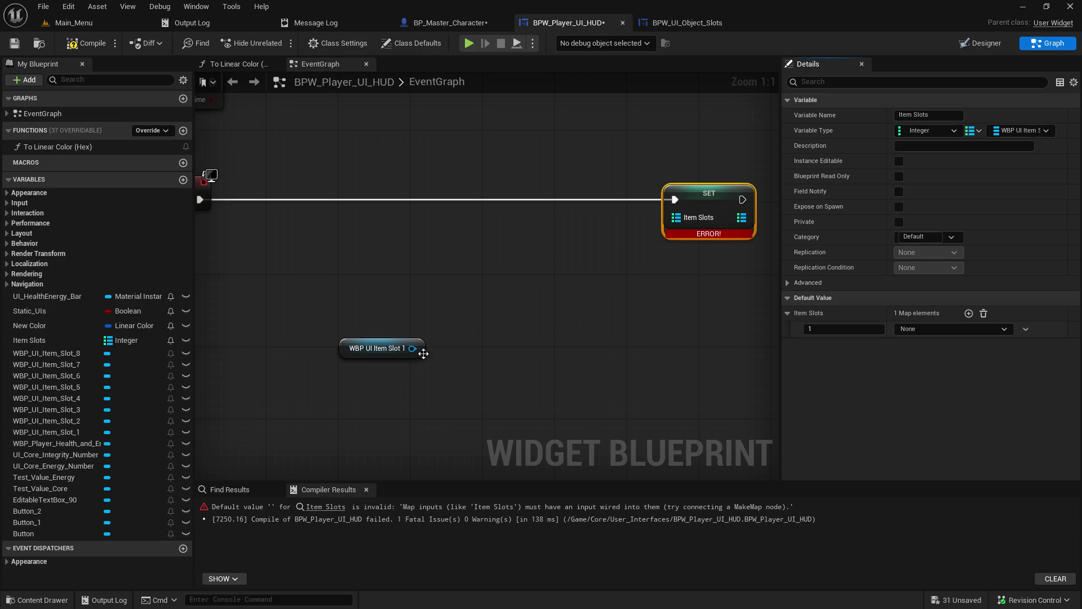
pyautogui.click(956, 328)
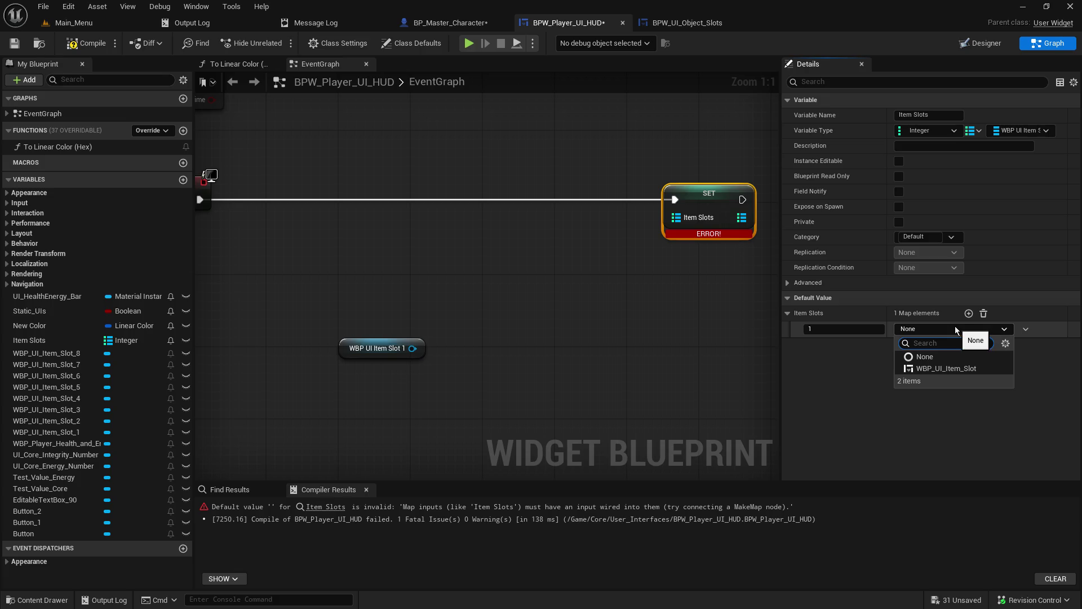
pyautogui.click(954, 326)
pyautogui.click(984, 313)
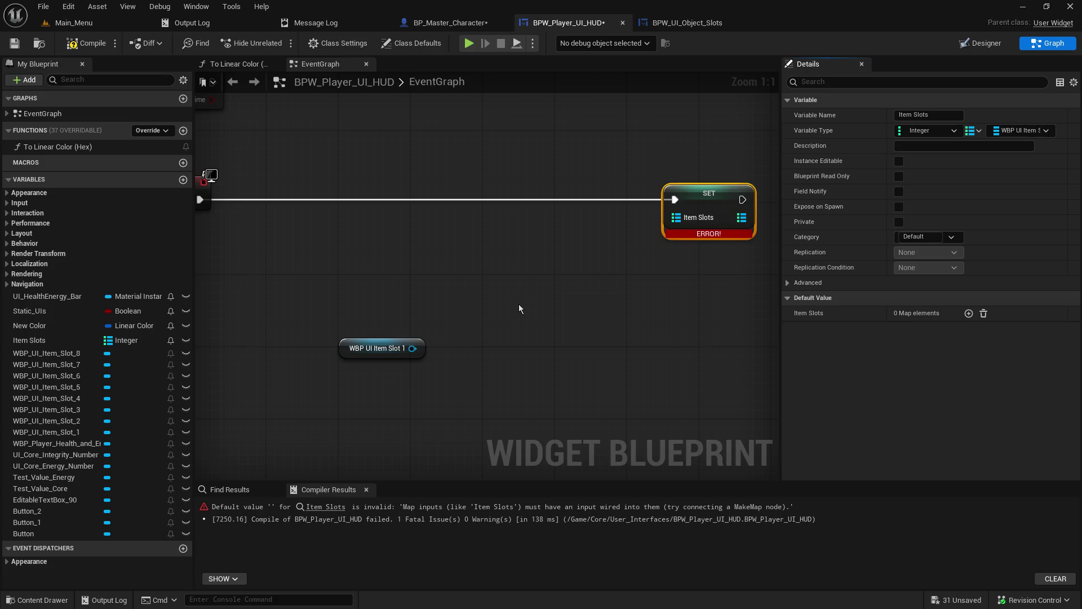
# Inspect the SET node's pins and delete the SET node.
pyautogui.rightClick(686, 201)
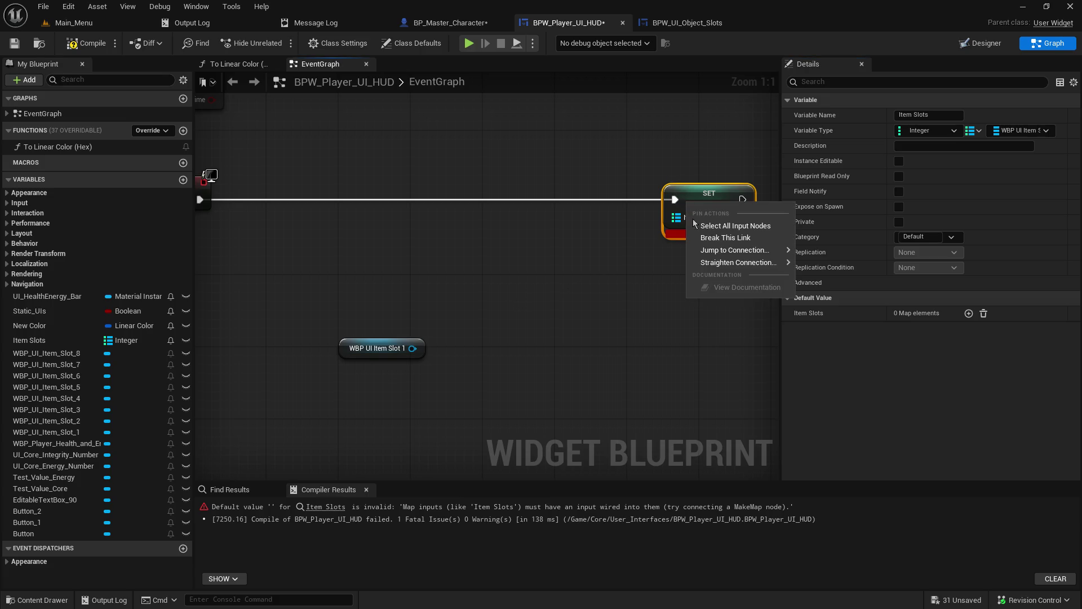
pyautogui.click(676, 257)
pyautogui.rightClick(715, 227)
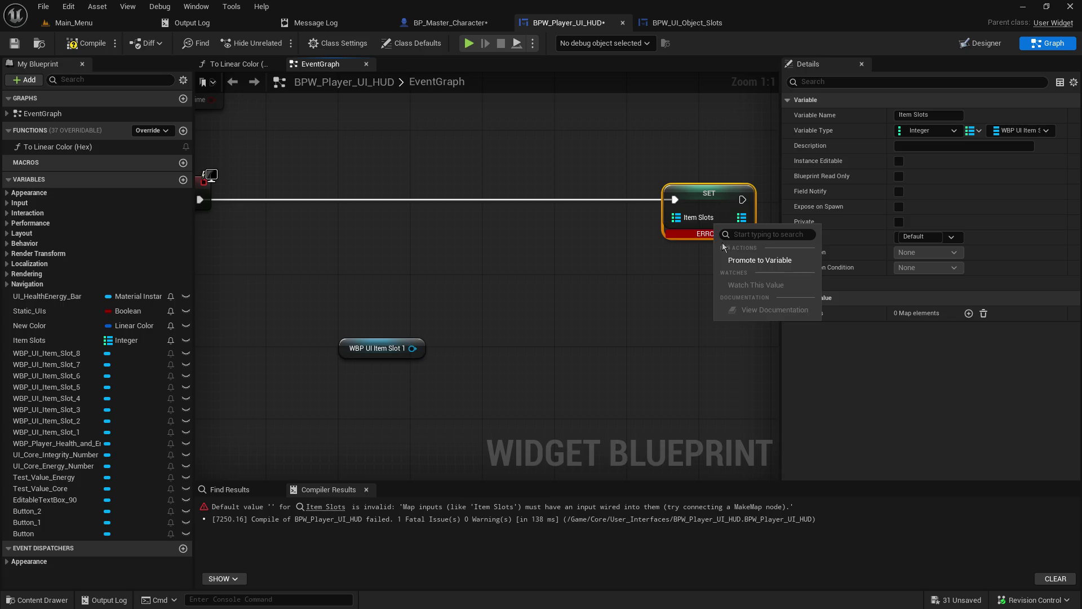
pyautogui.press('Escape')
pyautogui.press('Delete')
# Place an Item Slots getter feeding a new map Add node.
pyautogui.moveTo(178, 338)
pyautogui.mouseDown()
pyautogui.moveTo(464, 201)
pyautogui.moveTo(377, 274)
pyautogui.moveTo(475, 266)
pyautogui.moveTo(533, 244)
pyautogui.mouseUp()
pyautogui.click(483, 221)
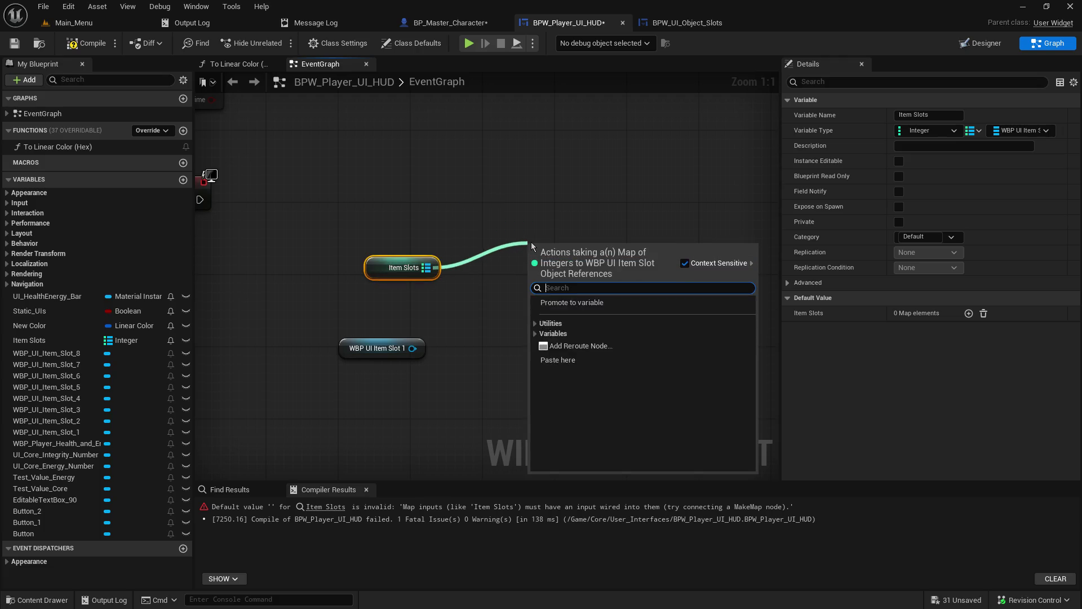
pyautogui.write('add')
pyautogui.click(581, 326)
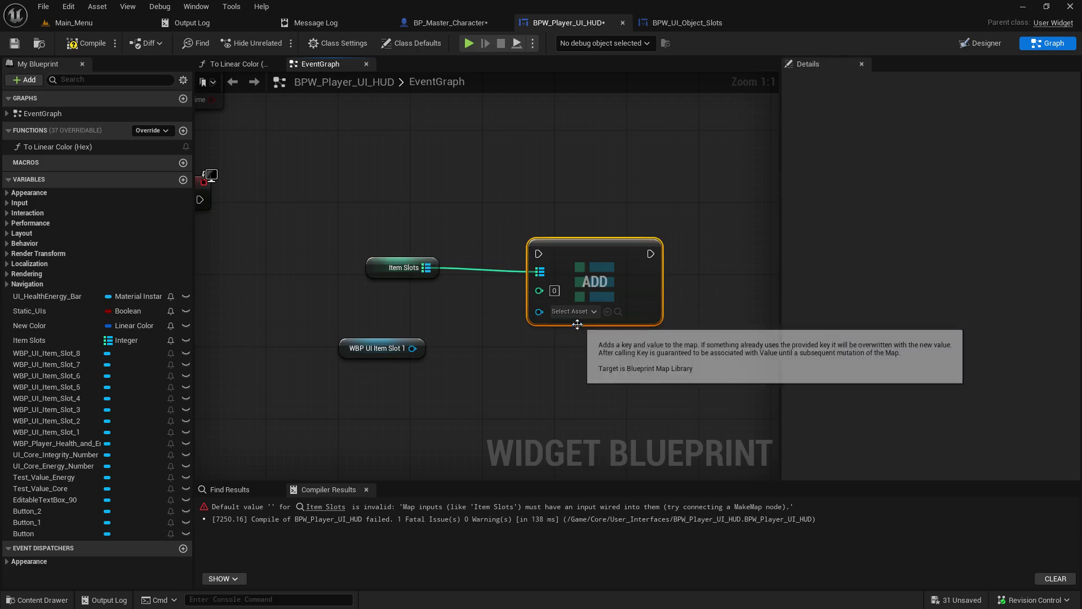
# Wire WBP UI Item Slot 1 and Event Construct into ADD and arrange the group.
pyautogui.moveTo(413, 349); pyautogui.dragTo(539, 309)
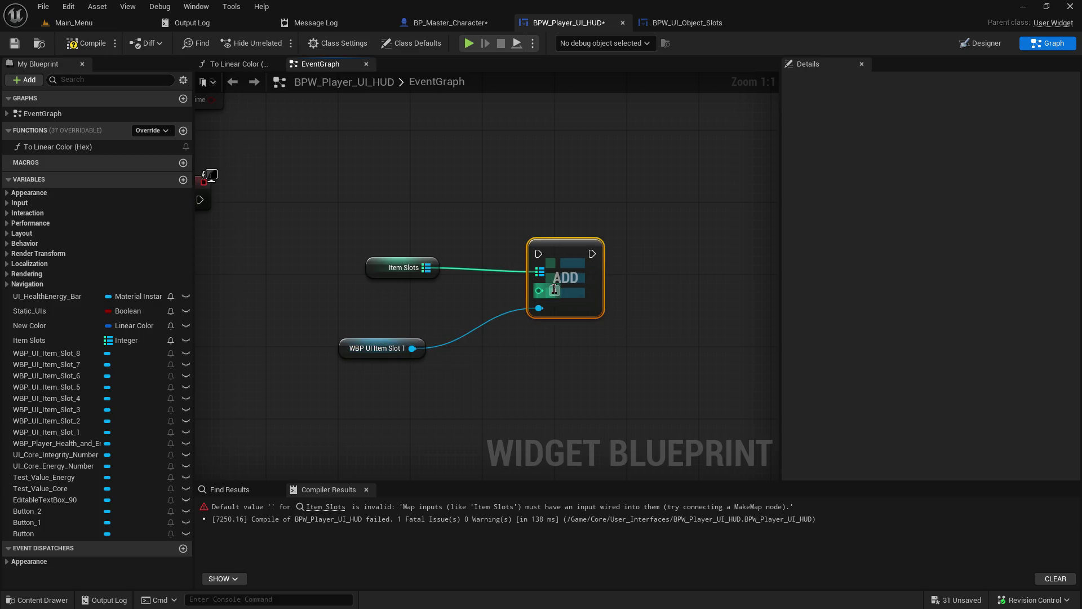
pyautogui.click(536, 355)
pyautogui.moveTo(346, 354); pyautogui.dragTo(419, 311)
pyautogui.moveTo(373, 261)
pyautogui.mouseDown()
pyautogui.moveTo(440, 277)
pyautogui.moveTo(531, 251)
pyautogui.mouseUp()
pyautogui.moveTo(320, 216); pyautogui.dragTo(660, 270)
pyautogui.moveTo(558, 234); pyautogui.dragTo(701, 360)
pyautogui.moveTo(680, 286); pyautogui.dragTo(499, 225)
pyautogui.scroll(-2, 524, 240)
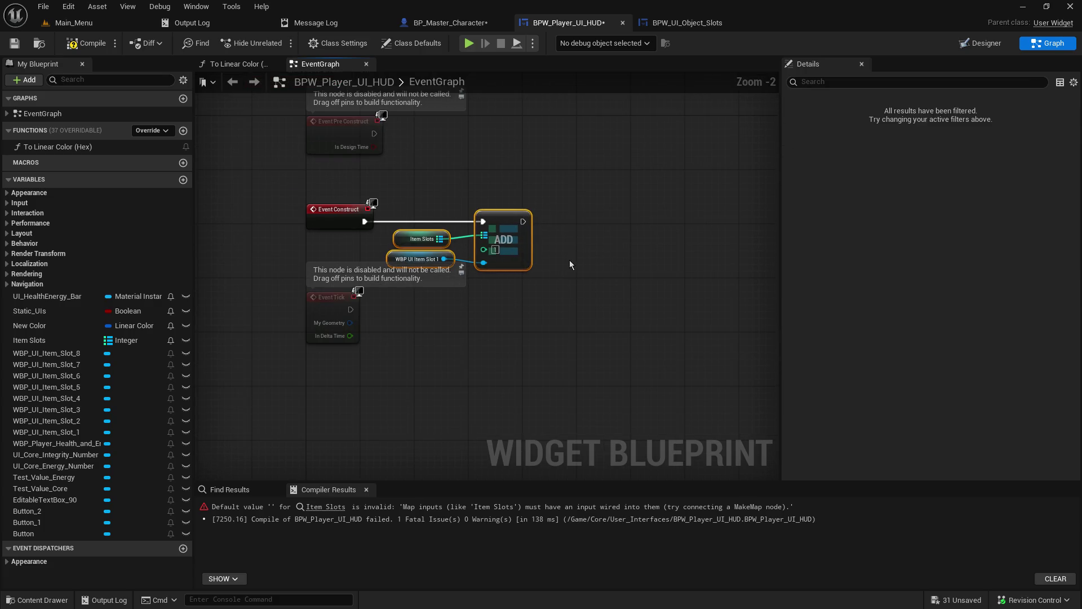
# Duplicate the ADD node group several times and move a copy next to the chain.
pyautogui.hotkey('ctrl', 'c')
pyautogui.hotkey('ctrl', 'v')
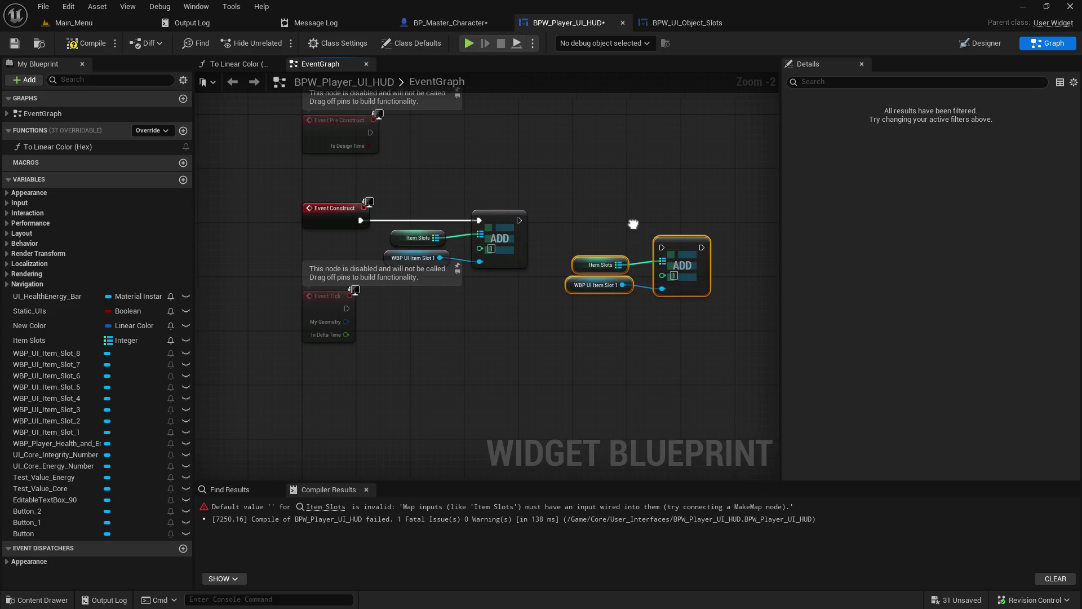
pyautogui.click(566, 241)
pyautogui.moveTo(358, 221); pyautogui.dragTo(507, 287)
pyautogui.click(511, 273)
pyautogui.moveTo(409, 246)
pyautogui.mouseDown()
pyautogui.moveTo(479, 257)
pyautogui.moveTo(236, 213)
pyautogui.mouseUp()
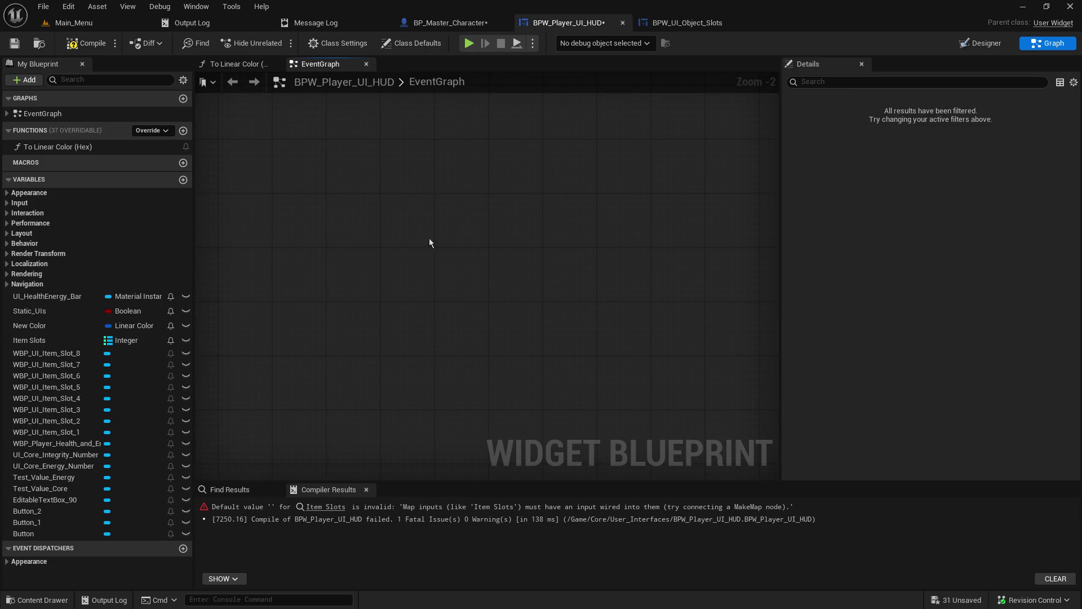
pyautogui.hotkey('ctrl', 'v')
pyautogui.hotkey('ctrl', 'v')
pyautogui.hotkey('ctrl', 'v')
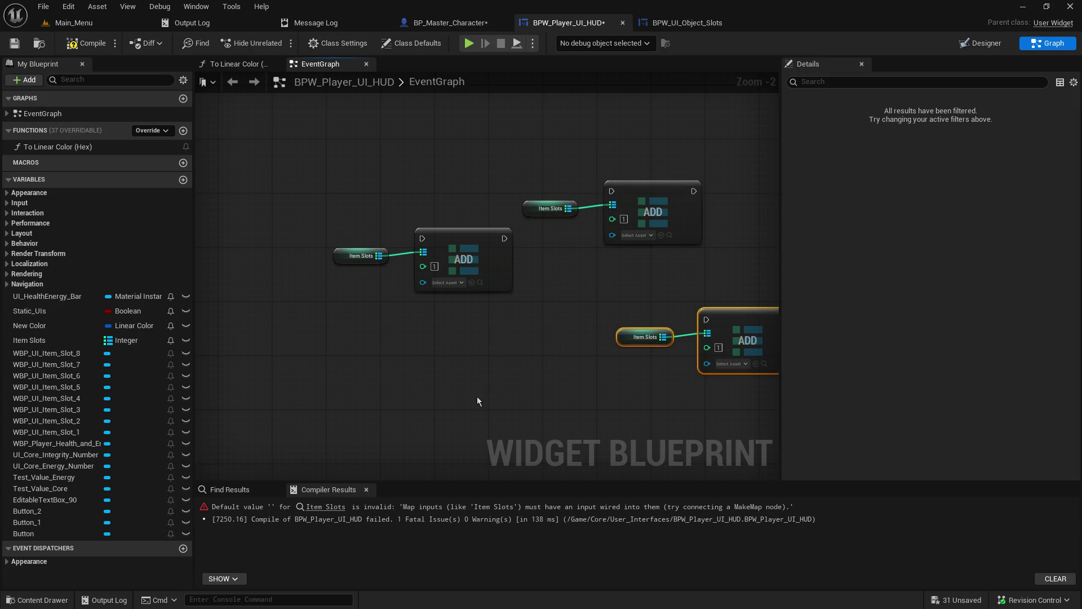
pyautogui.hotkey('ctrl', 'v')
pyautogui.hotkey('ctrl', 'v')
pyautogui.moveTo(331, 255); pyautogui.dragTo(634, 239)
pyautogui.moveTo(644, 345); pyautogui.dragTo(462, 149)
pyautogui.moveTo(505, 285); pyautogui.dragTo(728, 327)
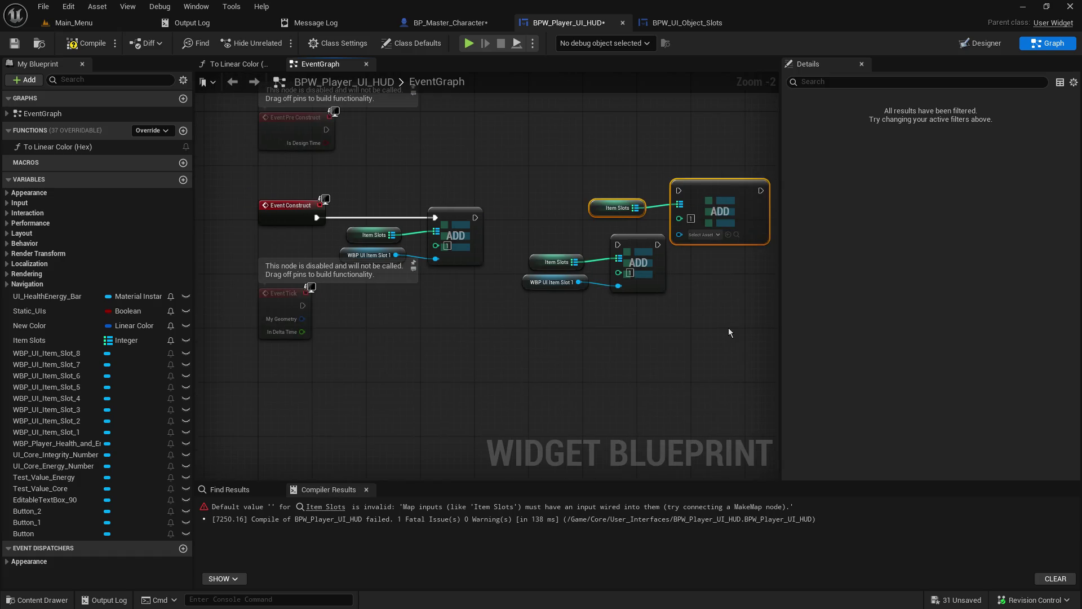
# Chain the second ADD after the first, fed by a WBP_UI_Item_Slot_2 getter instead of Slot 1.
pyautogui.moveTo(476, 217)
pyautogui.mouseDown()
pyautogui.moveTo(623, 261)
pyautogui.moveTo(647, 254)
pyautogui.moveTo(617, 245)
pyautogui.mouseUp()
pyautogui.click(477, 314)
pyautogui.click(552, 281)
pyautogui.press('Delete')
pyautogui.moveTo(51, 420)
pyautogui.mouseDown()
pyautogui.moveTo(369, 425)
pyautogui.moveTo(541, 299)
pyautogui.moveTo(618, 287)
pyautogui.mouseUp()
pyautogui.click(583, 309)
pyautogui.moveTo(524, 248)
pyautogui.mouseDown()
pyautogui.moveTo(639, 295)
pyautogui.moveTo(577, 293)
pyautogui.mouseUp()
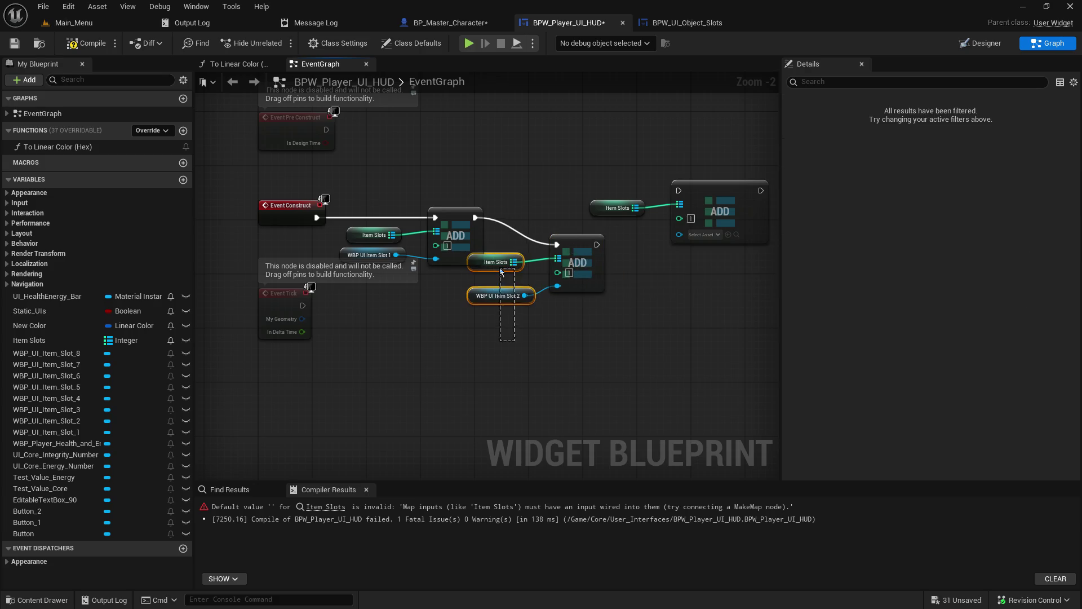
pyautogui.moveTo(494, 272)
pyautogui.mouseDown()
pyautogui.moveTo(583, 323)
pyautogui.moveTo(576, 313)
pyautogui.moveTo(549, 320)
pyautogui.mouseUp()
pyautogui.click(529, 374)
# Tidy the getters beside both ADD nodes and set the second ADD's key to 2.
pyautogui.moveTo(355, 236)
pyautogui.mouseDown()
pyautogui.moveTo(450, 281)
pyautogui.moveTo(437, 277)
pyautogui.mouseUp()
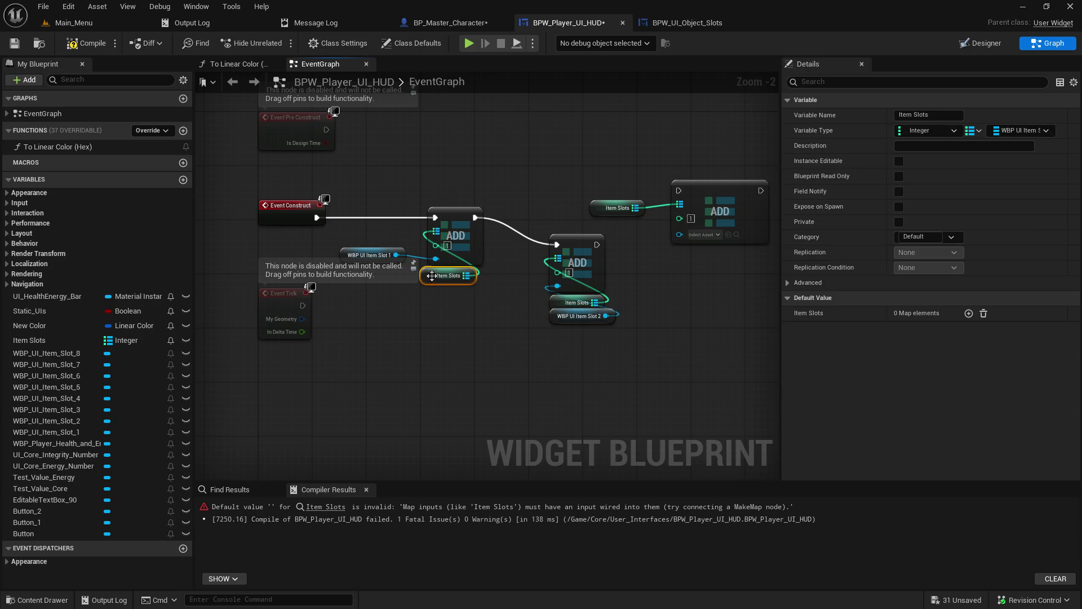
pyautogui.moveTo(375, 261); pyautogui.dragTo(462, 301)
pyautogui.moveTo(530, 226); pyautogui.dragTo(621, 326)
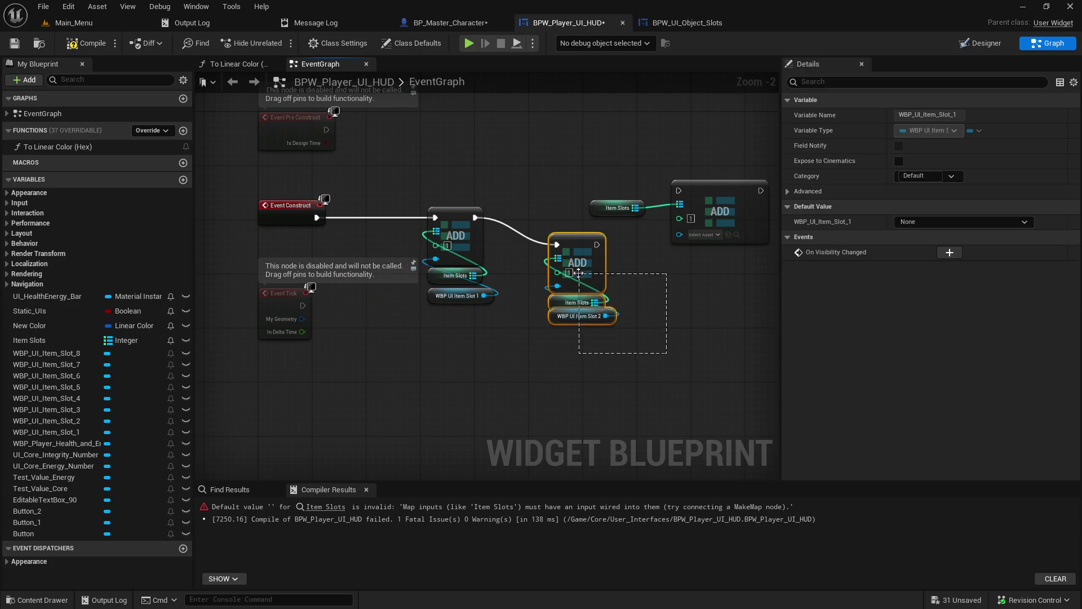
pyautogui.moveTo(580, 259); pyautogui.dragTo(545, 233)
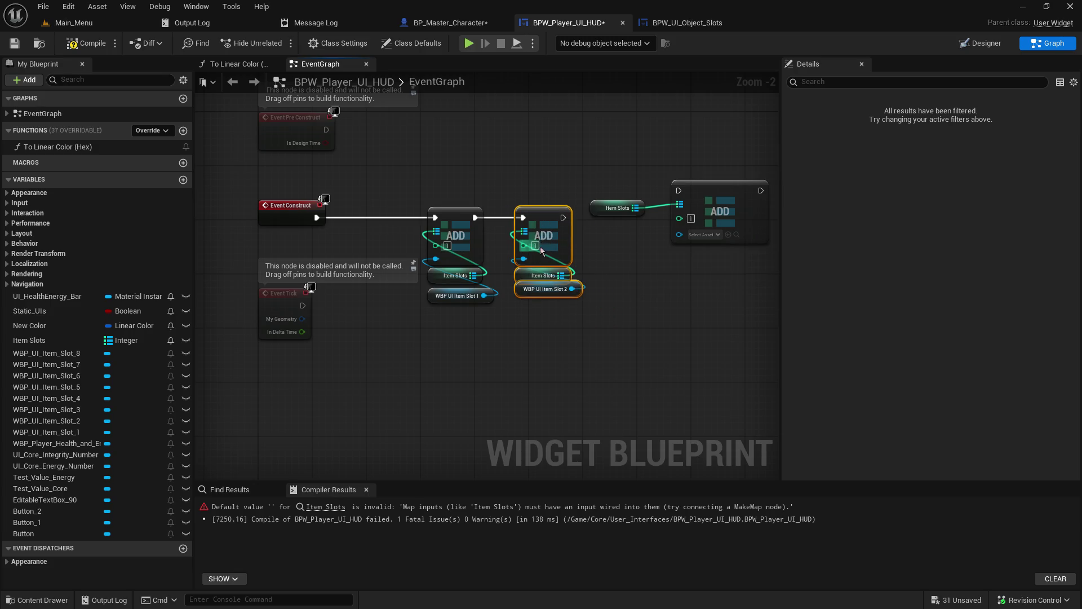
pyautogui.write('2')
pyautogui.click(684, 271)
pyautogui.moveTo(687, 264); pyautogui.dragTo(445, 223)
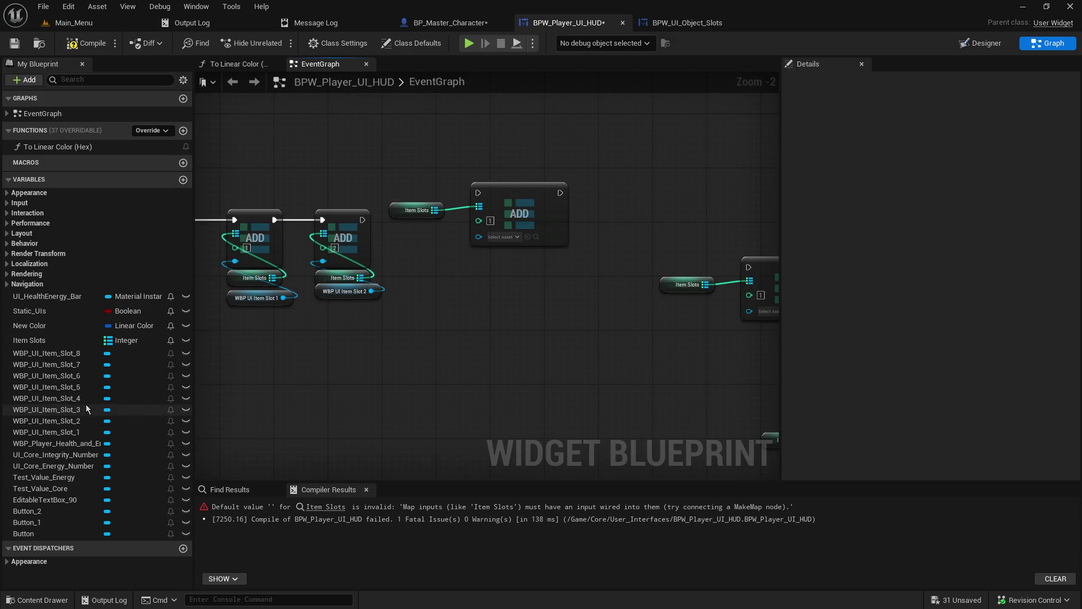
# Place getters for WBP_UI_Item_Slot_3, 4, 5, 6, 7 and 8 in the graph.
pyautogui.moveTo(42, 410); pyautogui.dragTo(443, 413)
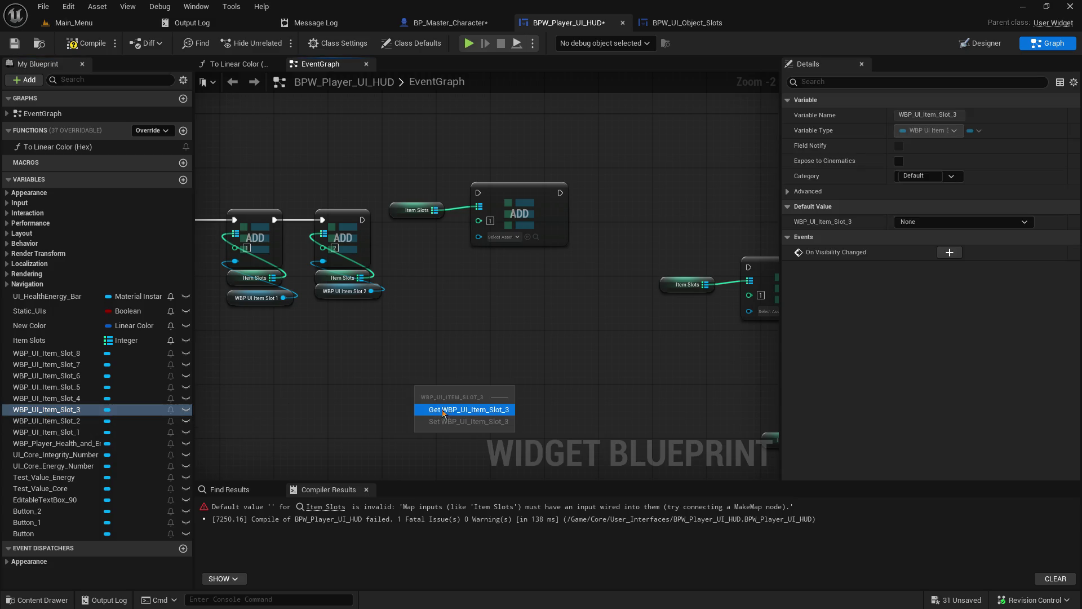
pyautogui.click(443, 410)
pyautogui.moveTo(51, 398); pyautogui.dragTo(453, 393)
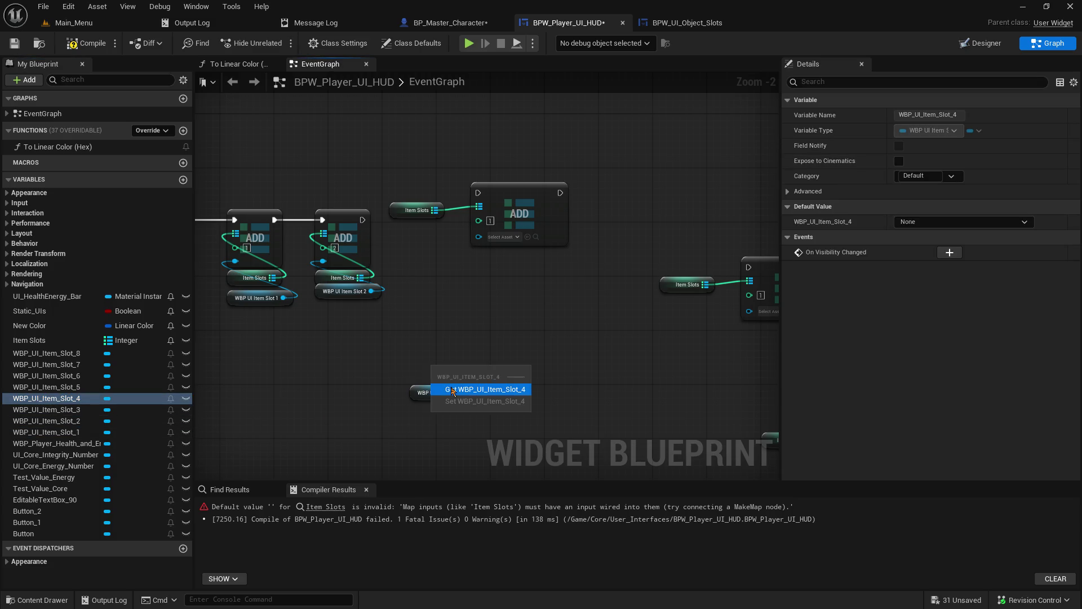
pyautogui.click(453, 393)
pyautogui.moveTo(46, 387); pyautogui.dragTo(465, 325)
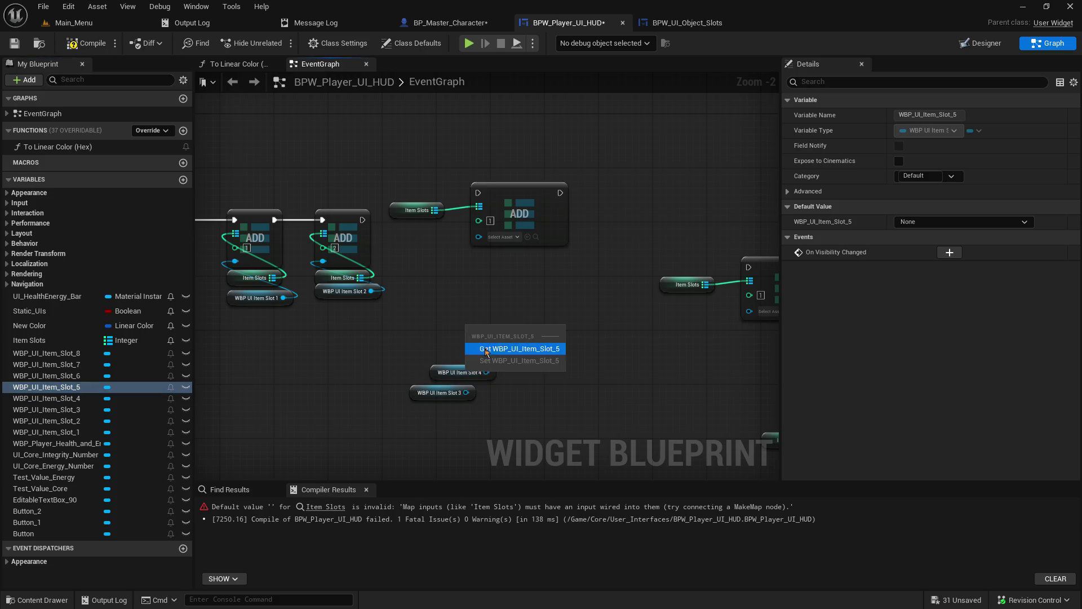
pyautogui.click(486, 352)
pyautogui.moveTo(46, 375); pyautogui.dragTo(276, 372)
pyautogui.click(304, 397)
pyautogui.moveTo(60, 364); pyautogui.dragTo(316, 435)
pyautogui.click(360, 451)
pyautogui.moveTo(71, 359); pyautogui.dragTo(451, 424)
pyautogui.click(479, 440)
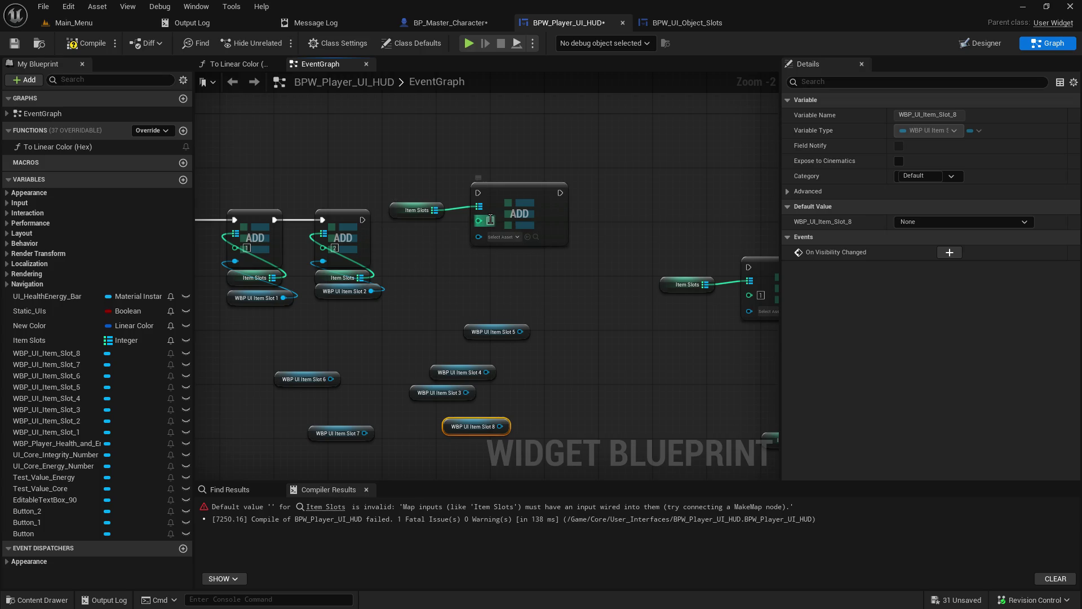
# Bring the other pasted ADD nodes into view and start editing their key fields.
pyautogui.moveTo(491, 220)
pyautogui.mouseDown()
pyautogui.moveTo(592, 283)
pyautogui.moveTo(498, 300)
pyautogui.mouseUp()
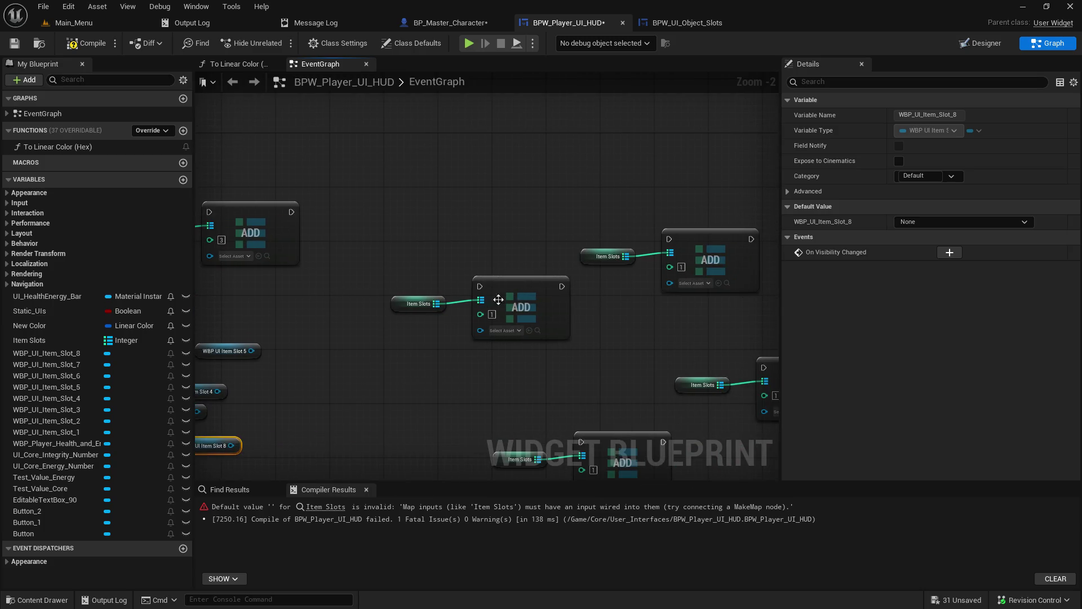
pyautogui.moveTo(637, 340); pyautogui.dragTo(445, 315)
pyautogui.click(491, 243)
pyautogui.click(586, 370)
# Duplicate the Item Slots getter and ADD 7 node to make an ADD 8 pair.
pyautogui.write('6')
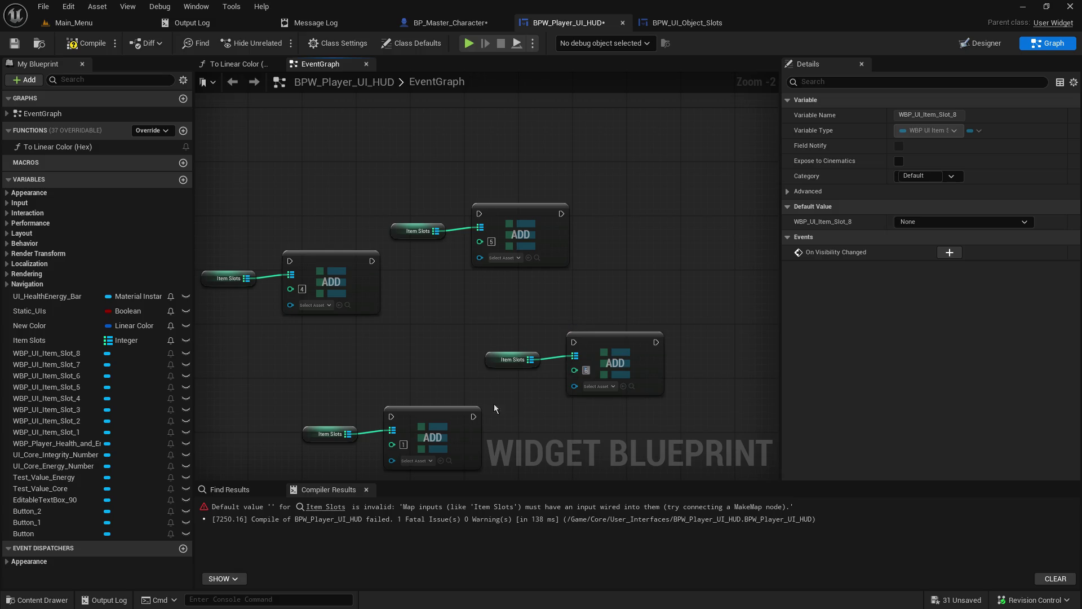
pyautogui.moveTo(560, 455)
pyautogui.mouseDown()
pyautogui.moveTo(570, 367)
pyautogui.moveTo(572, 385)
pyautogui.moveTo(392, 379)
pyautogui.moveTo(325, 355)
pyautogui.mouseUp()
pyautogui.hotkey('ctrl', 'c')
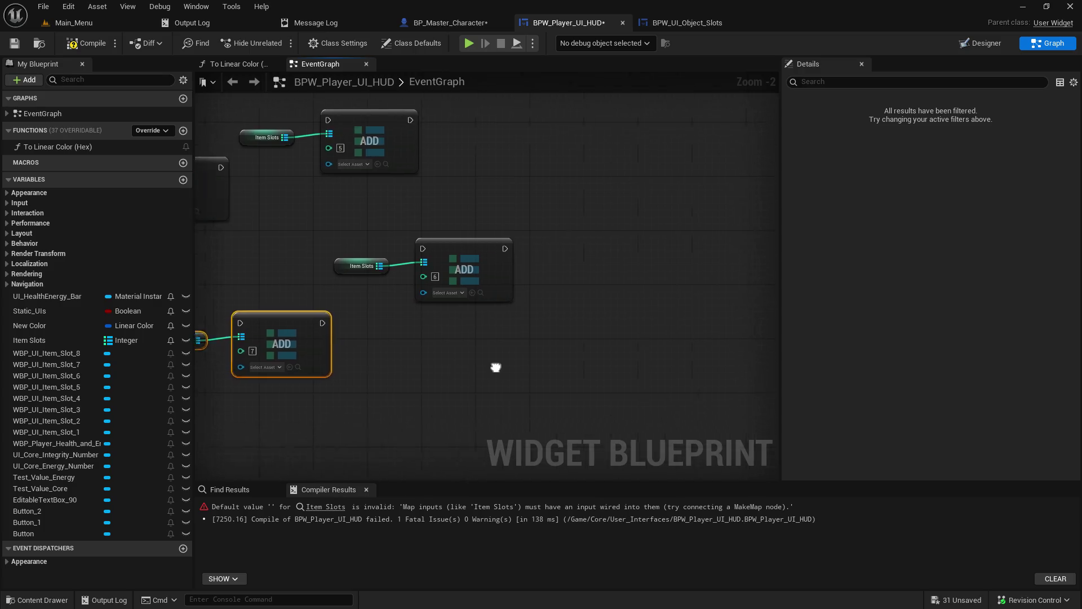
pyautogui.hotkey('ctrl', 'v')
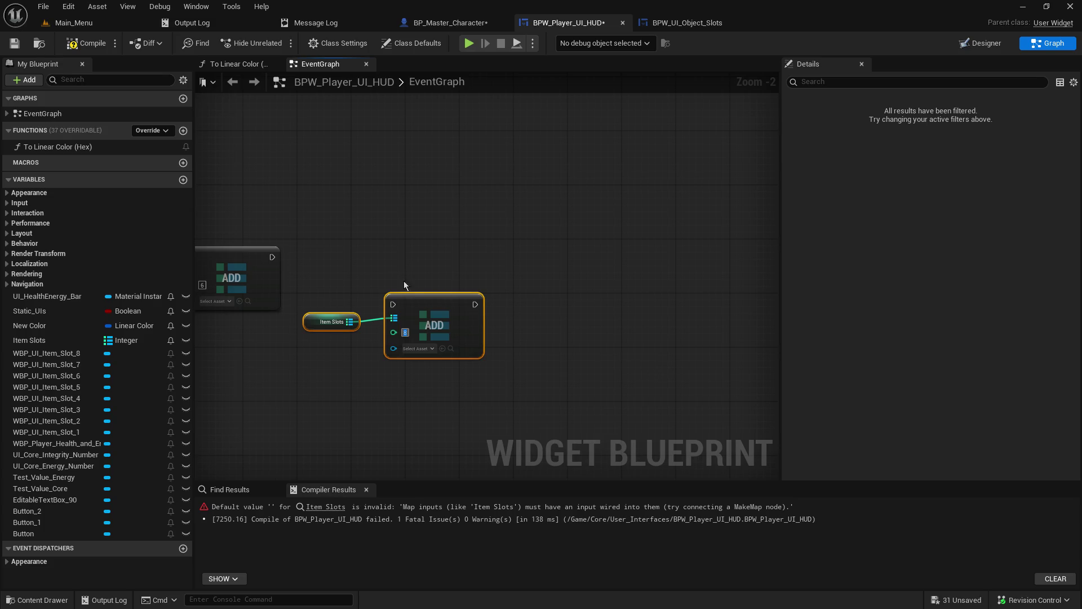
# Connect the WBP UI Item Slot 3 getter into the ADD 3 node.
pyautogui.click(377, 261)
pyautogui.moveTo(377, 261)
pyautogui.mouseDown()
pyautogui.moveTo(341, 310)
pyautogui.moveTo(713, 365)
pyautogui.mouseUp()
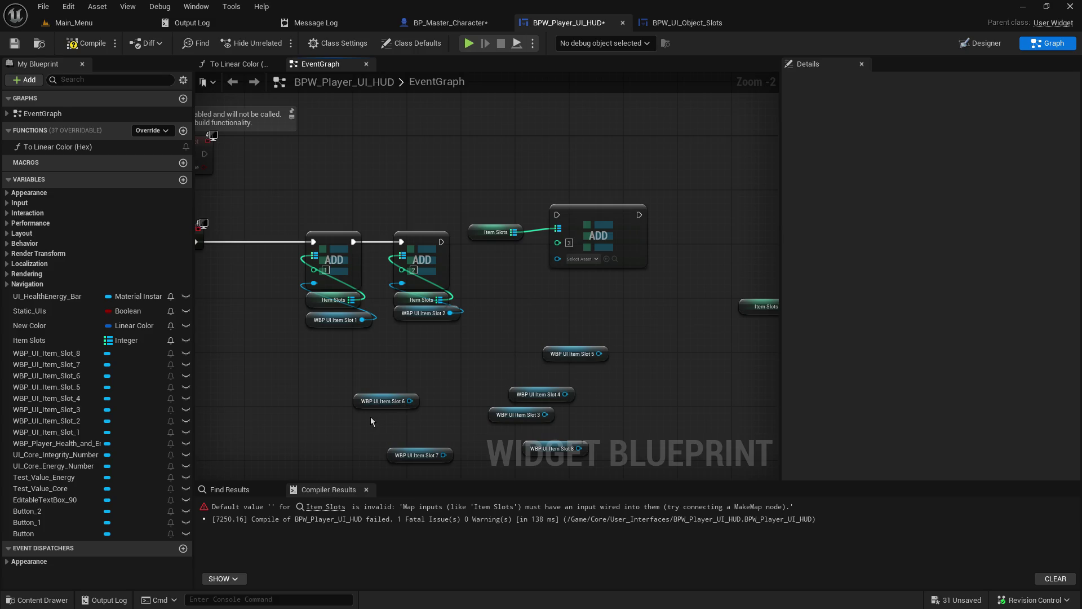
pyautogui.moveTo(456, 400)
pyautogui.mouseDown()
pyautogui.moveTo(415, 353)
pyautogui.moveTo(428, 231)
pyautogui.moveTo(416, 210)
pyautogui.moveTo(518, 213)
pyautogui.mouseUp()
pyautogui.moveTo(636, 279); pyautogui.dragTo(466, 260)
# Move the Item Slot 4–8 getters as a group toward the ADD 4–7 nodes.
pyautogui.moveTo(356, 470)
pyautogui.mouseDown()
pyautogui.moveTo(203, 316)
pyautogui.moveTo(289, 310)
pyautogui.moveTo(285, 283)
pyautogui.mouseUp()
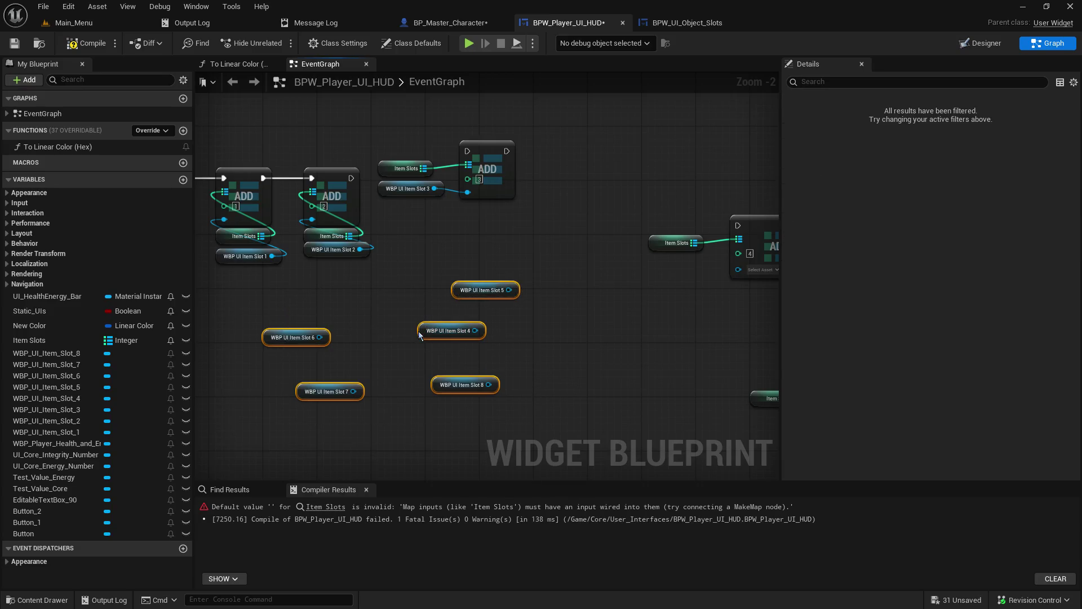
pyautogui.click(419, 336)
pyautogui.moveTo(551, 410)
pyautogui.mouseDown()
pyautogui.moveTo(266, 297)
pyautogui.moveTo(426, 292)
pyautogui.moveTo(402, 348)
pyautogui.moveTo(248, 290)
pyautogui.mouseUp()
pyautogui.moveTo(265, 338)
pyautogui.mouseDown()
pyautogui.moveTo(467, 334)
pyautogui.moveTo(473, 345)
pyautogui.mouseUp()
pyautogui.click(218, 285)
pyautogui.moveTo(219, 286); pyautogui.dragTo(298, 402)
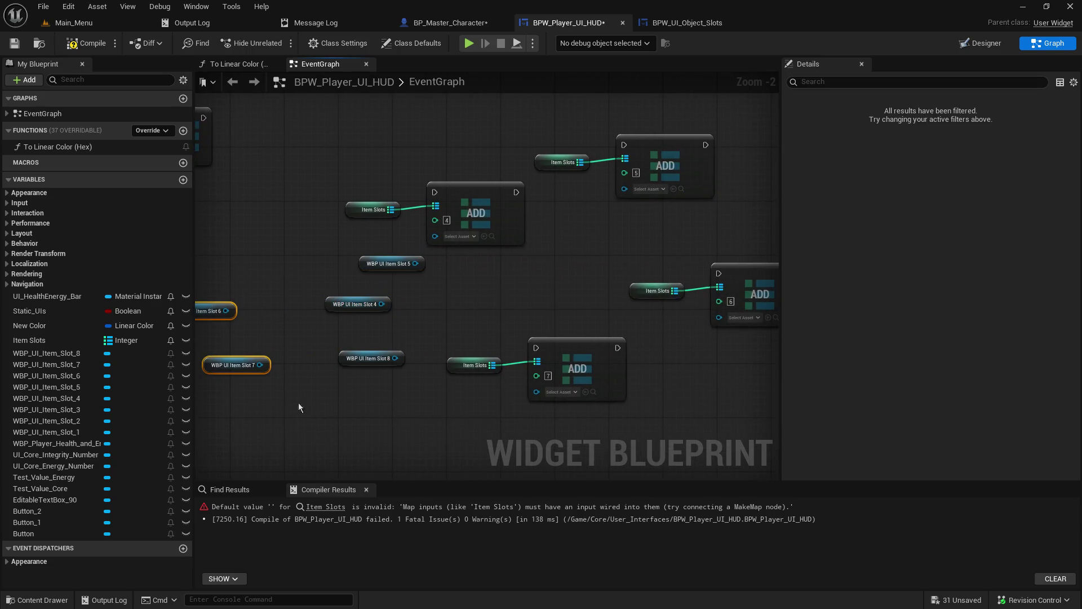
pyautogui.moveTo(248, 363)
pyautogui.mouseDown()
pyautogui.moveTo(403, 401)
pyautogui.moveTo(422, 390)
pyautogui.mouseUp()
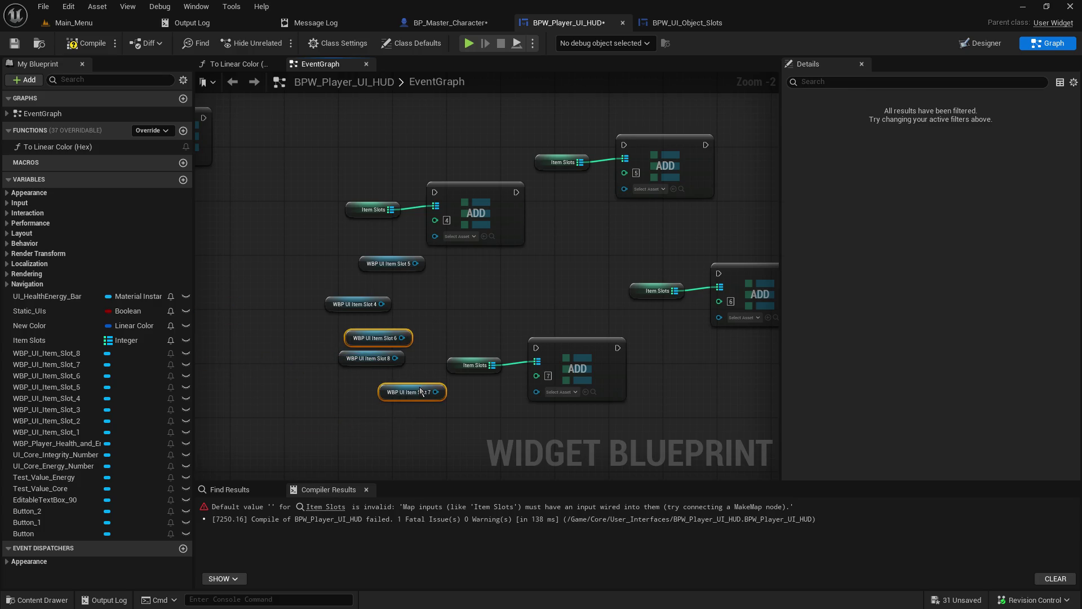
# Place each Item Slot 4–8 getter beside its matching ADD node.
pyautogui.click(544, 315)
pyautogui.moveTo(543, 315); pyautogui.dragTo(515, 326)
pyautogui.moveTo(322, 282)
pyautogui.mouseDown()
pyautogui.moveTo(502, 312)
pyautogui.moveTo(496, 209)
pyautogui.moveTo(502, 216)
pyautogui.mouseUp()
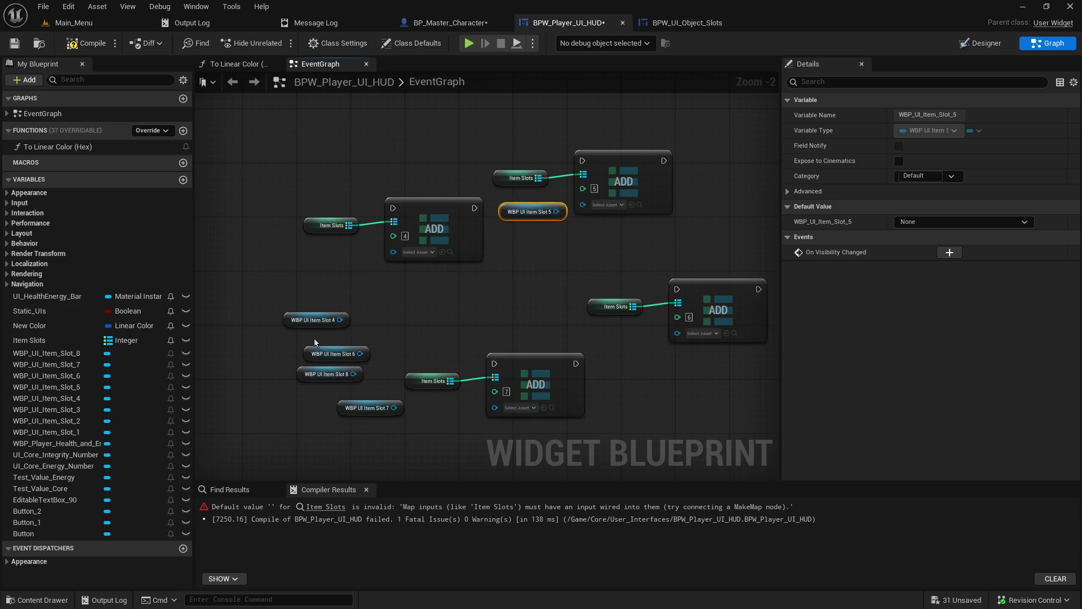
pyautogui.moveTo(292, 323)
pyautogui.mouseDown()
pyautogui.moveTo(304, 252)
pyautogui.moveTo(319, 249)
pyautogui.mouseUp()
pyautogui.moveTo(305, 348); pyautogui.dragTo(593, 331)
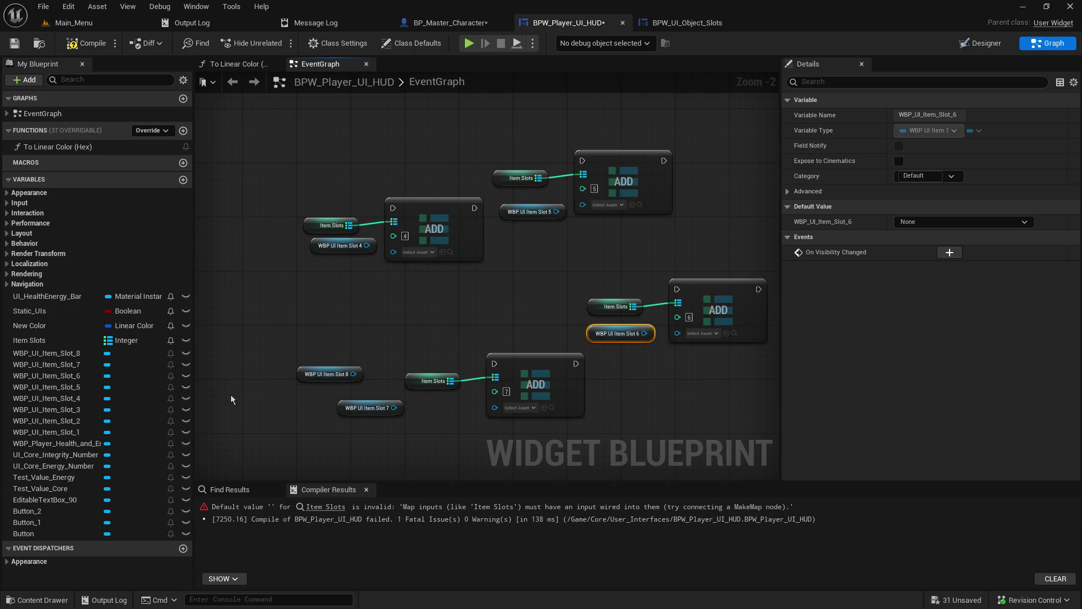
pyautogui.moveTo(341, 406); pyautogui.dragTo(415, 407)
pyautogui.moveTo(297, 373)
pyautogui.mouseDown()
pyautogui.moveTo(739, 372)
pyautogui.moveTo(478, 394)
pyautogui.mouseUp()
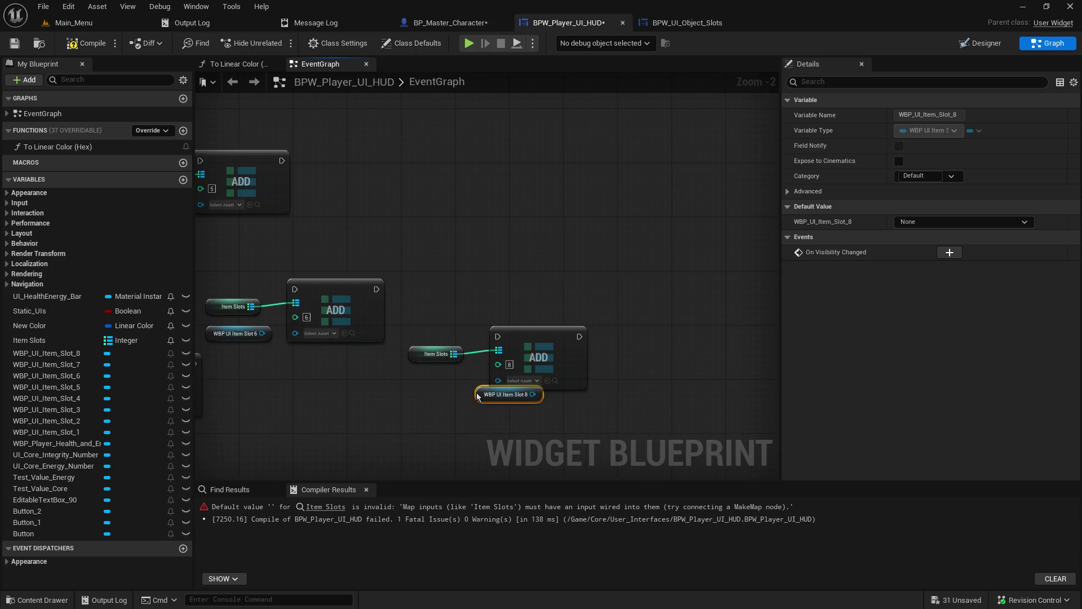
# Wire the Item Slot 4, 5, 6, 7 and 8 getters into ADD 4 through ADD 8.
pyautogui.moveTo(369, 262); pyautogui.dragTo(730, 280)
pyautogui.moveTo(531, 224); pyautogui.dragTo(557, 218)
pyautogui.moveTo(619, 346); pyautogui.dragTo(654, 345)
pyautogui.moveTo(444, 421)
pyautogui.mouseDown()
pyautogui.moveTo(482, 423)
pyautogui.moveTo(473, 420)
pyautogui.mouseUp()
pyautogui.moveTo(344, 260); pyautogui.dragTo(369, 265)
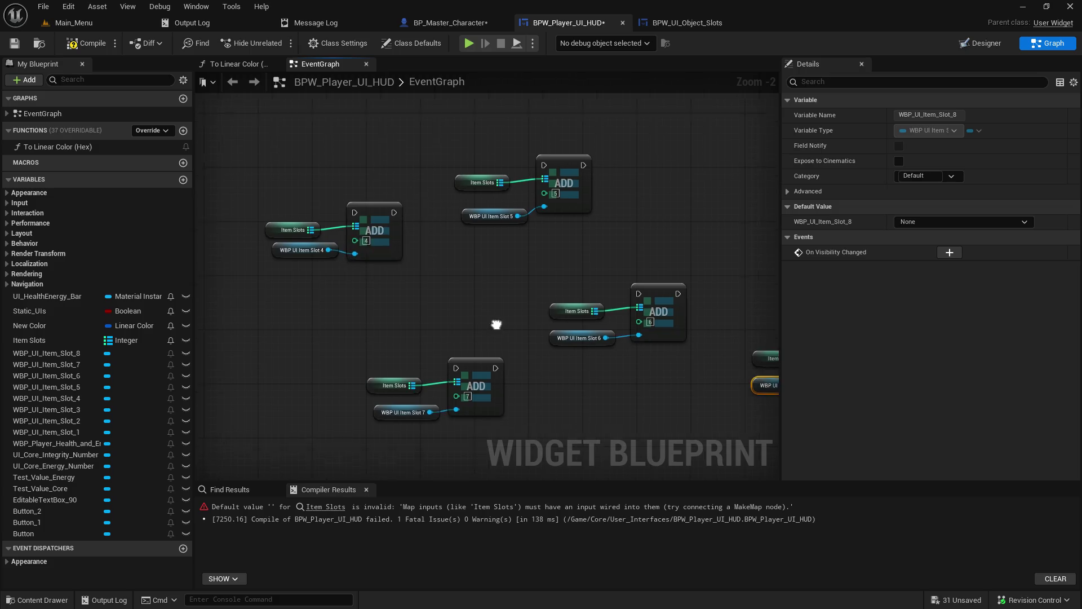
pyautogui.moveTo(727, 316); pyautogui.dragTo(439, 284)
pyautogui.moveTo(534, 362); pyautogui.dragTo(568, 363)
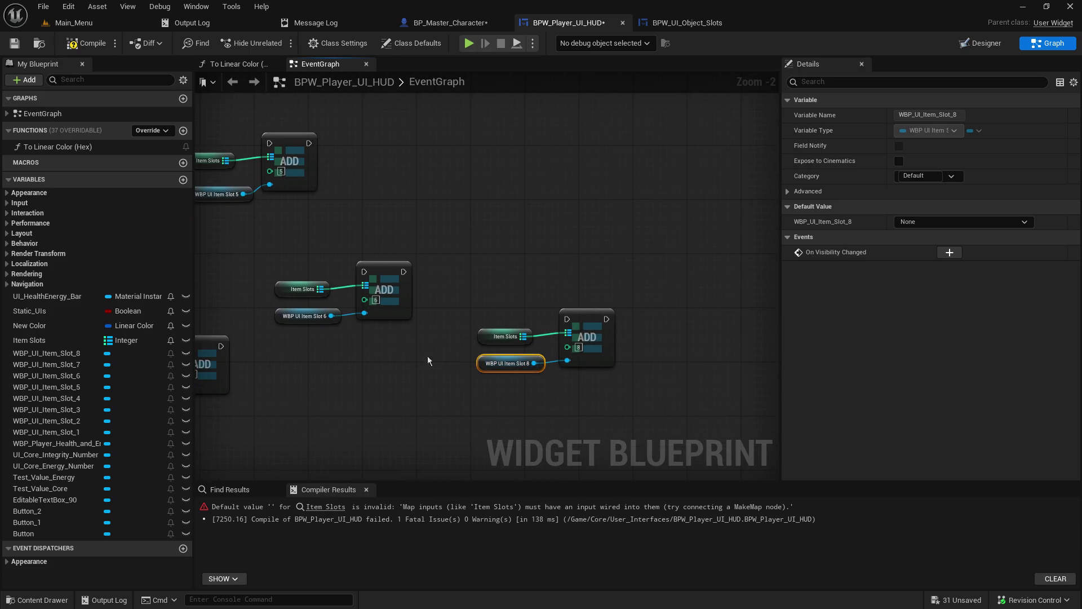
# Nudge the Slot 4–8 getters so they line up with their ADD nodes.
pyautogui.moveTo(427, 356); pyautogui.dragTo(808, 343)
pyautogui.moveTo(383, 224); pyautogui.dragTo(372, 224)
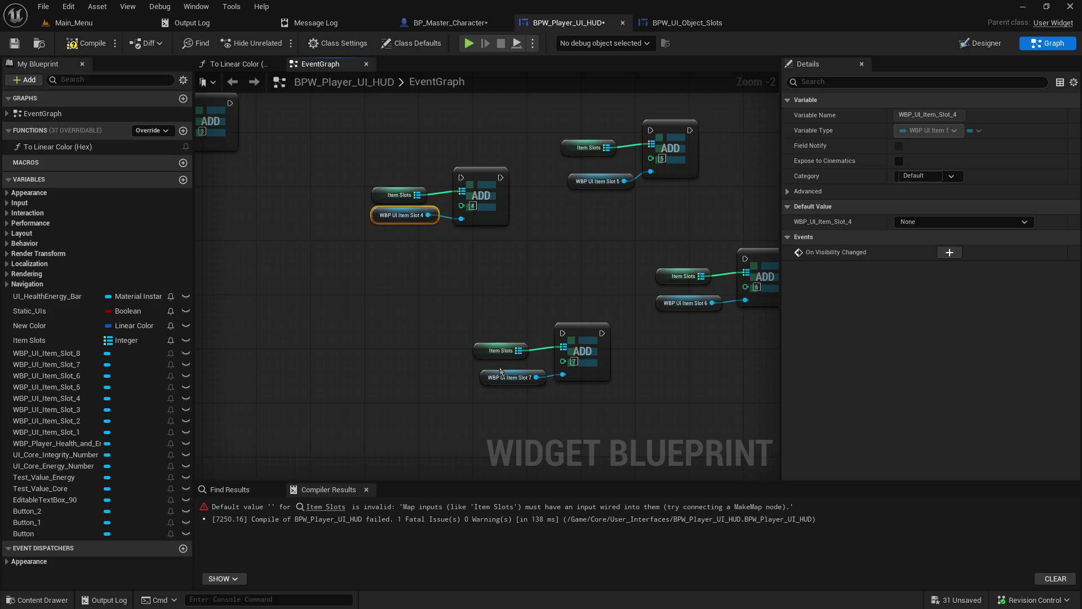
pyautogui.click(479, 378)
pyautogui.moveTo(489, 380); pyautogui.dragTo(478, 371)
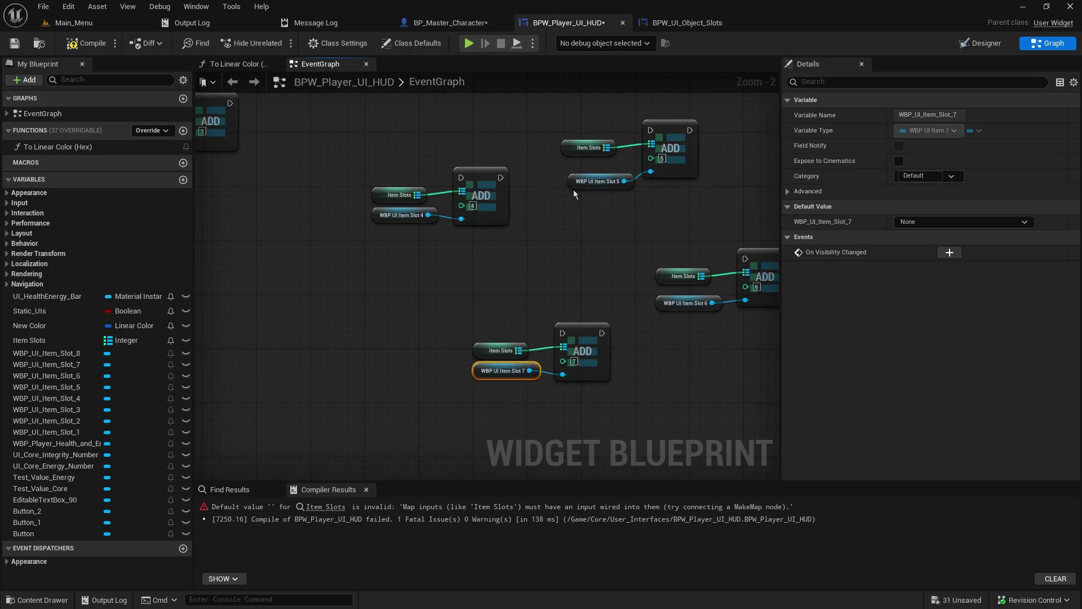
pyautogui.moveTo(574, 185); pyautogui.dragTo(567, 171)
pyautogui.moveTo(607, 240); pyautogui.dragTo(456, 237)
pyautogui.moveTo(510, 299); pyautogui.dragTo(513, 293)
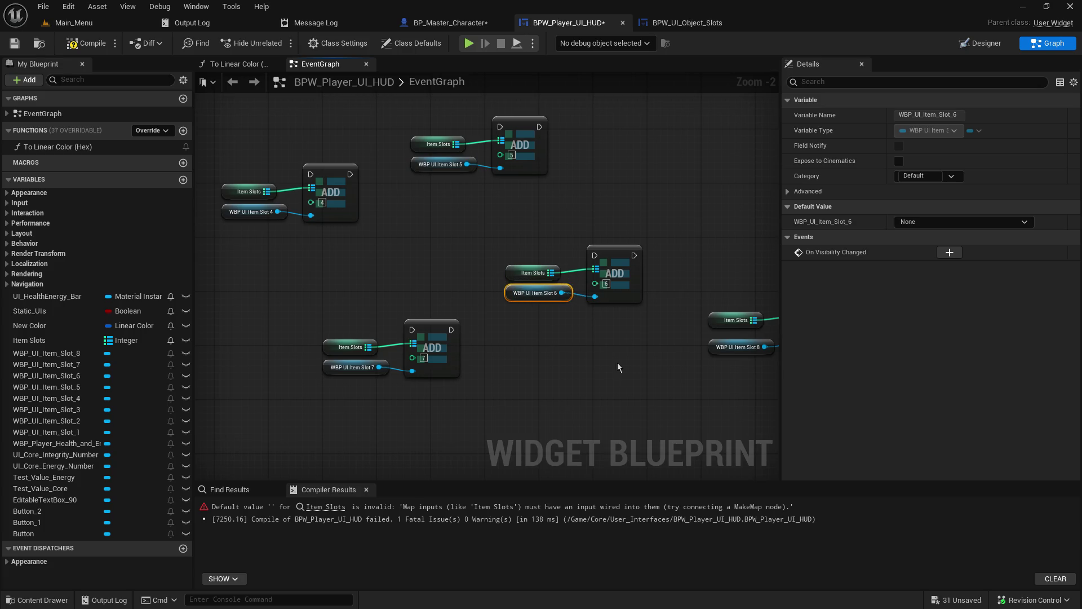
pyautogui.moveTo(617, 367); pyautogui.dragTo(449, 350)
pyautogui.moveTo(543, 335)
pyautogui.mouseDown()
pyautogui.moveTo(543, 322)
pyautogui.moveTo(544, 330)
pyautogui.mouseUp()
pyautogui.click(424, 341)
# Line up the ADD 3 group with the chain and run its execution after ADD 2.
pyautogui.moveTo(423, 340); pyautogui.dragTo(738, 359)
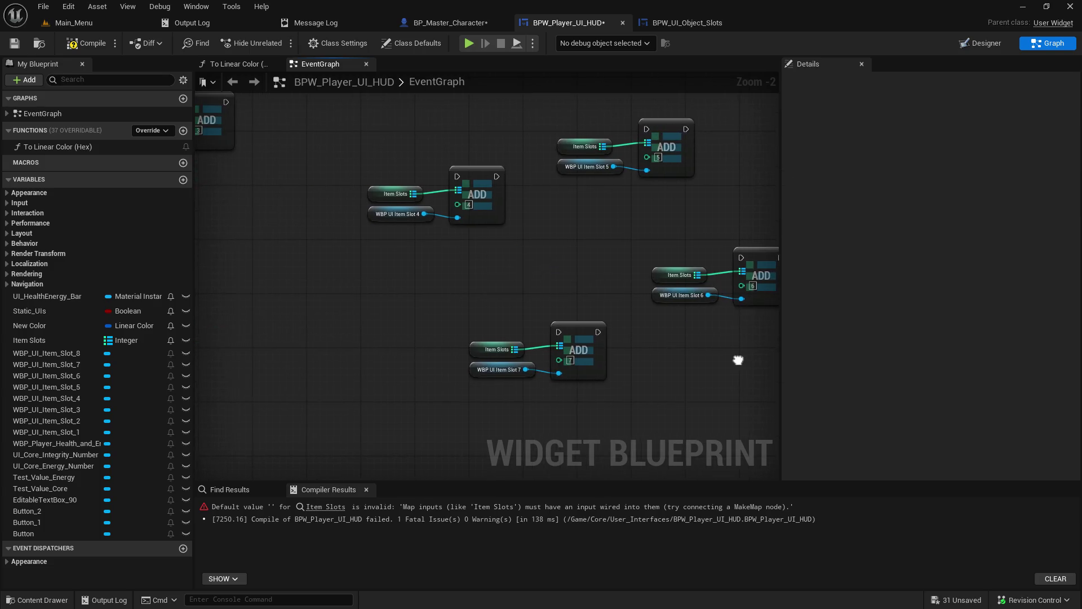
pyautogui.moveTo(558, 278); pyautogui.dragTo(859, 338)
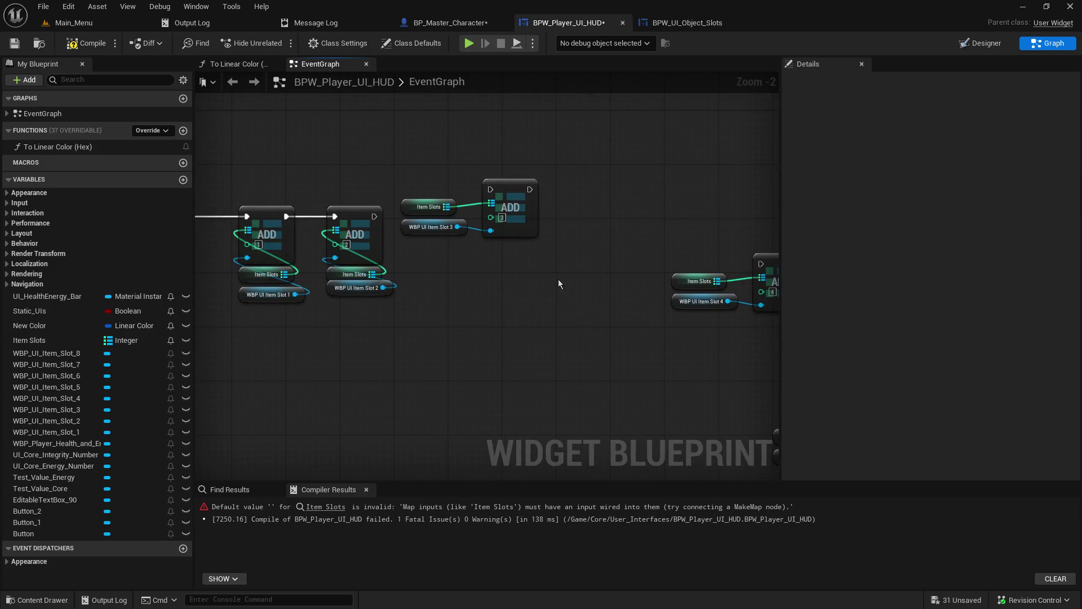
pyautogui.moveTo(417, 163); pyautogui.dragTo(544, 241)
pyautogui.moveTo(512, 197); pyautogui.dragTo(526, 231)
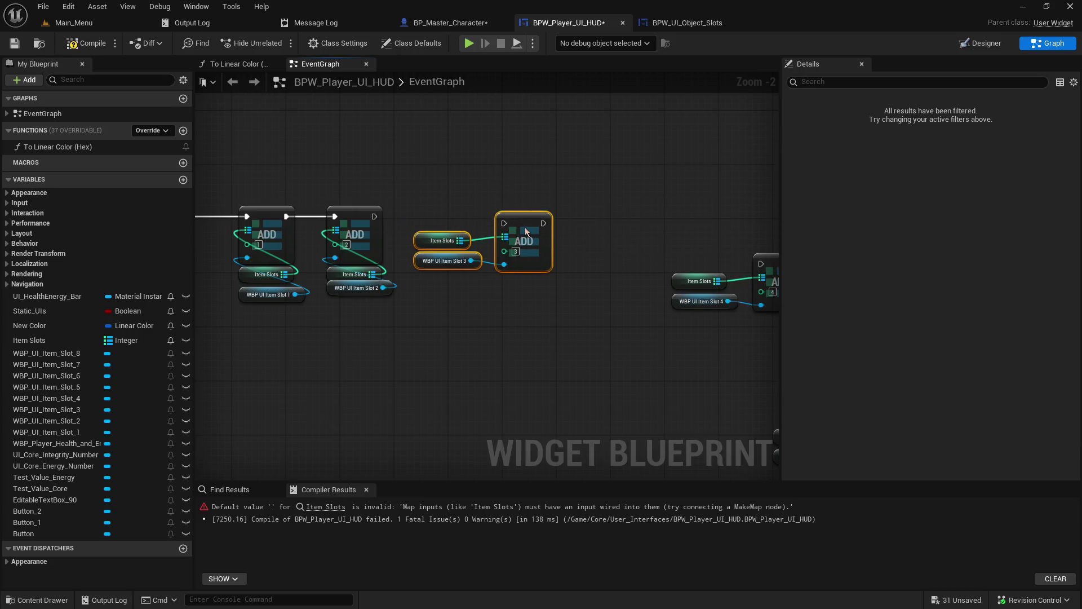
pyautogui.moveTo(374, 216)
pyautogui.mouseDown()
pyautogui.moveTo(460, 237)
pyautogui.moveTo(563, 242)
pyautogui.moveTo(504, 223)
pyautogui.mouseUp()
pyautogui.click(422, 253)
pyautogui.moveTo(434, 292)
pyautogui.mouseDown()
pyautogui.moveTo(414, 229)
pyautogui.moveTo(513, 288)
pyautogui.mouseUp()
pyautogui.click(596, 284)
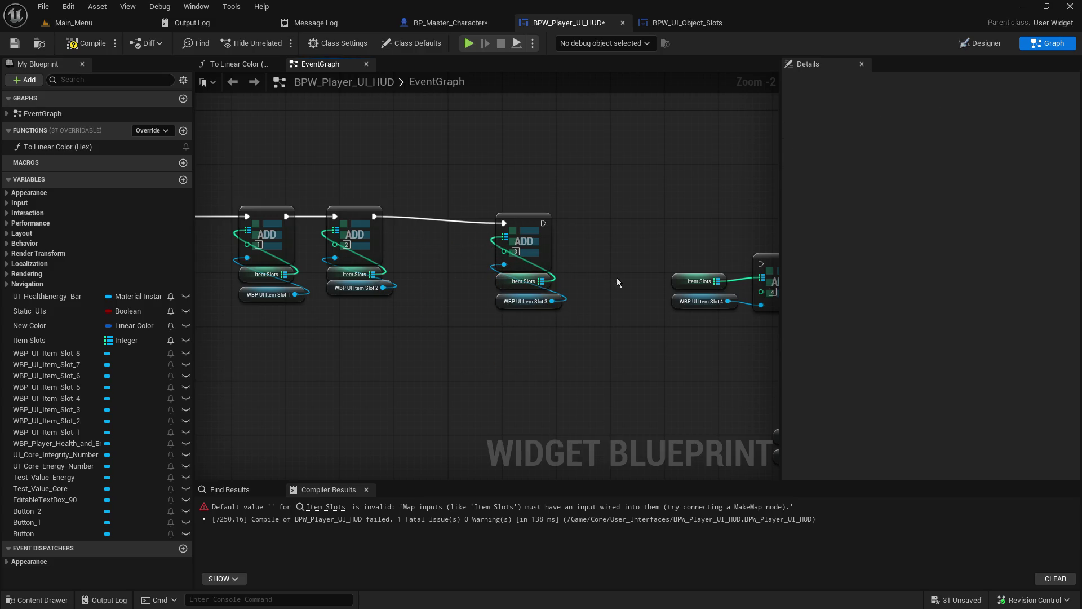
pyautogui.click(496, 303)
# Tuck the Item Slots and Slot 4 getters under ADD 4 and move it beside ADD 3.
pyautogui.moveTo(673, 324)
pyautogui.mouseDown()
pyautogui.moveTo(430, 326)
pyautogui.moveTo(431, 298)
pyautogui.moveTo(548, 343)
pyautogui.moveTo(538, 324)
pyautogui.mouseUp()
pyautogui.click(441, 308)
pyautogui.keyDown('ctrl'); pyautogui.click(458, 283); pyautogui.keyUp('ctrl')
pyautogui.moveTo(473, 226); pyautogui.dragTo(572, 341)
pyautogui.moveTo(536, 265); pyautogui.dragTo(375, 224)
pyautogui.click(485, 272)
pyautogui.moveTo(549, 324); pyautogui.dragTo(522, 329)
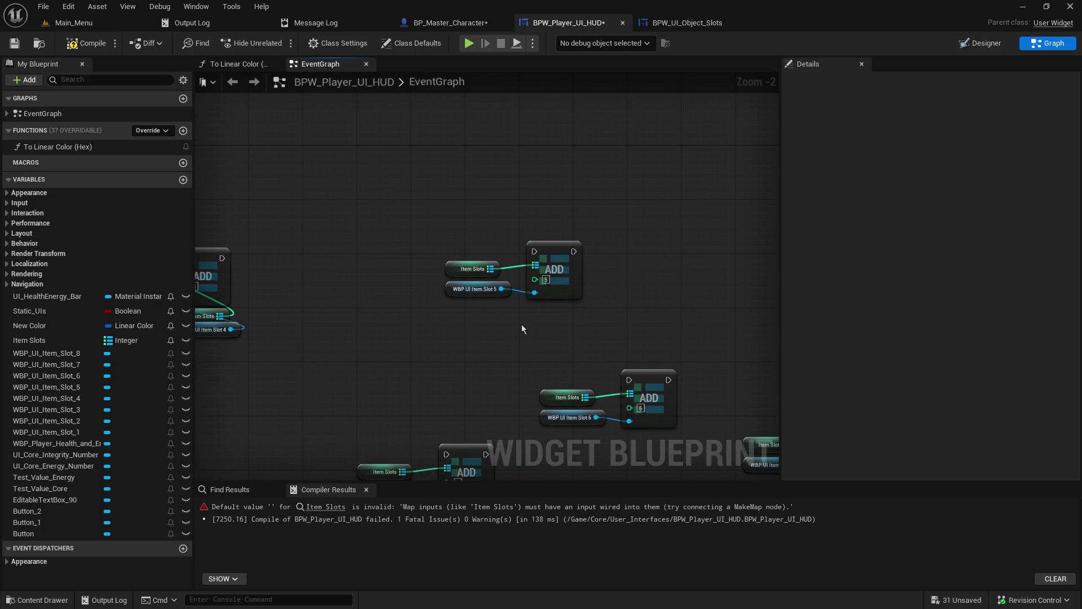
# Gather the ADD 5 and ADD 6 groups and move them into the row after ADD 4.
pyautogui.click(472, 296)
pyautogui.moveTo(418, 228)
pyautogui.mouseDown()
pyautogui.moveTo(496, 273)
pyautogui.moveTo(496, 290)
pyautogui.moveTo(530, 315)
pyautogui.moveTo(541, 309)
pyautogui.mouseUp()
pyautogui.moveTo(473, 196)
pyautogui.mouseDown()
pyautogui.moveTo(564, 265)
pyautogui.moveTo(332, 285)
pyautogui.moveTo(320, 271)
pyautogui.moveTo(326, 219)
pyautogui.moveTo(323, 230)
pyautogui.mouseUp()
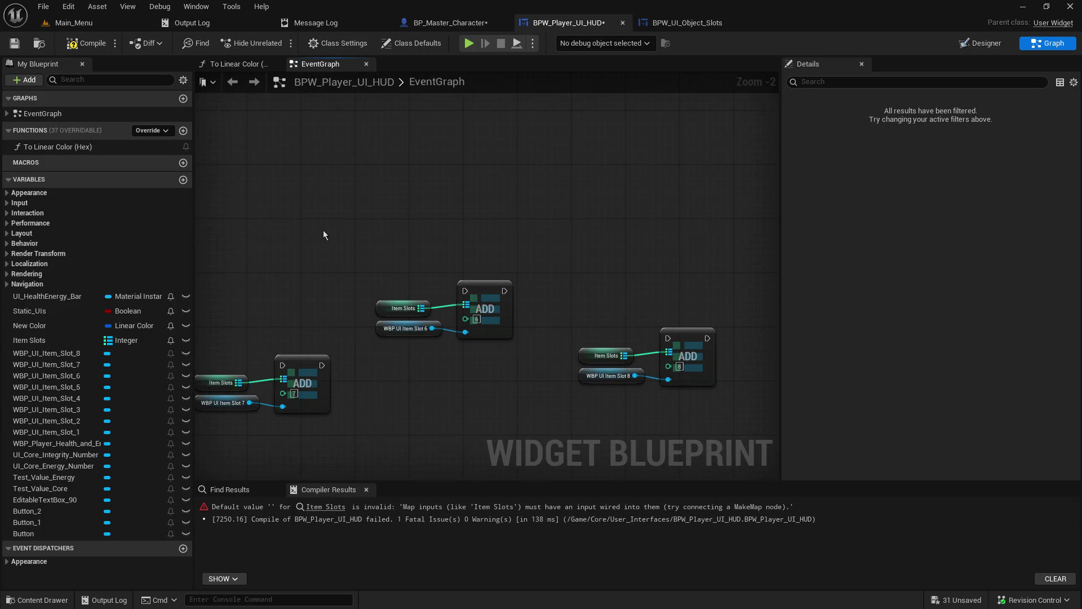
pyautogui.moveTo(387, 334); pyautogui.dragTo(384, 324)
pyautogui.moveTo(373, 242)
pyautogui.mouseDown()
pyautogui.moveTo(458, 297)
pyautogui.moveTo(444, 343)
pyautogui.mouseUp()
pyautogui.moveTo(376, 314); pyautogui.dragTo(458, 354)
pyautogui.moveTo(442, 251); pyautogui.dragTo(523, 390)
pyautogui.moveTo(488, 307)
pyautogui.mouseDown()
pyautogui.moveTo(319, 281)
pyautogui.moveTo(355, 197)
pyautogui.moveTo(340, 182)
pyautogui.mouseUp()
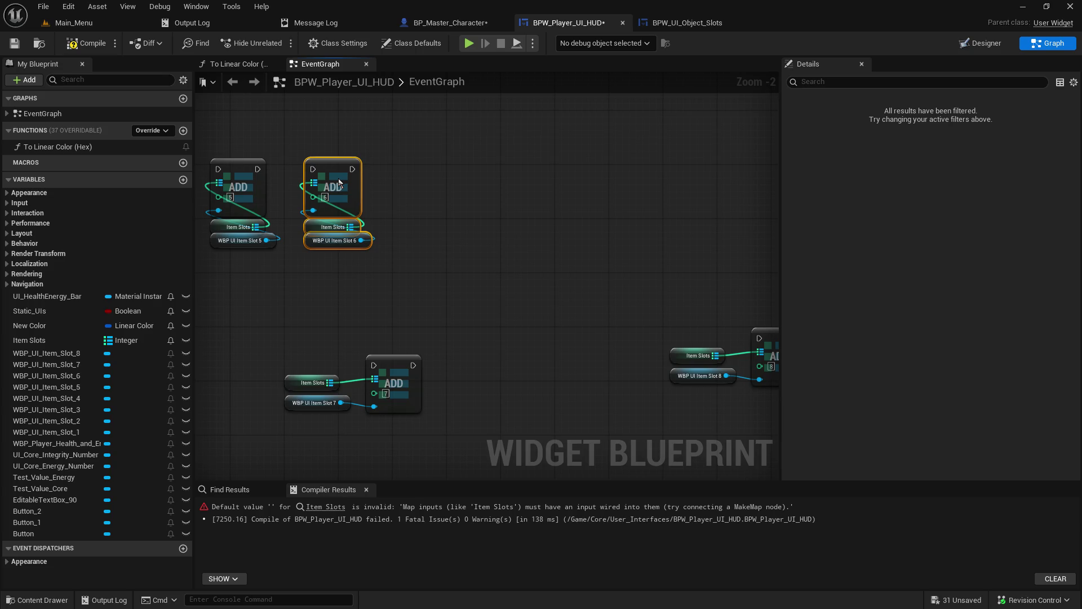
pyautogui.click(524, 308)
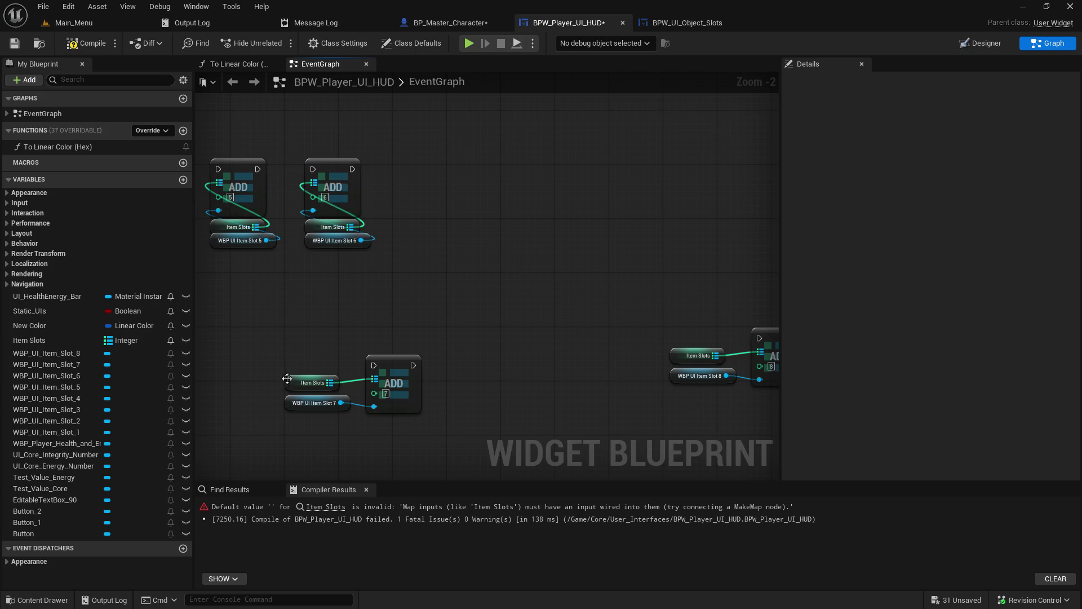
# Gather the ADD 7 group with its getters and move it up into the row.
pyautogui.click(307, 406)
pyautogui.moveTo(306, 408); pyautogui.dragTo(306, 401)
pyautogui.moveTo(272, 337)
pyautogui.mouseDown()
pyautogui.moveTo(289, 395)
pyautogui.moveTo(356, 438)
pyautogui.moveTo(367, 420)
pyautogui.mouseUp()
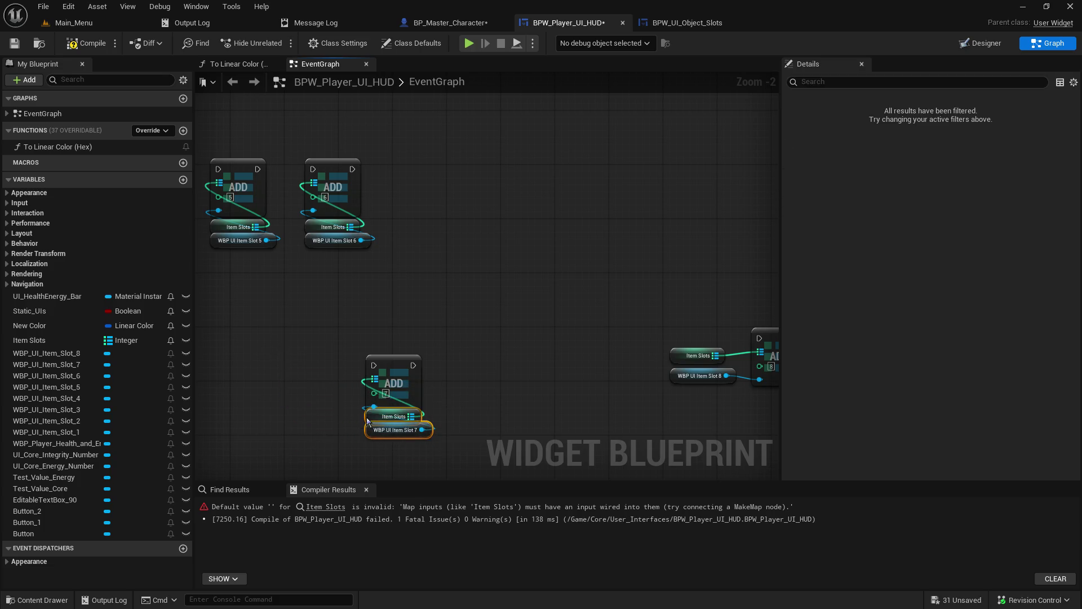
pyautogui.moveTo(342, 327)
pyautogui.mouseDown()
pyautogui.moveTo(435, 434)
pyautogui.moveTo(431, 455)
pyautogui.mouseUp()
pyautogui.moveTo(397, 371)
pyautogui.mouseDown()
pyautogui.moveTo(435, 305)
pyautogui.moveTo(413, 173)
pyautogui.mouseUp()
# Gather the ADD 8 group with its getters and place it beside ADD 7.
pyautogui.moveTo(622, 284)
pyautogui.mouseDown()
pyautogui.moveTo(348, 299)
pyautogui.moveTo(621, 296)
pyautogui.moveTo(715, 128)
pyautogui.moveTo(763, 290)
pyautogui.moveTo(867, 332)
pyautogui.moveTo(957, 336)
pyautogui.moveTo(384, 309)
pyautogui.moveTo(412, 302)
pyautogui.mouseUp()
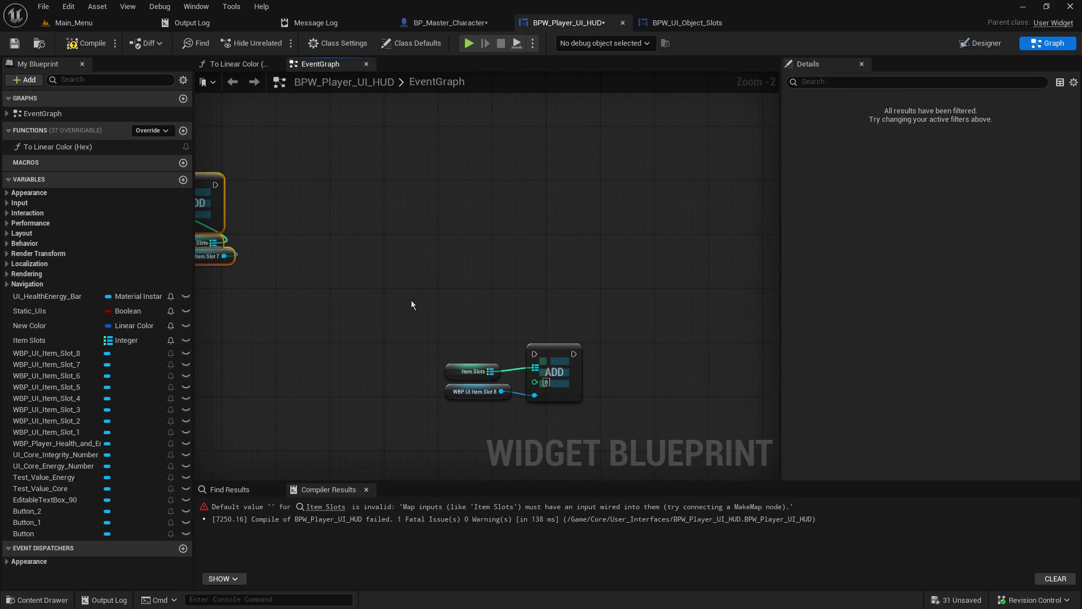
pyautogui.moveTo(449, 395); pyautogui.dragTo(450, 388)
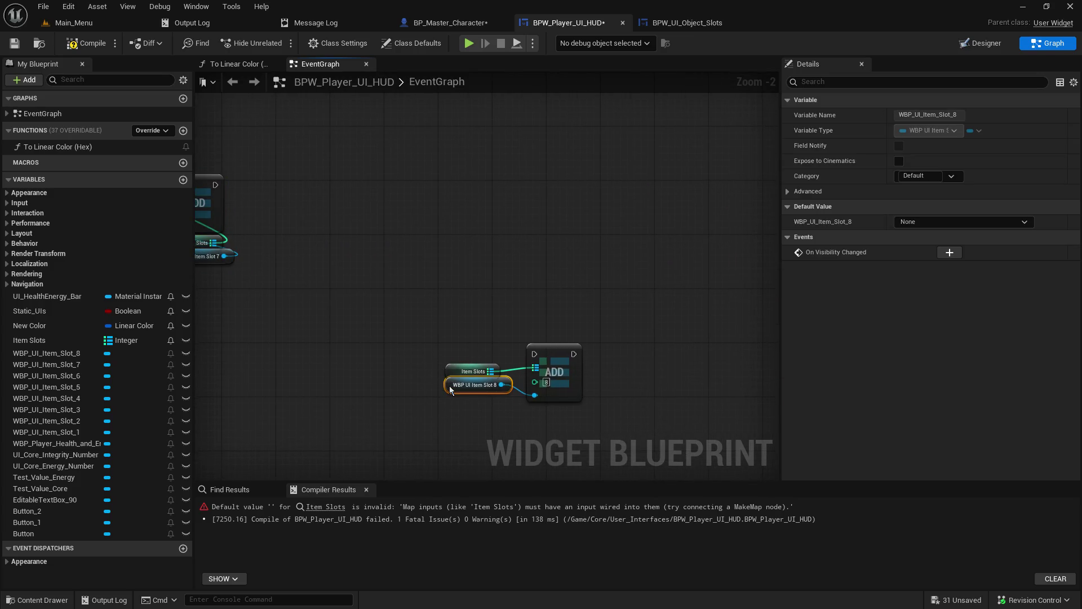
pyautogui.moveTo(431, 342); pyautogui.dragTo(497, 397)
pyautogui.moveTo(448, 369)
pyautogui.mouseDown()
pyautogui.moveTo(522, 395)
pyautogui.moveTo(529, 410)
pyautogui.mouseUp()
pyautogui.moveTo(489, 332); pyautogui.dragTo(598, 440)
pyautogui.moveTo(543, 351)
pyautogui.mouseDown()
pyautogui.moveTo(329, 195)
pyautogui.moveTo(265, 175)
pyautogui.moveTo(279, 185)
pyautogui.mouseUp()
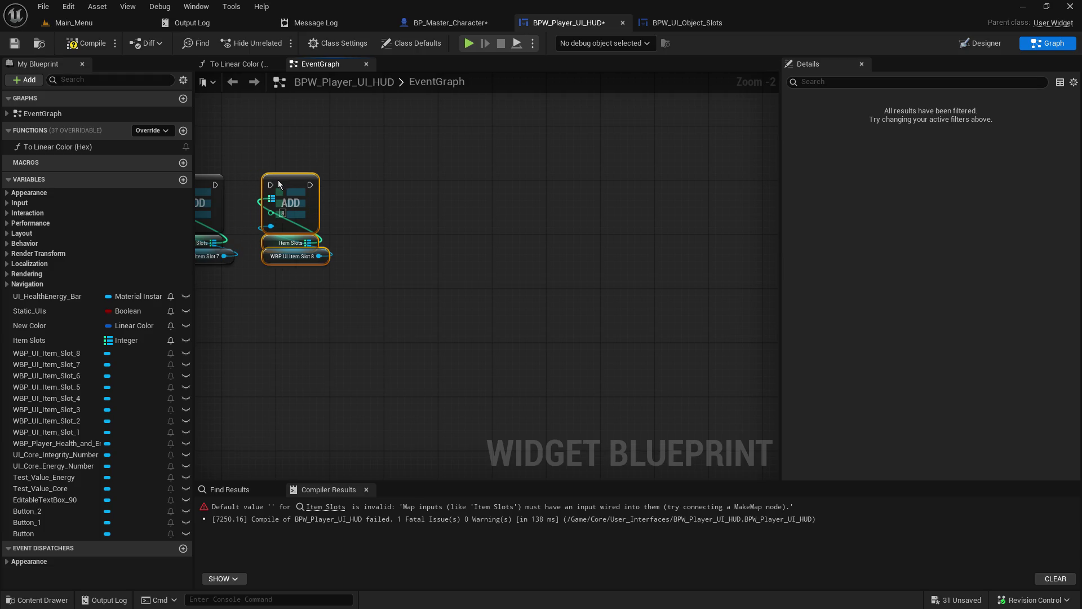
pyautogui.click(418, 308)
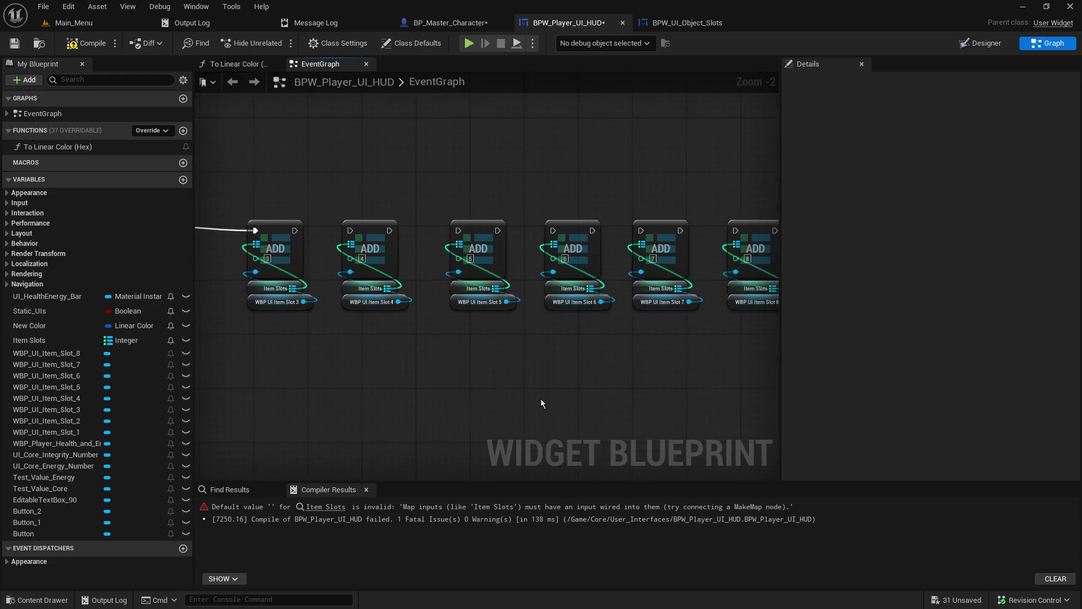
# Chain execution wires from ADD 3 through ADD 4, 5, 6, 7 to ADD 8.
pyautogui.scroll(-1, 540, 398)
pyautogui.moveTo(461, 246); pyautogui.dragTo(607, 246)
pyautogui.moveTo(628, 199); pyautogui.dragTo(359, 204)
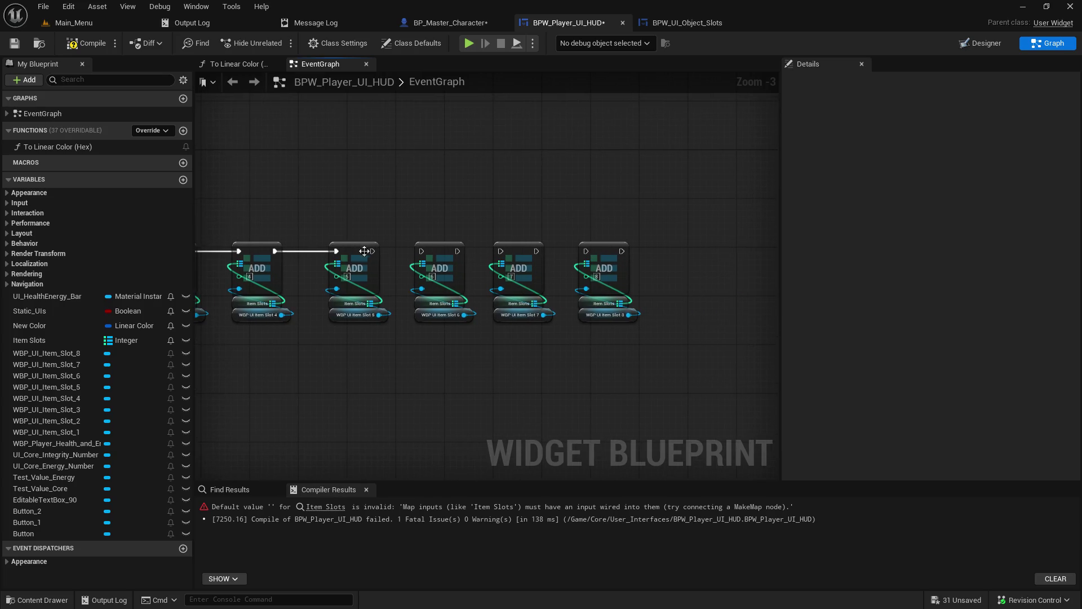
pyautogui.moveTo(372, 250); pyautogui.dragTo(586, 251)
pyautogui.click(594, 201)
pyautogui.hotkey('ctrl', 'z')
pyautogui.moveTo(269, 392); pyautogui.dragTo(578, 384)
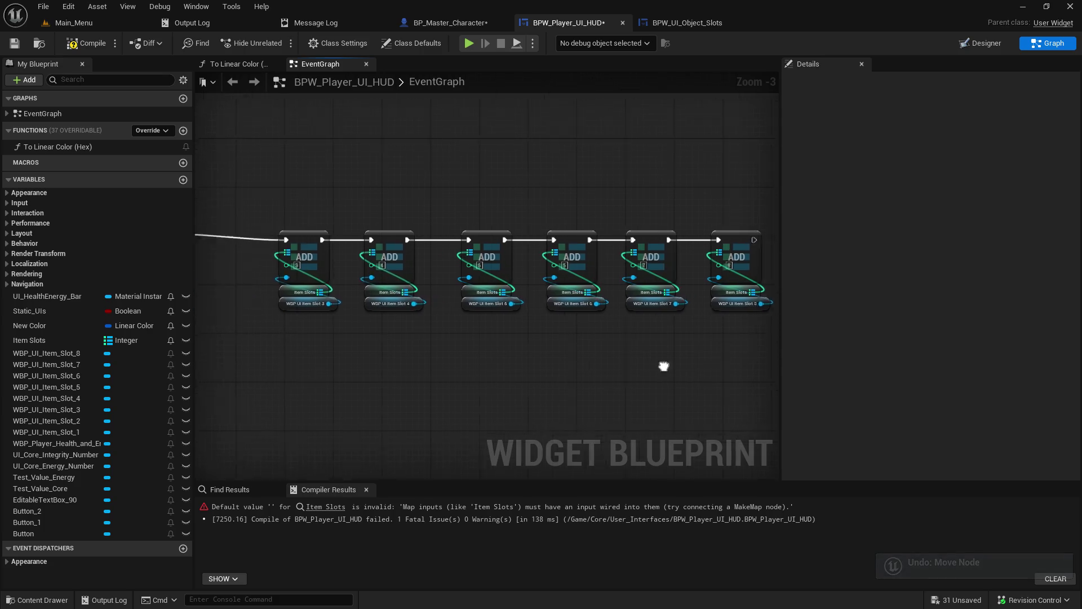
# Move the Add nodes from ADD 3 onward closer to ADD 2.
pyautogui.scroll(-1, 554, 385)
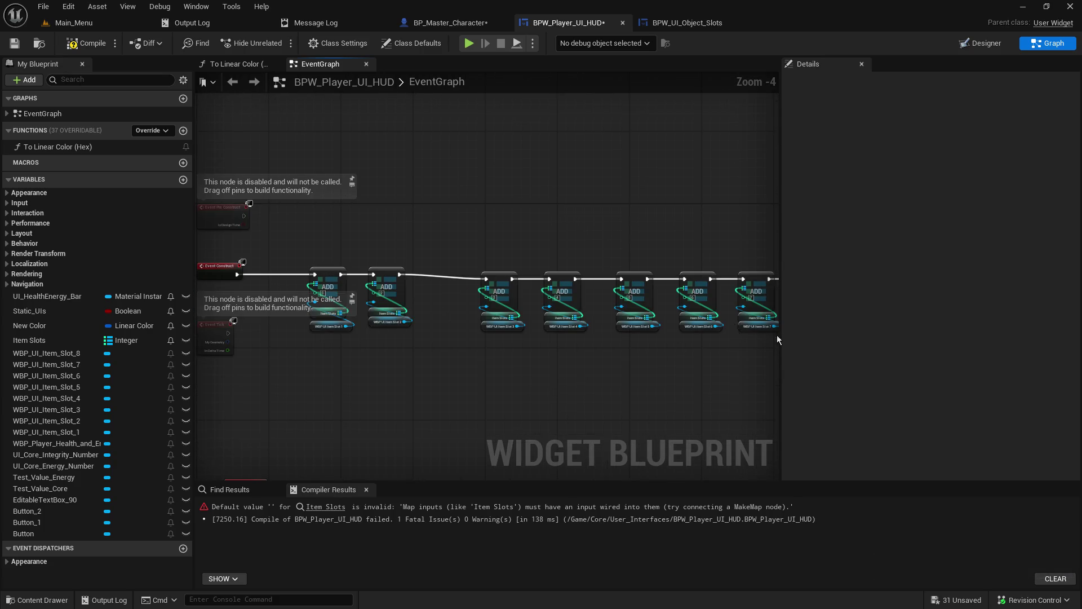
pyautogui.moveTo(786, 331); pyautogui.dragTo(994, 335)
pyautogui.scroll(3, 454, 389)
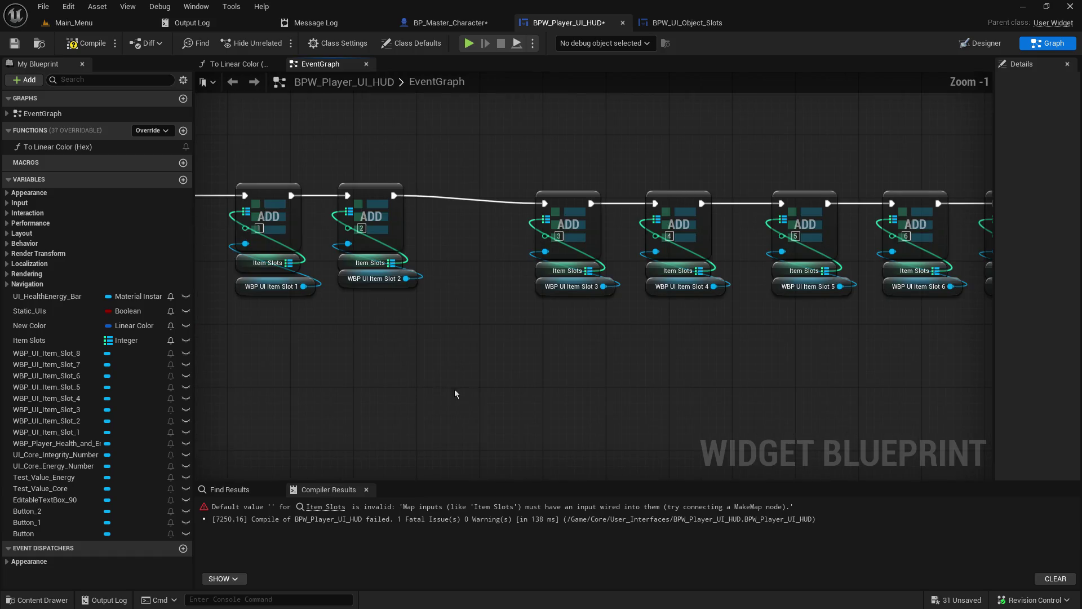
pyautogui.moveTo(324, 194)
pyautogui.mouseDown()
pyautogui.moveTo(936, 377)
pyautogui.moveTo(853, 380)
pyautogui.mouseUp()
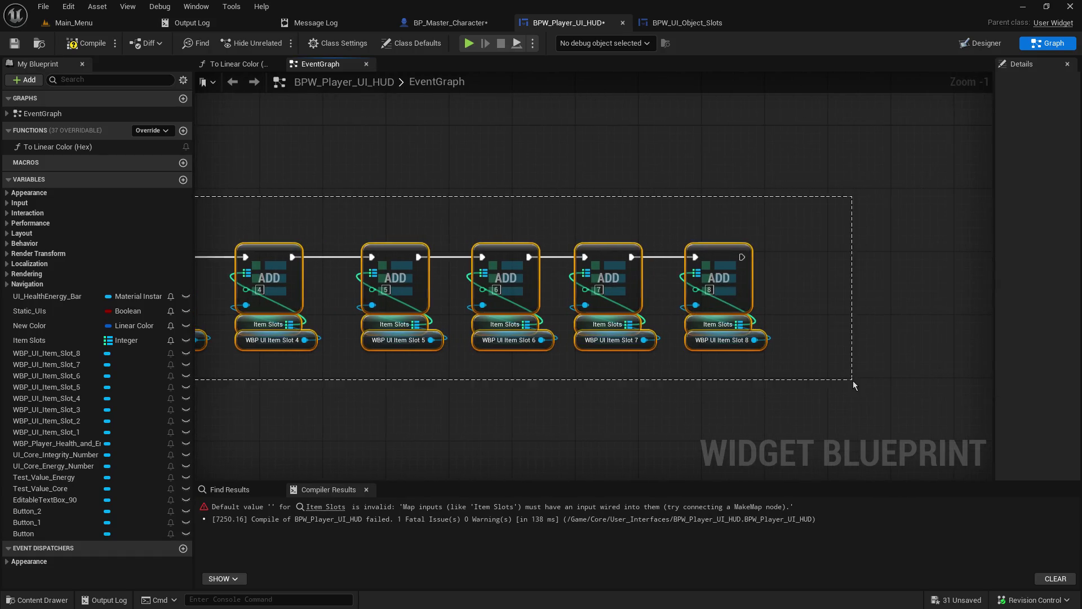
pyautogui.moveTo(456, 402); pyautogui.dragTo(951, 400)
pyautogui.moveTo(644, 251)
pyautogui.mouseDown()
pyautogui.moveTo(533, 239)
pyautogui.moveTo(547, 243)
pyautogui.mouseUp()
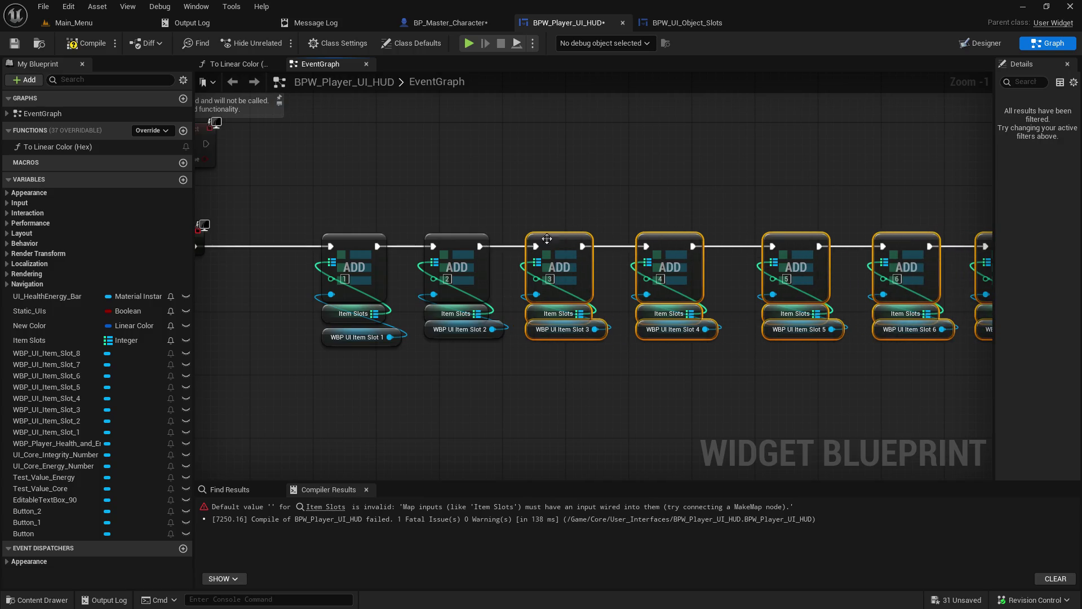
pyautogui.click(650, 396)
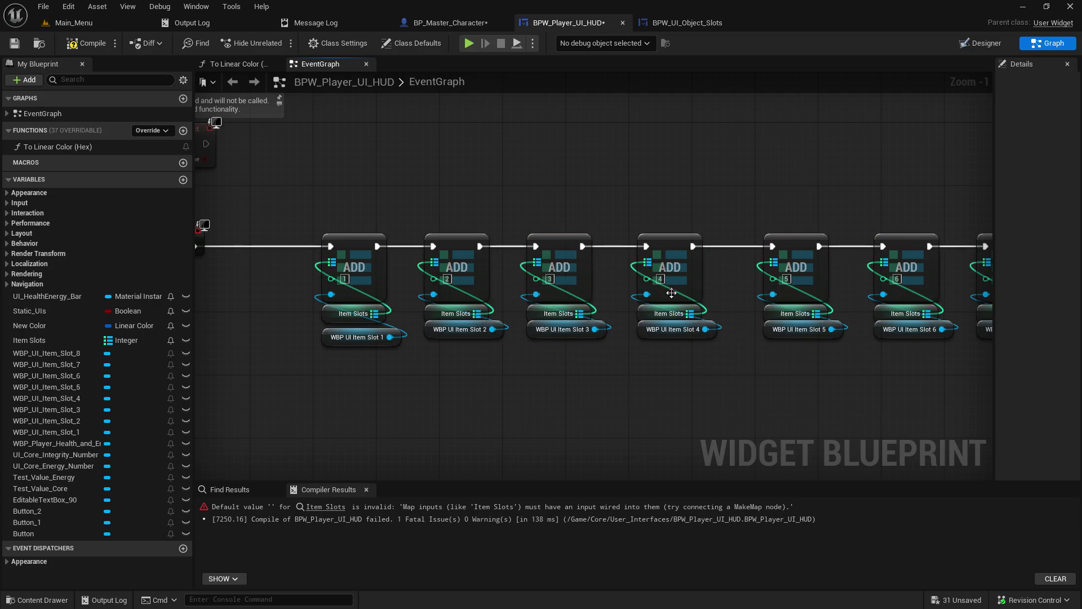
# Shift Add nodes 5 through 8 slightly left to tighten the row.
pyautogui.moveTo(842, 352); pyautogui.dragTo(501, 345)
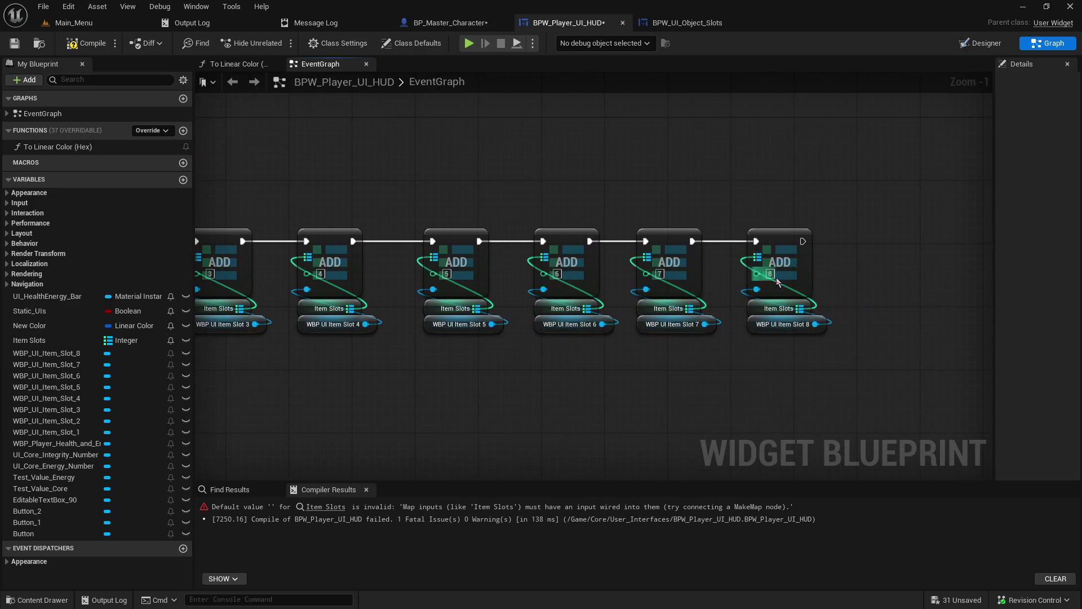
pyautogui.scroll(-2, 577, 394)
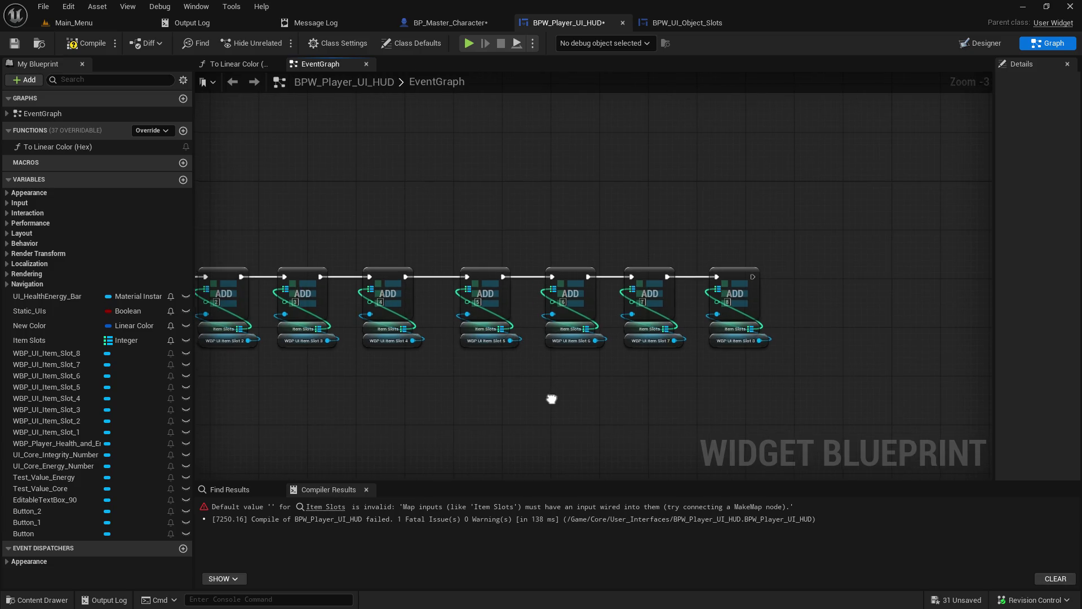
pyautogui.moveTo(431, 369); pyautogui.dragTo(565, 367)
pyautogui.moveTo(765, 369); pyautogui.dragTo(578, 327)
pyautogui.moveTo(483, 198); pyautogui.dragTo(783, 344)
pyautogui.moveTo(510, 247); pyautogui.dragTo(498, 249)
pyautogui.click(406, 418)
pyautogui.moveTo(406, 418)
pyautogui.mouseDown()
pyautogui.moveTo(658, 429)
pyautogui.moveTo(570, 417)
pyautogui.moveTo(697, 413)
pyautogui.mouseUp()
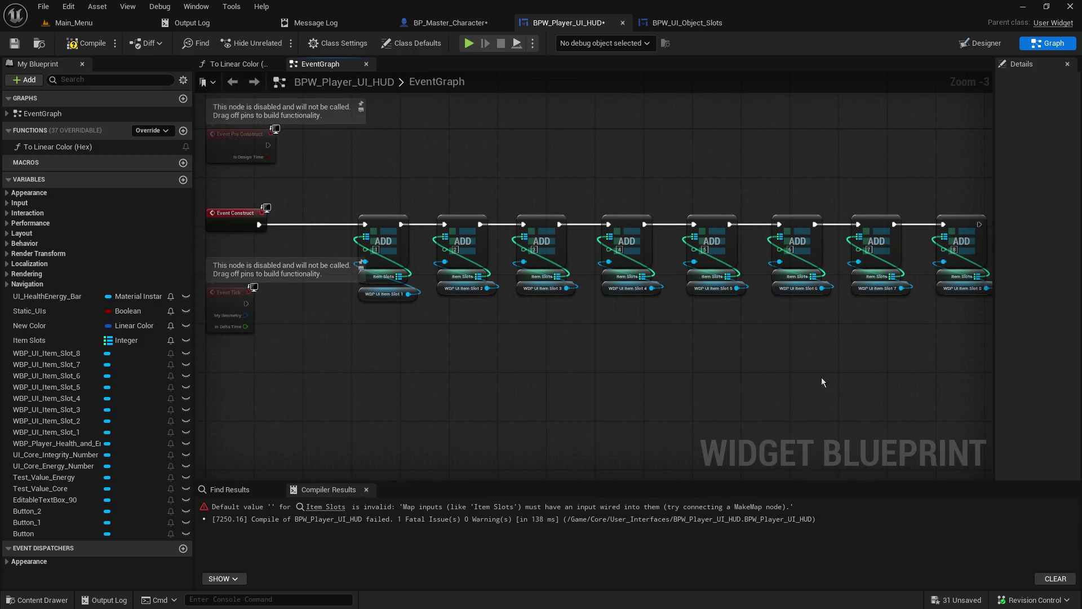
# Move the eight-node Add chain right, align the Item Slot 1 getter, and save the HUD blueprint.
pyautogui.moveTo(971, 339)
pyautogui.mouseDown()
pyautogui.moveTo(358, 217)
pyautogui.moveTo(355, 181)
pyautogui.moveTo(370, 220)
pyautogui.mouseUp()
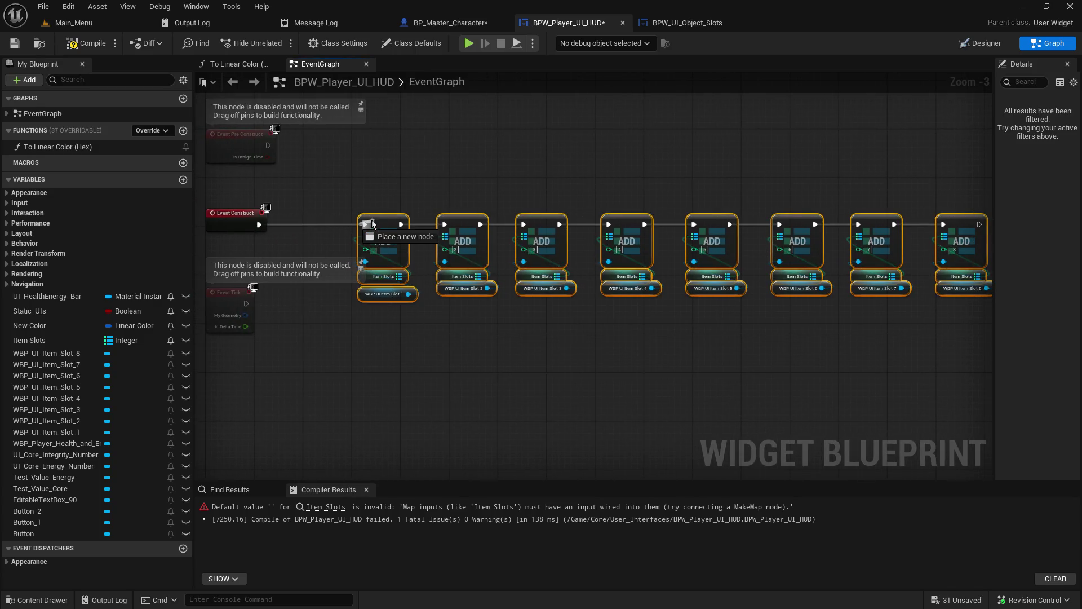
pyautogui.moveTo(423, 172)
pyautogui.mouseDown()
pyautogui.moveTo(941, 361)
pyautogui.moveTo(756, 357)
pyautogui.mouseUp()
pyautogui.moveTo(880, 365); pyautogui.dragTo(254, 210)
pyautogui.moveTo(329, 188)
pyautogui.mouseDown()
pyautogui.moveTo(361, 240)
pyautogui.moveTo(408, 244)
pyautogui.mouseUp()
pyautogui.click(385, 335)
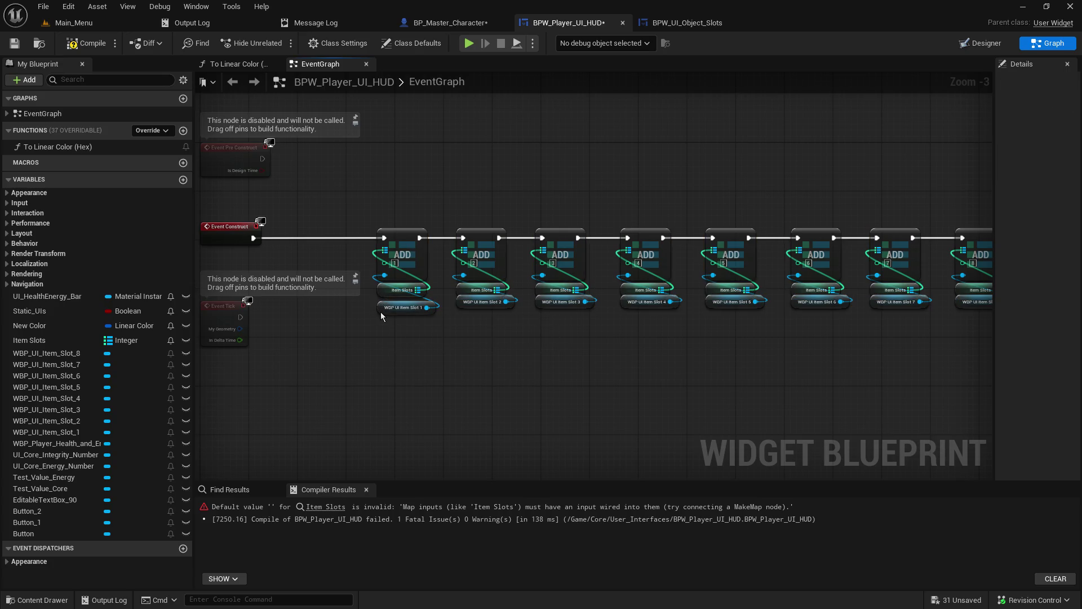
pyautogui.moveTo(380, 313); pyautogui.dragTo(380, 309)
pyautogui.click(377, 351)
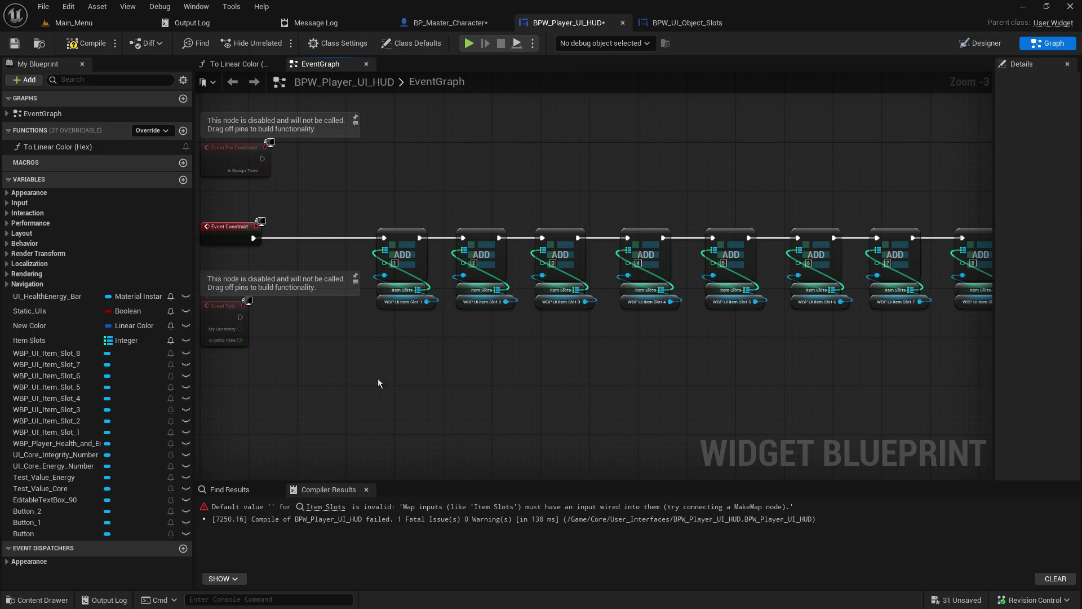
pyautogui.click(15, 43)
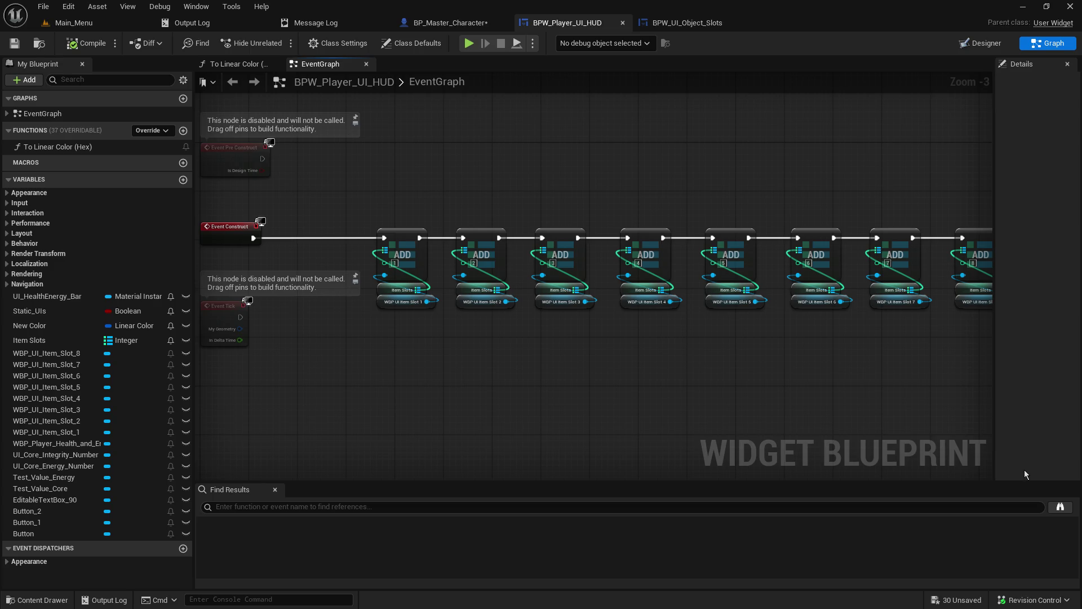
# Delete the stray WBP UI Item Slot 1 and Item Slot 6 getters.
pyautogui.scroll(-4, 625, 367)
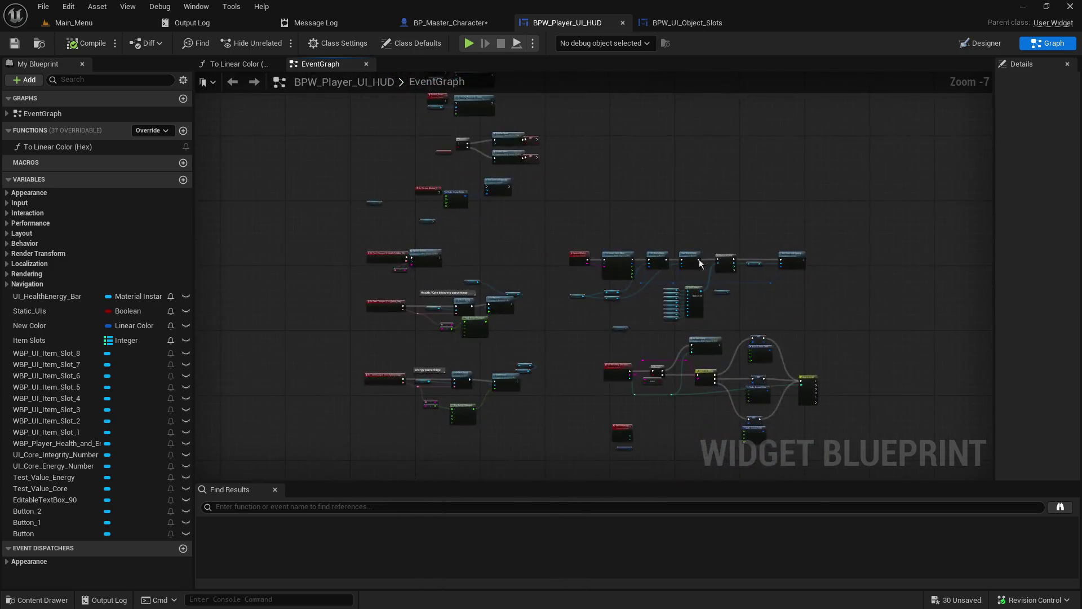
pyautogui.moveTo(577, 217)
pyautogui.mouseDown()
pyautogui.moveTo(586, 320)
pyautogui.moveTo(633, 348)
pyautogui.mouseUp()
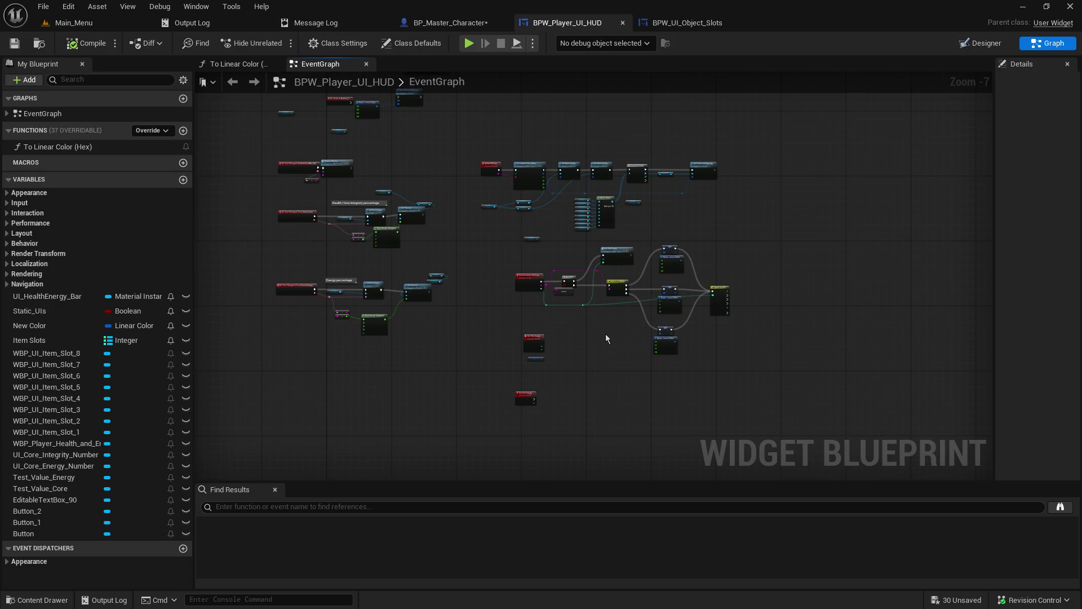
pyautogui.scroll(4, 605, 338)
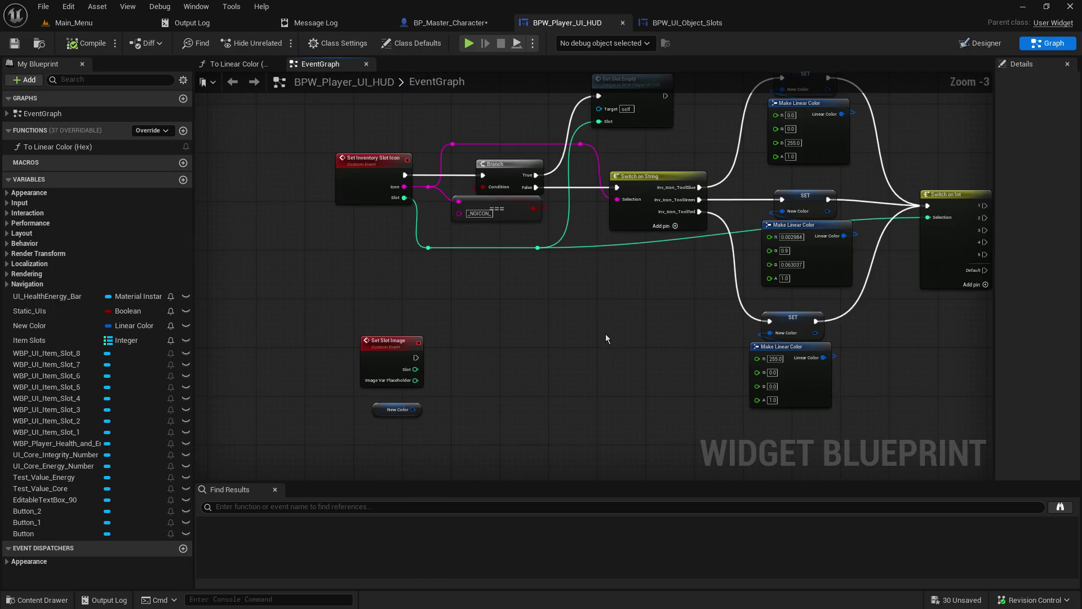
pyautogui.moveTo(575, 363); pyautogui.dragTo(576, 431)
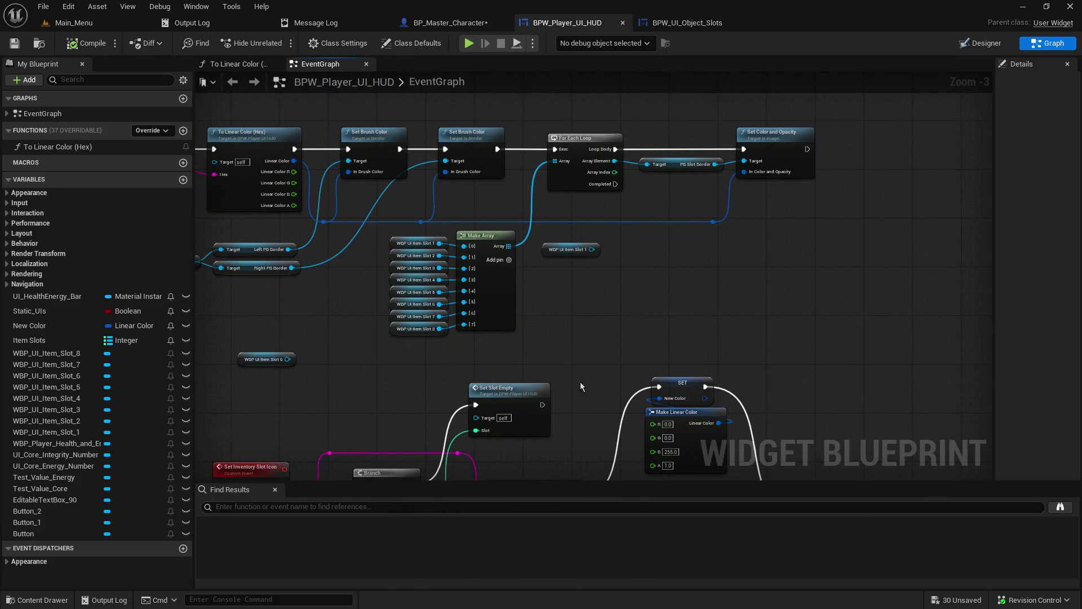
pyautogui.click(566, 249)
pyautogui.press('Delete')
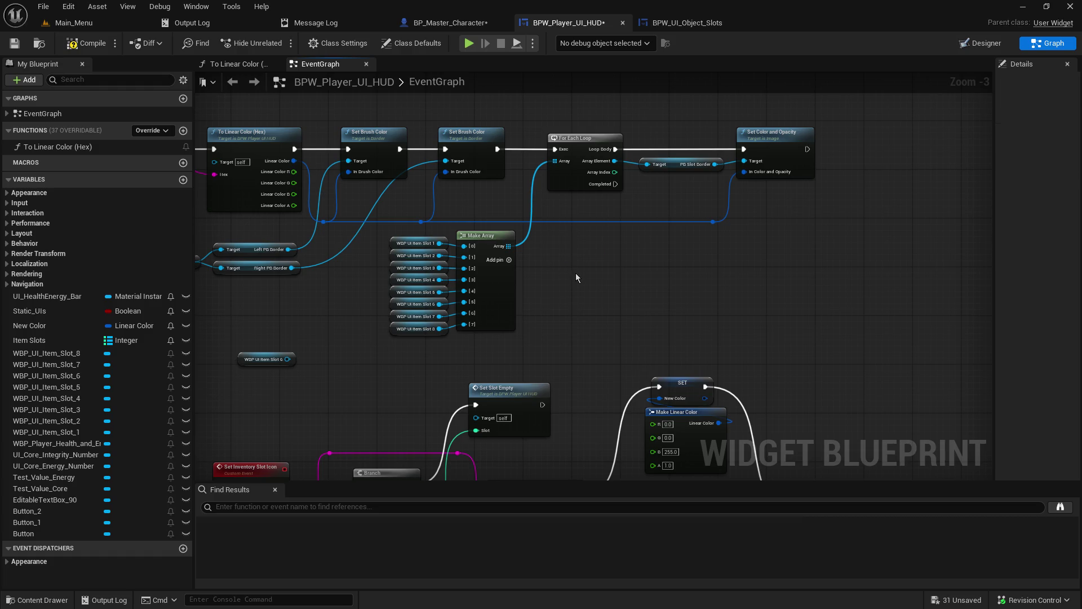
pyautogui.click(257, 357)
pyautogui.press('Delete')
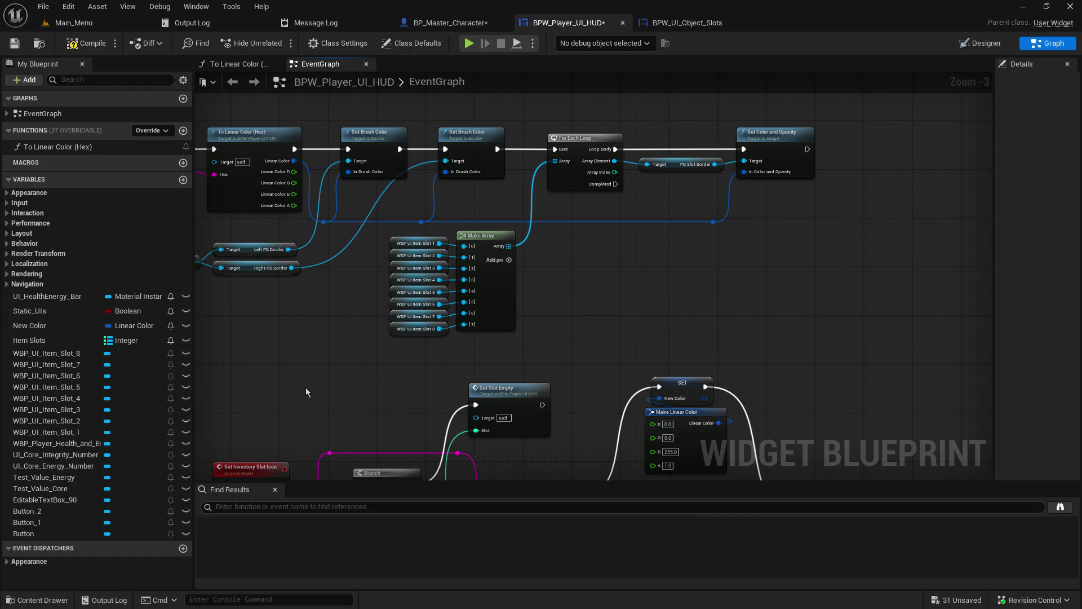
# Add an Item Slots Get node beside the Set Slot Image event.
pyautogui.moveTo(333, 293)
pyautogui.mouseDown()
pyautogui.moveTo(426, 124)
pyautogui.moveTo(436, 36)
pyautogui.mouseUp()
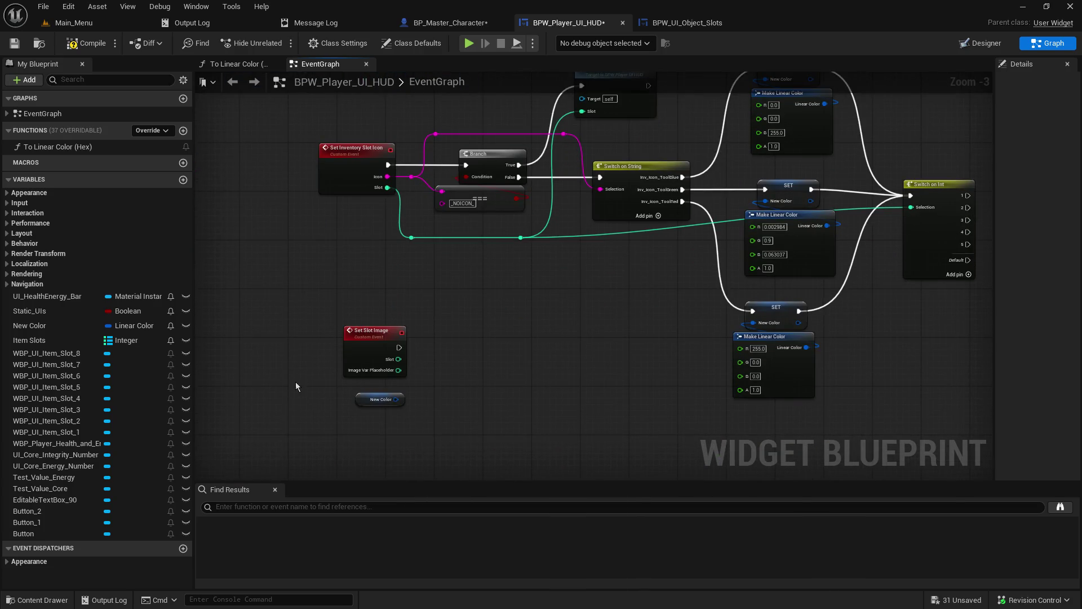
pyautogui.moveTo(29, 339)
pyautogui.mouseDown()
pyautogui.moveTo(558, 371)
pyautogui.moveTo(533, 413)
pyautogui.moveTo(503, 423)
pyautogui.moveTo(578, 362)
pyautogui.mouseUp()
pyautogui.click(565, 397)
# Add a Map Find node on Item Slots with Set Slot Image's Slot as the key.
pyautogui.click(586, 442)
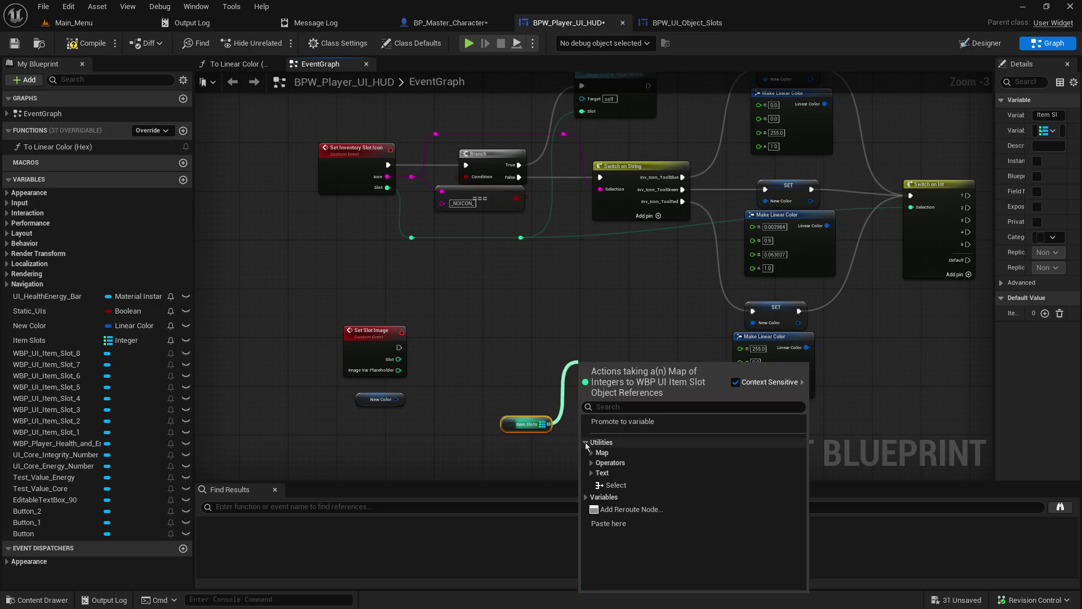
pyautogui.click(591, 453)
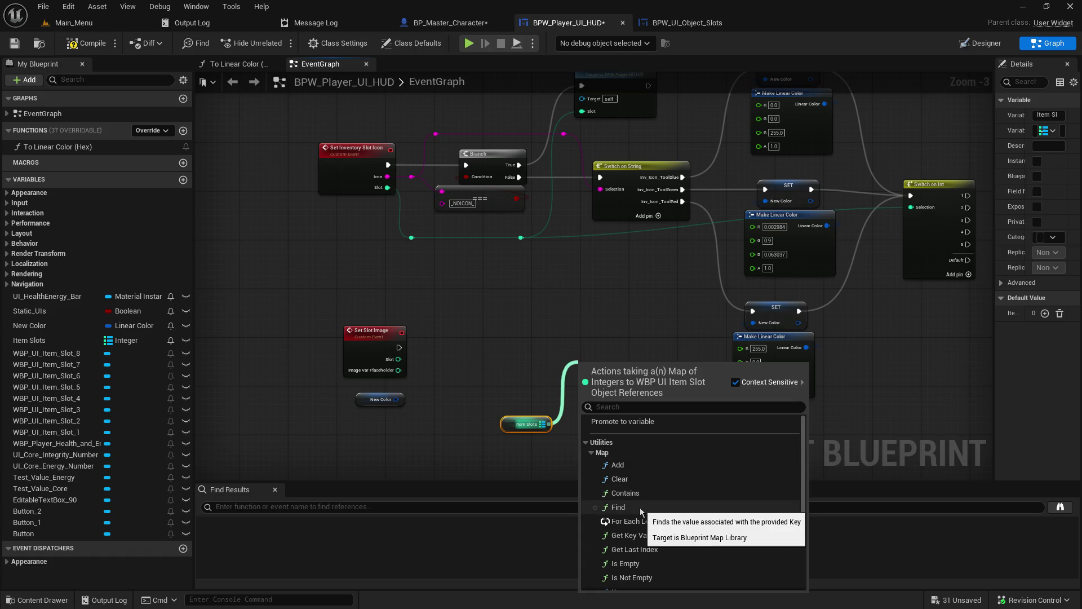
pyautogui.click(618, 506)
pyautogui.moveTo(399, 359); pyautogui.dragTo(582, 382)
pyautogui.moveTo(398, 359)
pyautogui.mouseDown()
pyautogui.moveTo(582, 382)
pyautogui.moveTo(514, 340)
pyautogui.moveTo(512, 376)
pyautogui.moveTo(541, 398)
pyautogui.mouseUp()
pyautogui.moveTo(544, 450); pyautogui.dragTo(487, 367)
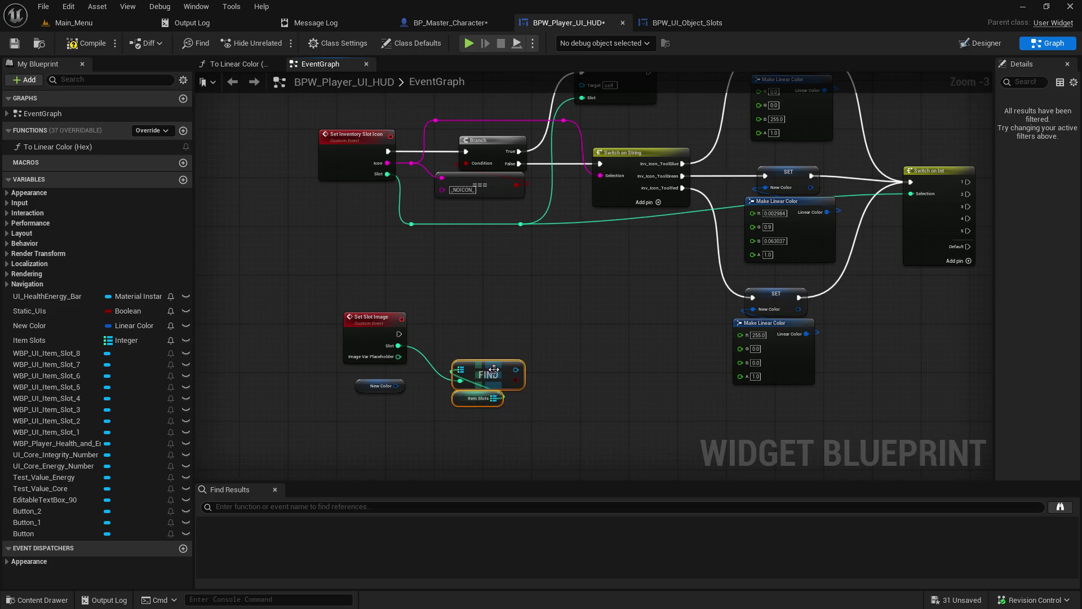
pyautogui.moveTo(567, 433); pyautogui.dragTo(597, 414)
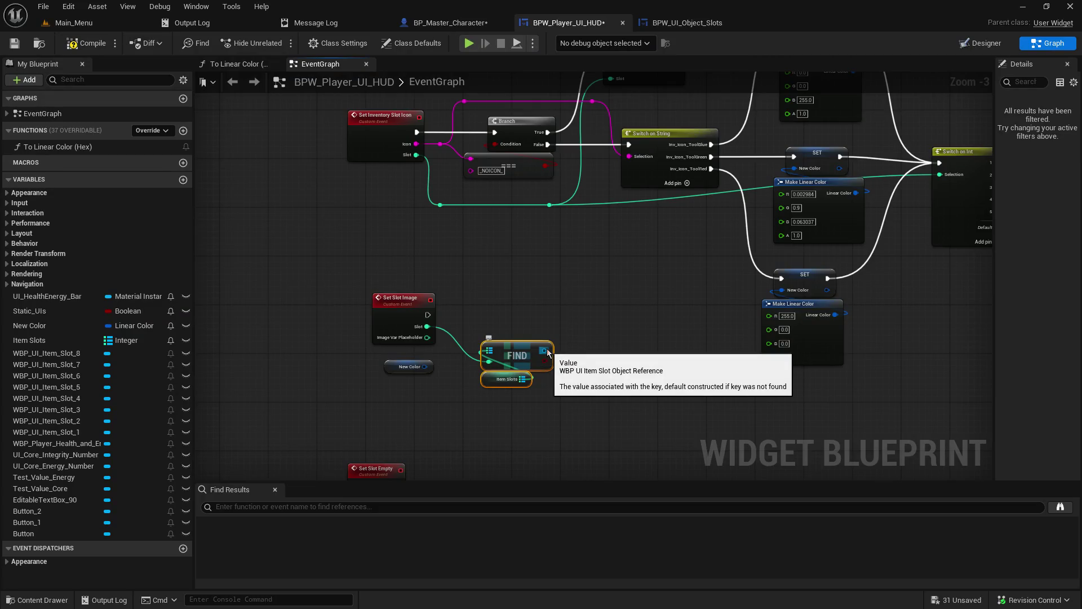
pyautogui.moveTo(547, 354); pyautogui.dragTo(497, 556)
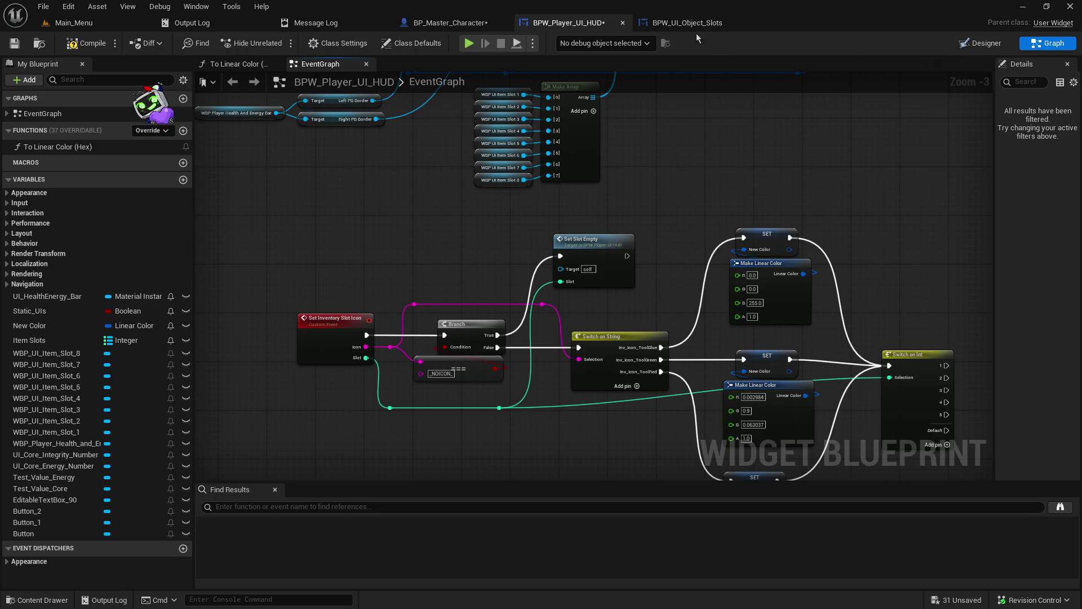
# Save and compile BPW_Player_UI_HUD, then return to the main level editor.
pyautogui.hotkey('ctrl', 's')
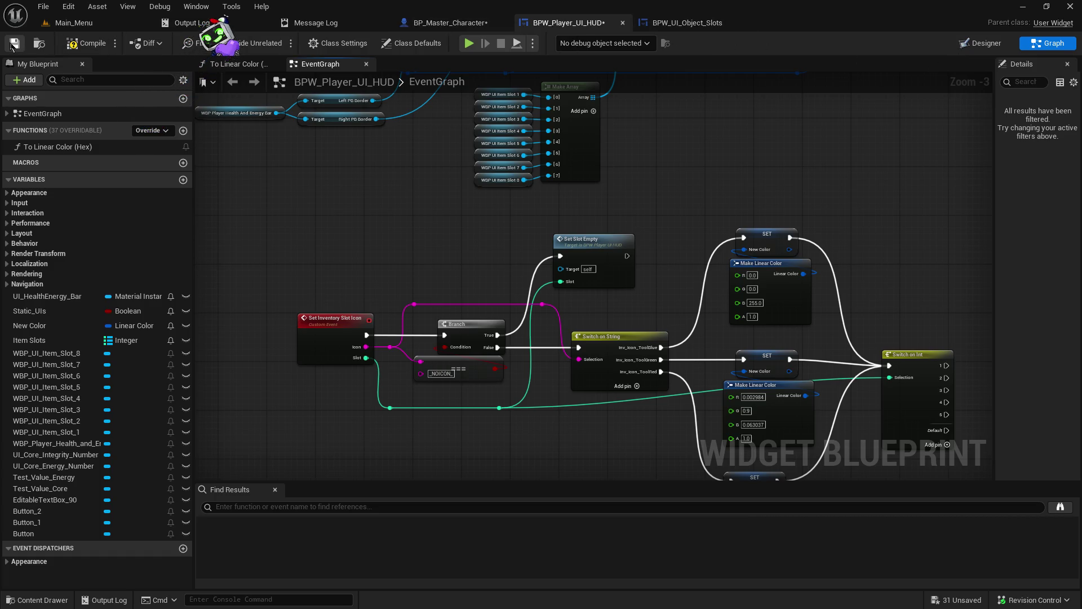
pyautogui.click(66, 48)
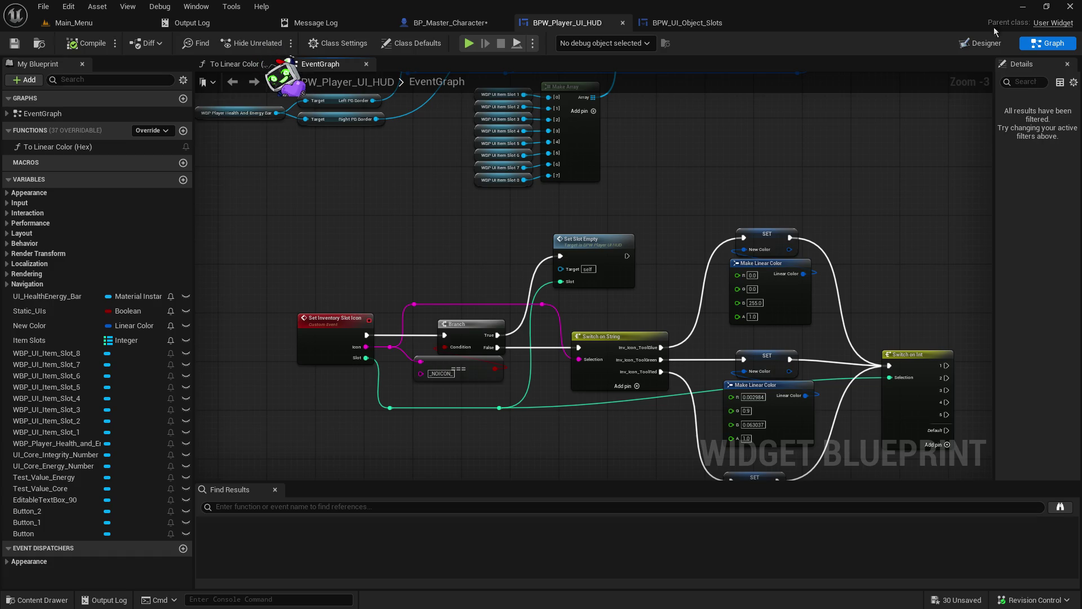
pyautogui.click(90, 23)
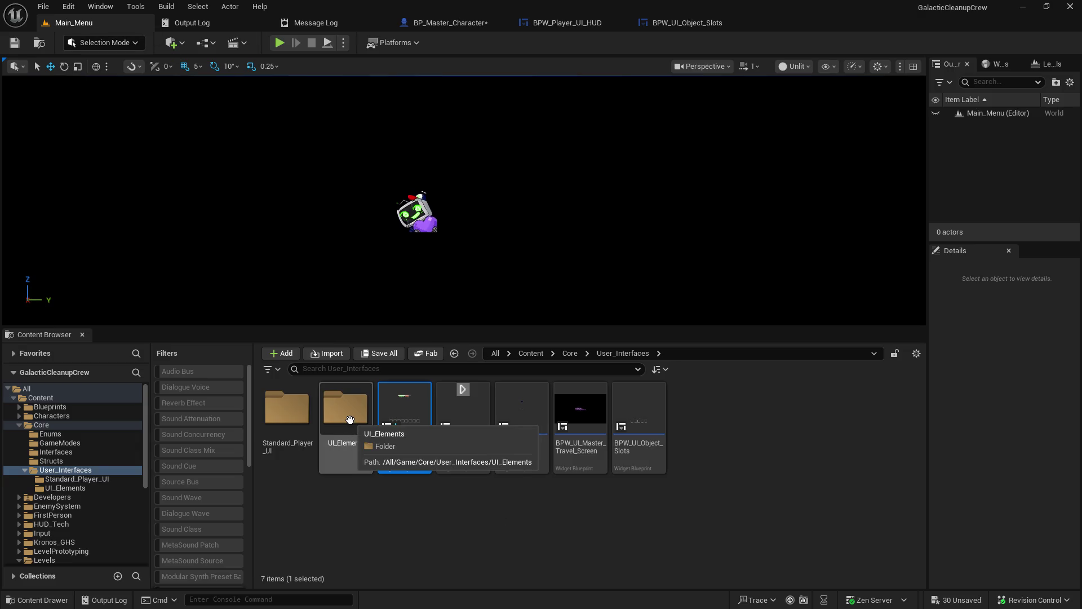
# Open WBP_UI_Item_Slot from Standard_Player_UI and select PB_Slot_1_Background.
pyautogui.doubleClick(302, 420)
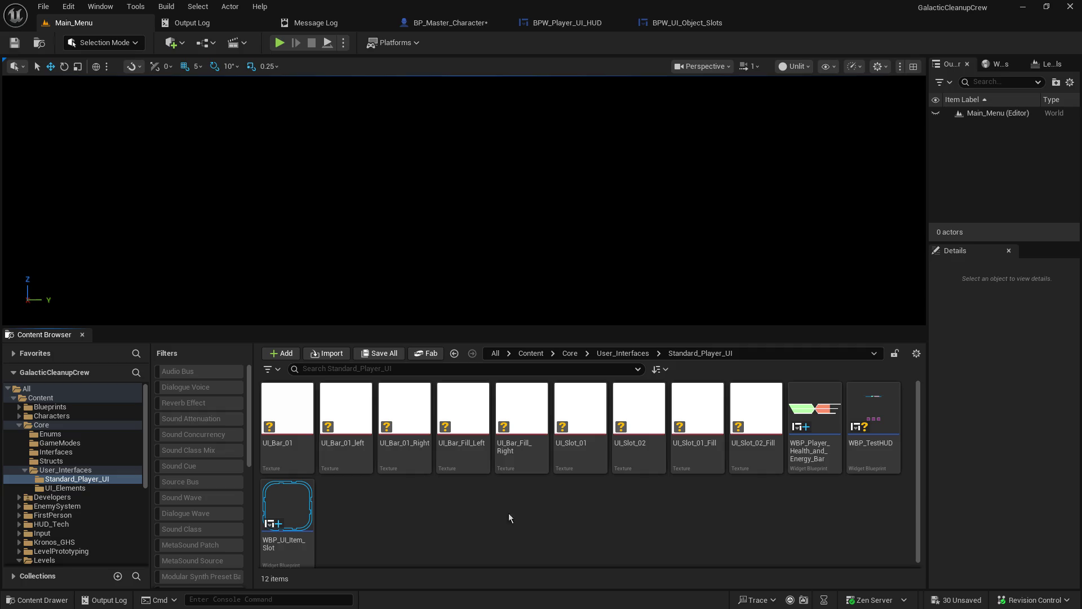
pyautogui.doubleClick(288, 497)
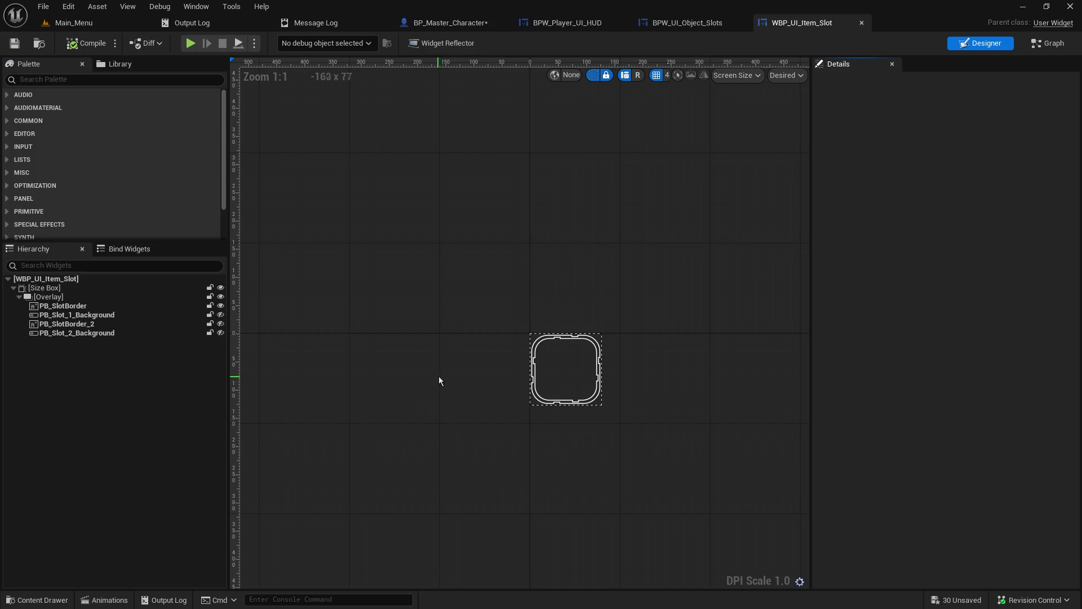
pyautogui.click(88, 318)
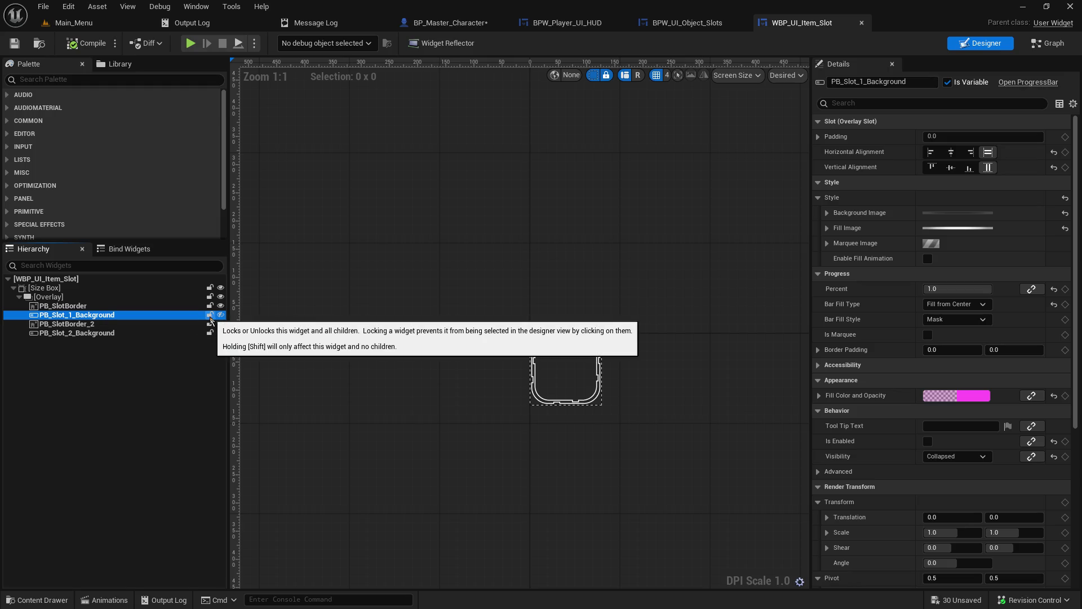
# Hide the PB_Slot_1_Background purple fill in the designer preview, then go back to the HUD graph.
pyautogui.click(226, 314)
pyautogui.click(226, 315)
pyautogui.click(226, 314)
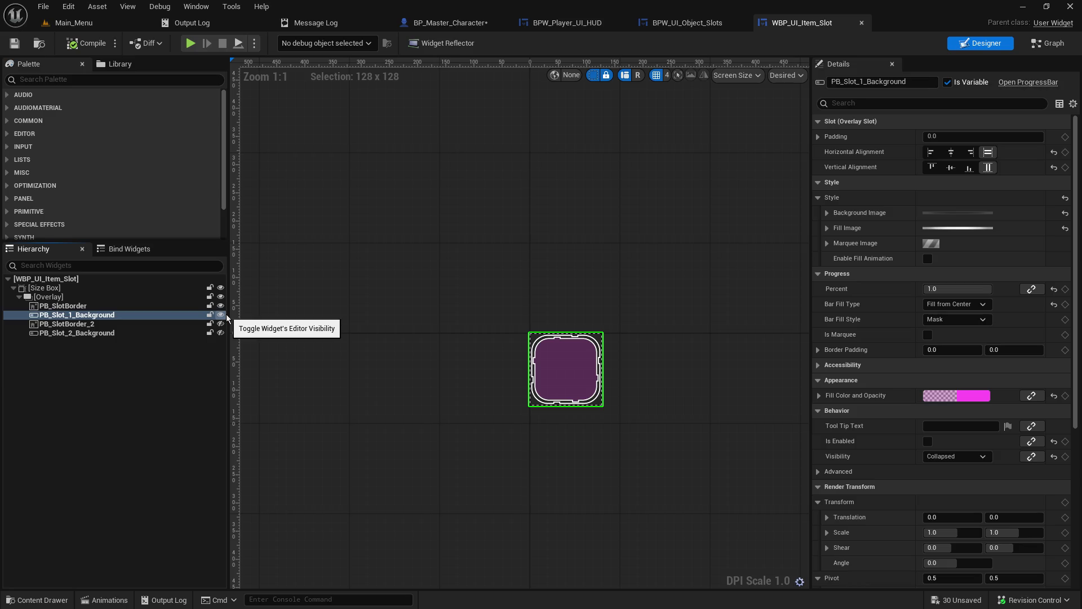
pyautogui.click(225, 313)
pyautogui.click(226, 313)
pyautogui.click(225, 313)
pyautogui.click(226, 314)
pyautogui.click(226, 313)
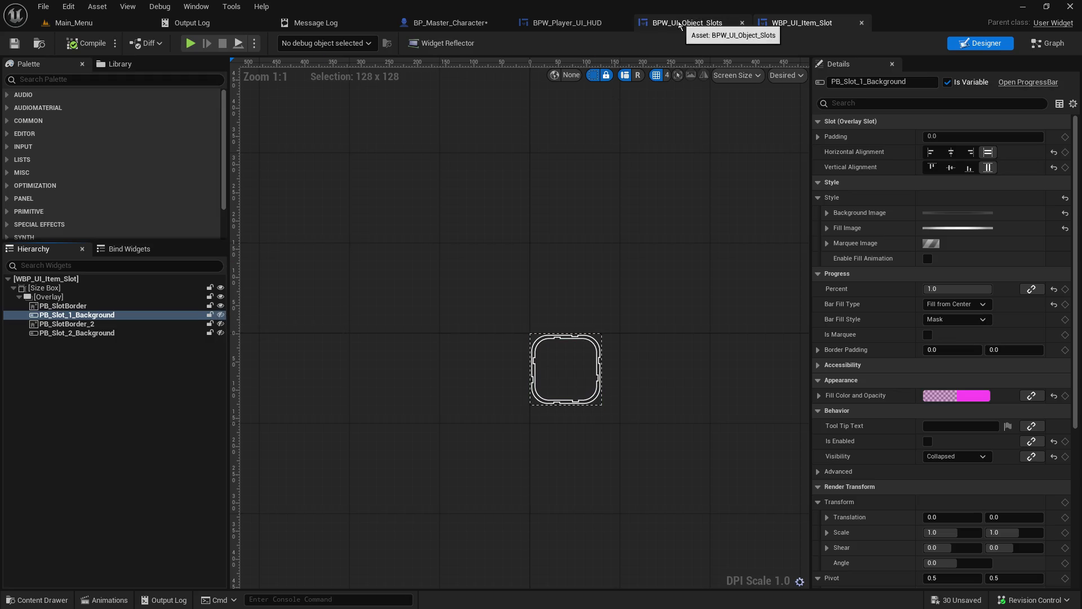
pyautogui.click(566, 22)
pyautogui.moveTo(684, 288); pyautogui.dragTo(579, 57)
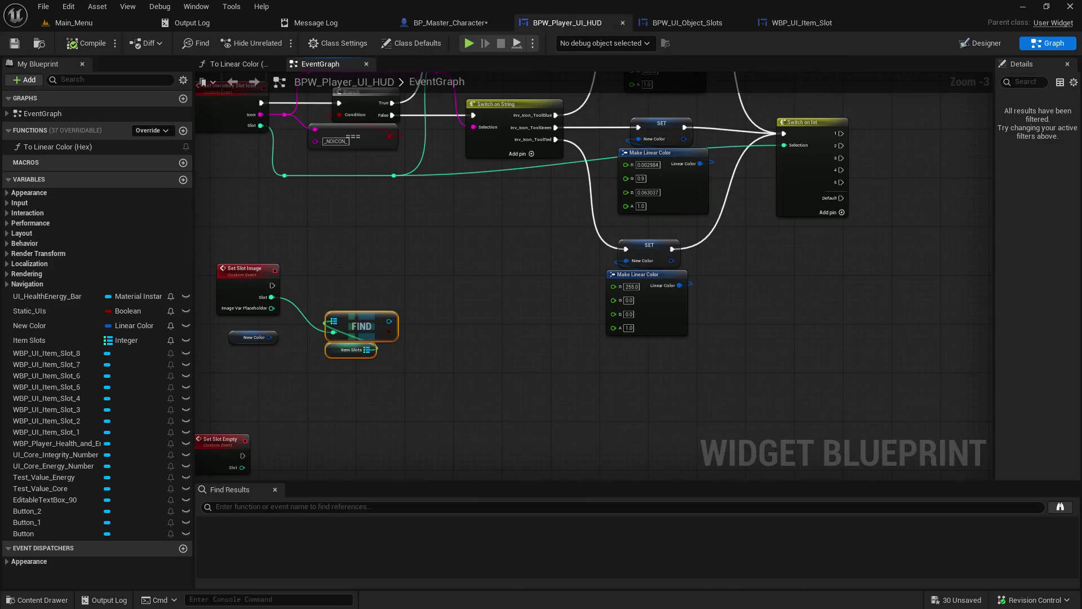
pyautogui.moveTo(638, 127)
pyautogui.mouseDown()
pyautogui.moveTo(862, 120)
pyautogui.moveTo(656, 111)
pyautogui.moveTo(668, 178)
pyautogui.mouseUp()
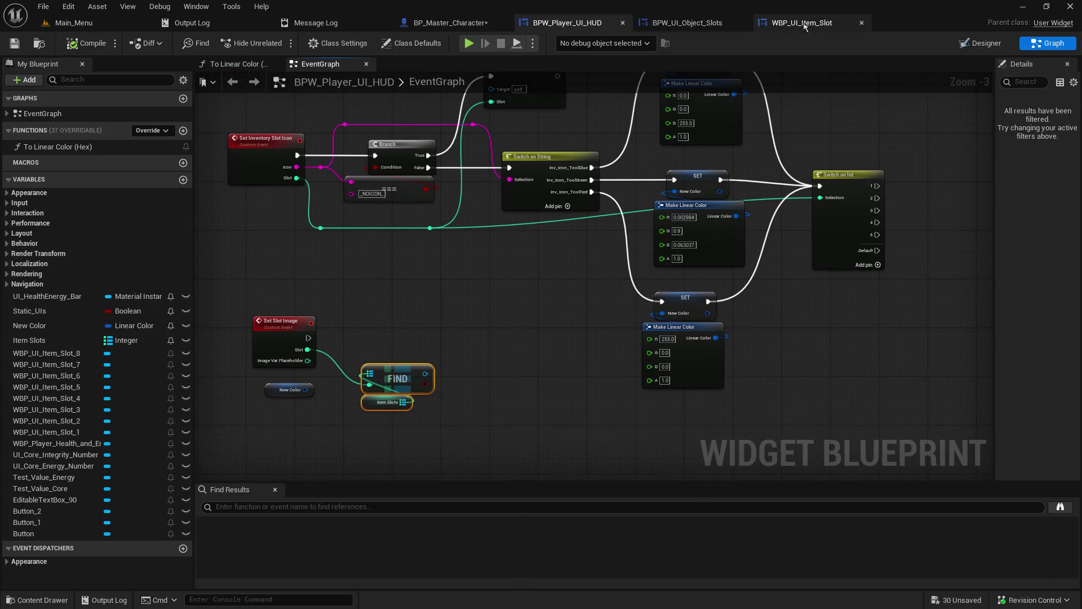
pyautogui.click(801, 23)
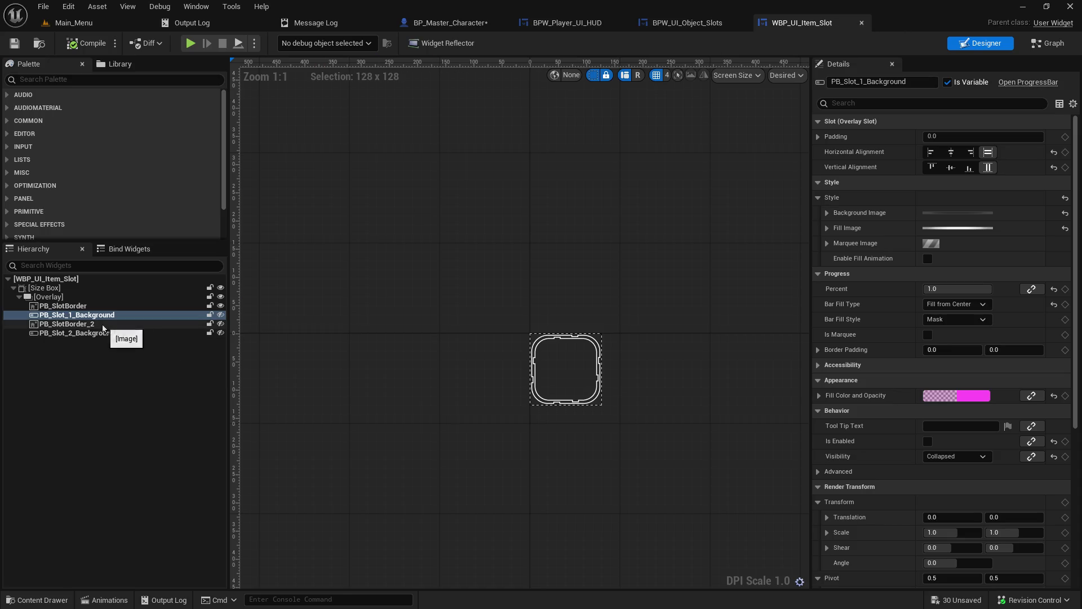
pyautogui.click(222, 316)
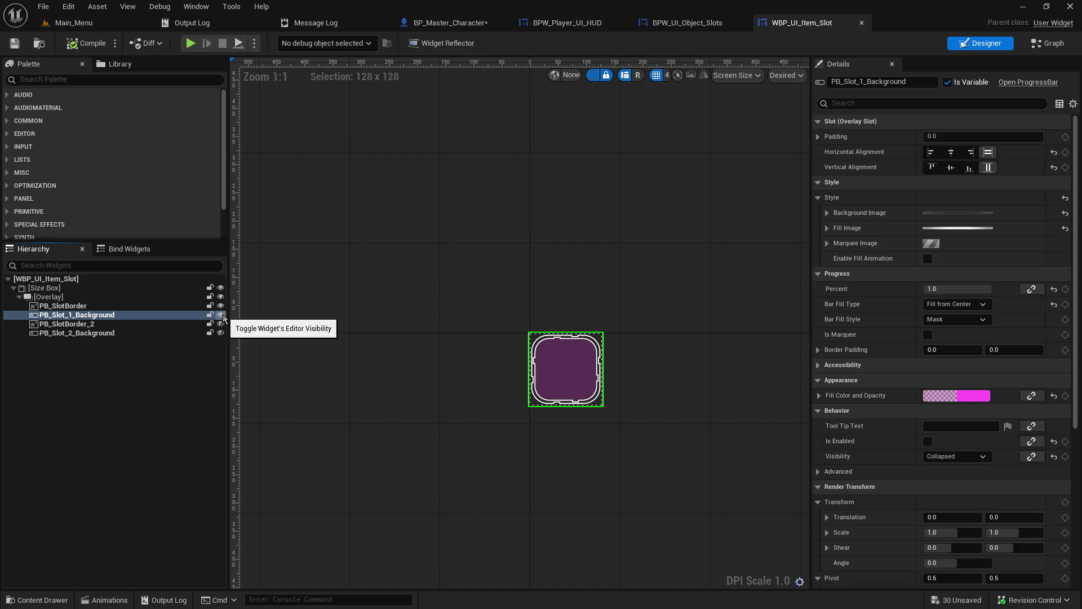
pyautogui.click(819, 395)
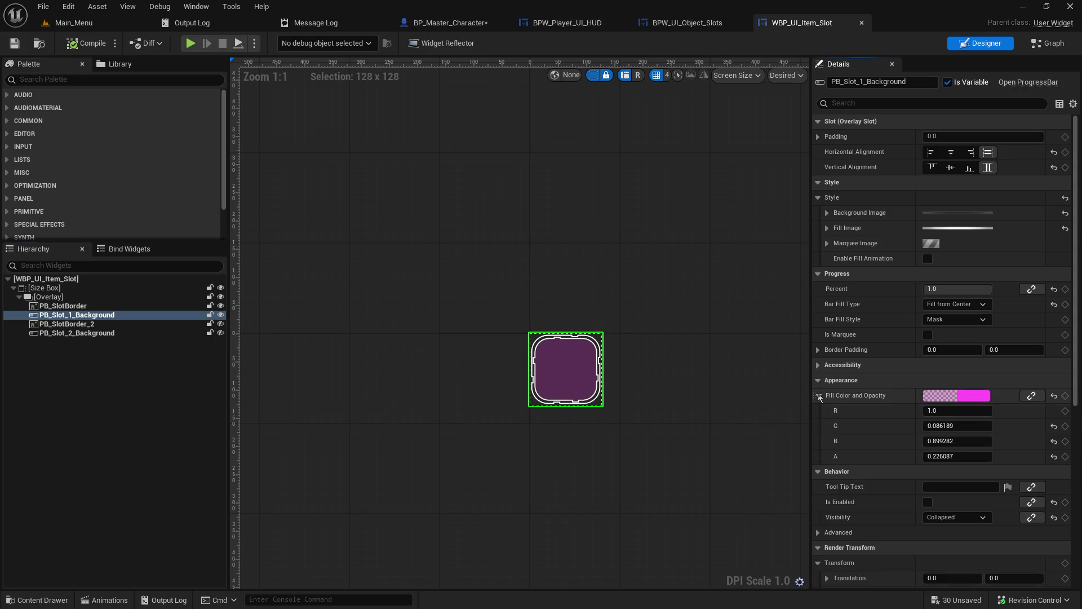
pyautogui.click(819, 395)
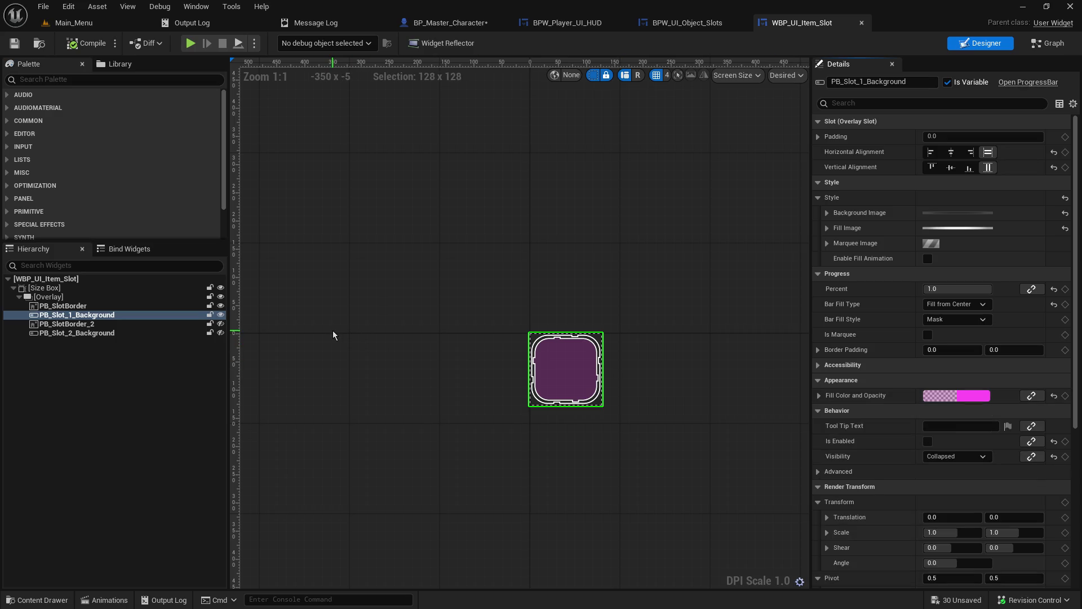
pyautogui.click(220, 314)
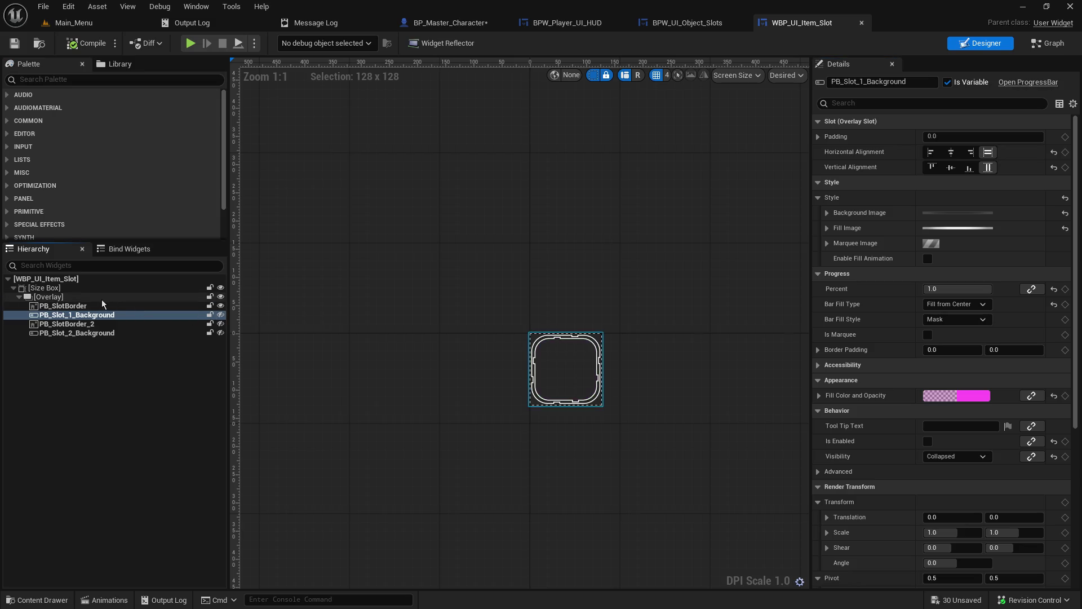
pyautogui.click(59, 78)
pyautogui.write('image')
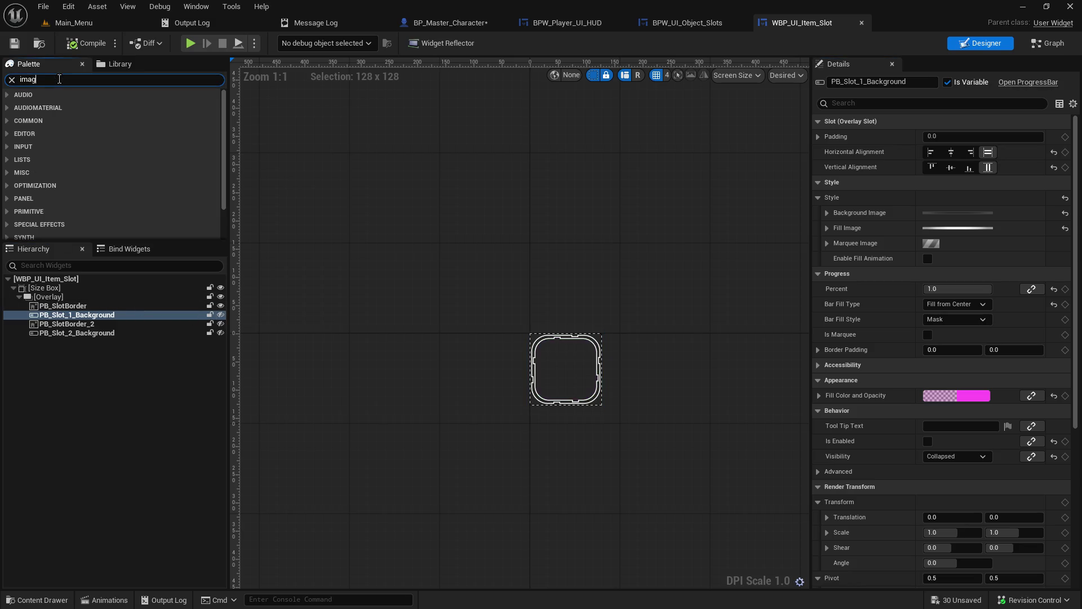
pyautogui.moveTo(45, 107)
pyautogui.mouseDown()
pyautogui.moveTo(93, 316)
pyautogui.moveTo(64, 298)
pyautogui.mouseUp()
pyautogui.moveTo(58, 343)
pyautogui.mouseDown()
pyautogui.moveTo(59, 315)
pyautogui.moveTo(52, 344)
pyautogui.mouseUp()
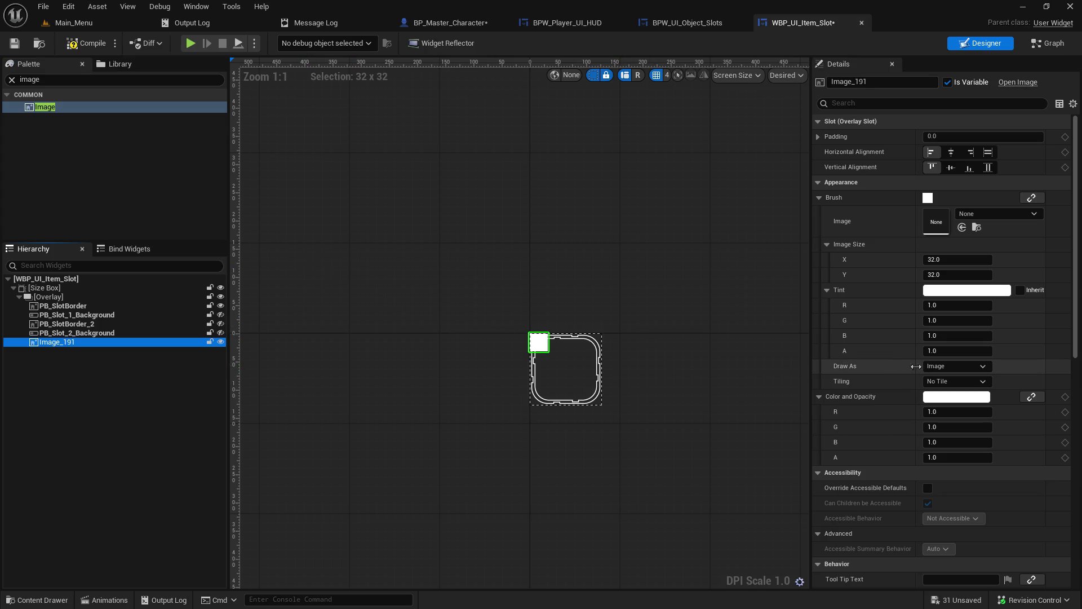
pyautogui.click(956, 366)
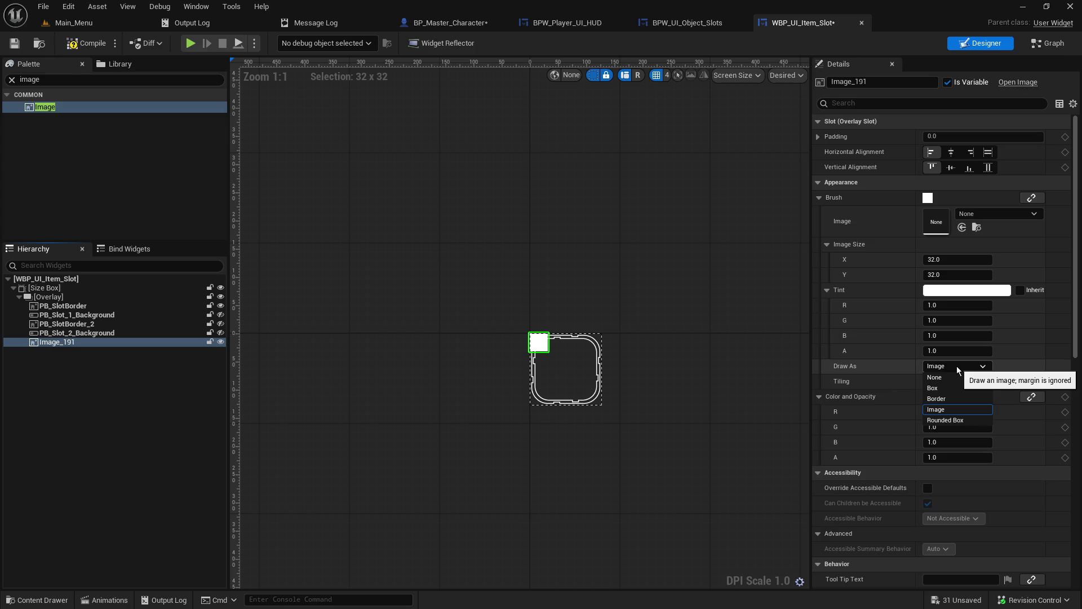
pyautogui.click(287, 299)
pyautogui.click(79, 316)
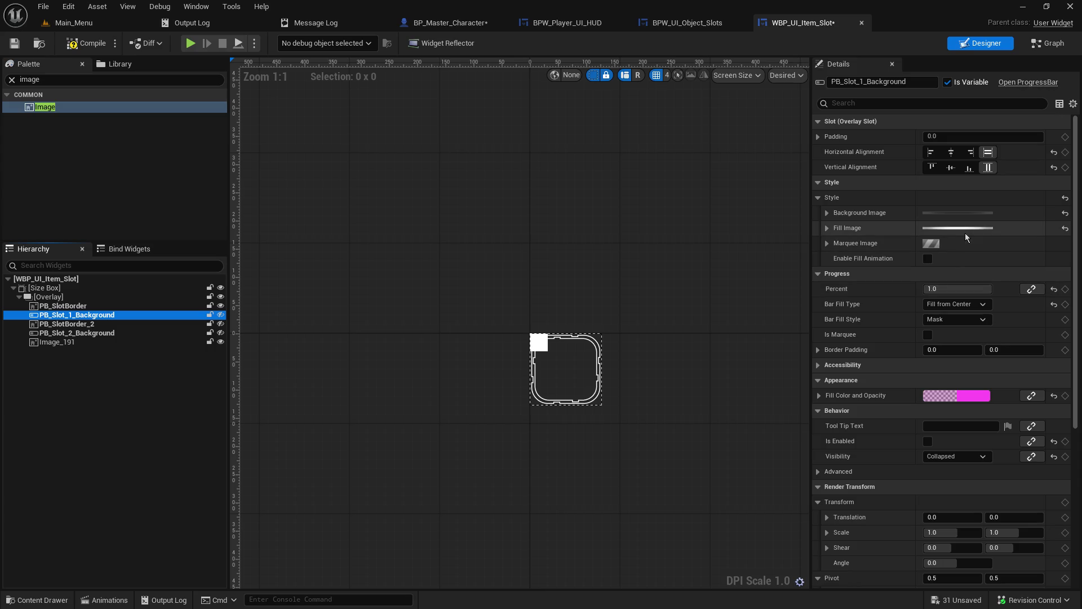
pyautogui.click(82, 345)
pyautogui.press('Delete')
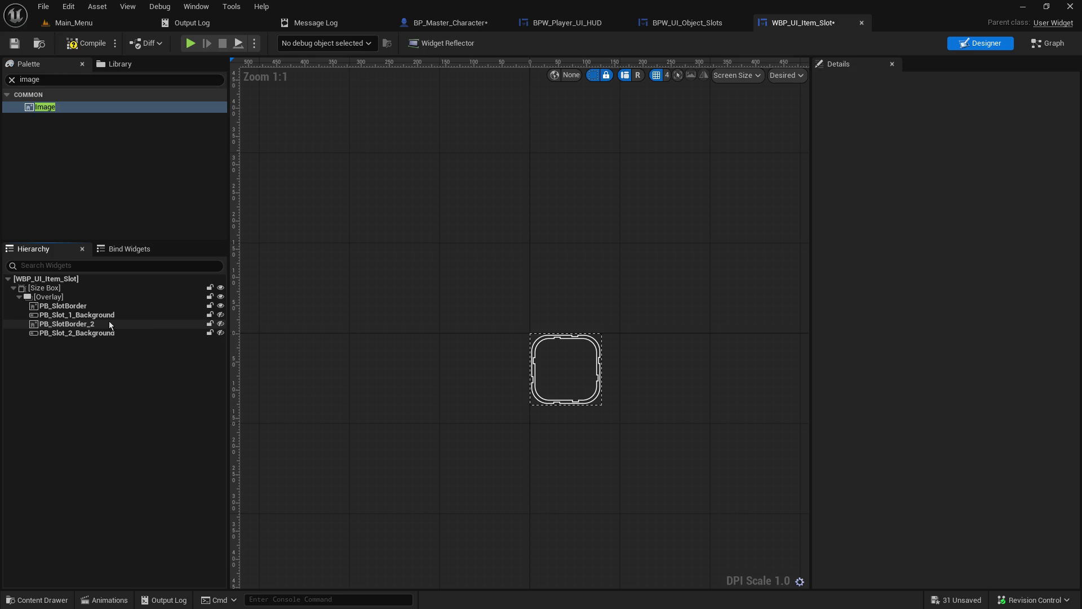
# Unhide PB_Slot_1_Background and set its Fill Image to VertexColorViewMode_BlueOnly.
pyautogui.click(107, 315)
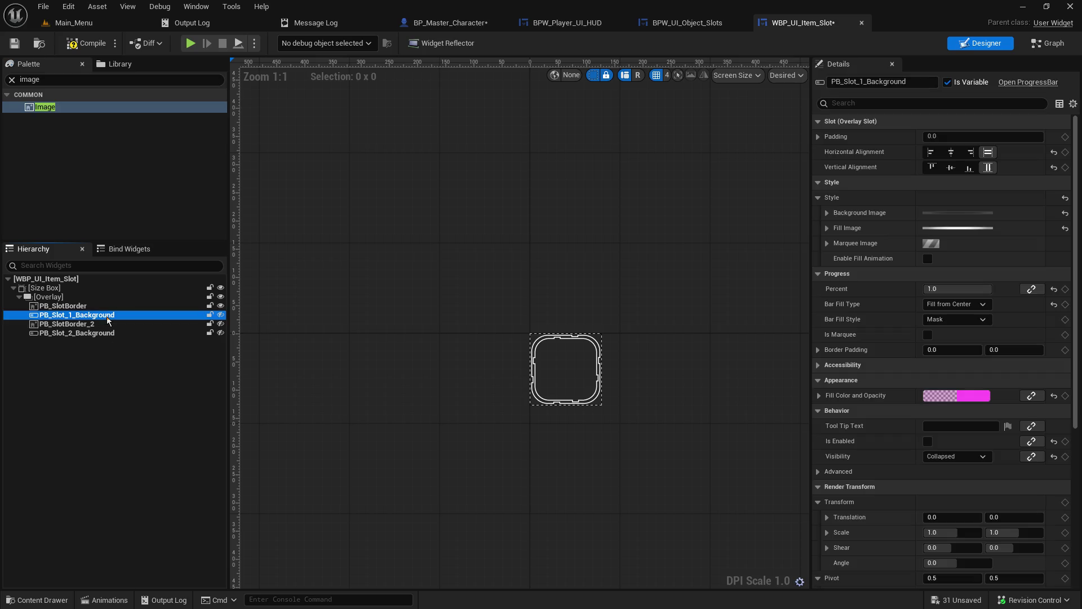
pyautogui.click(220, 315)
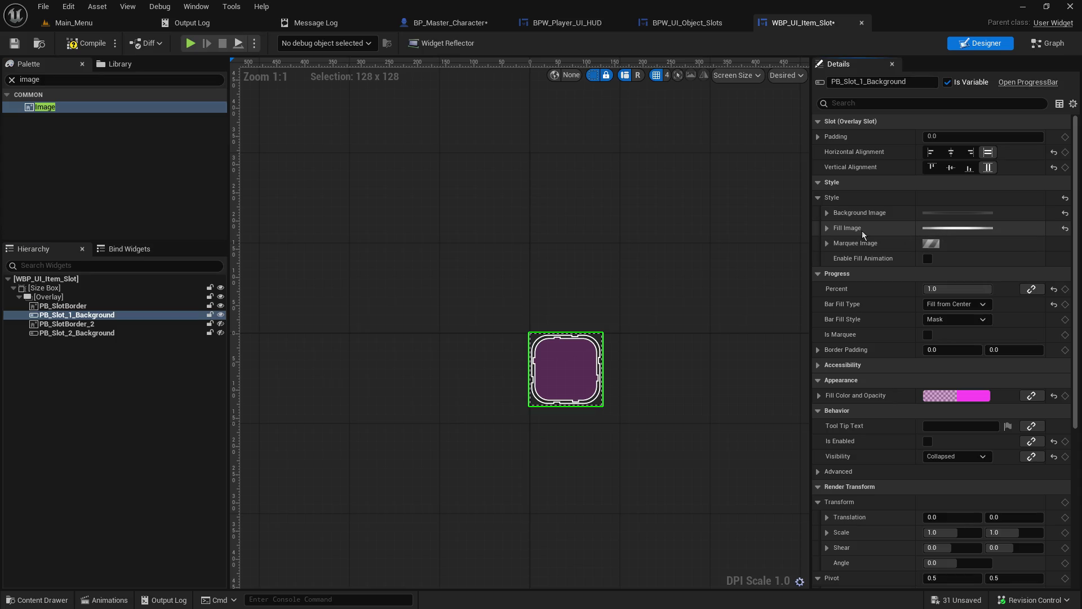
pyautogui.click(827, 228)
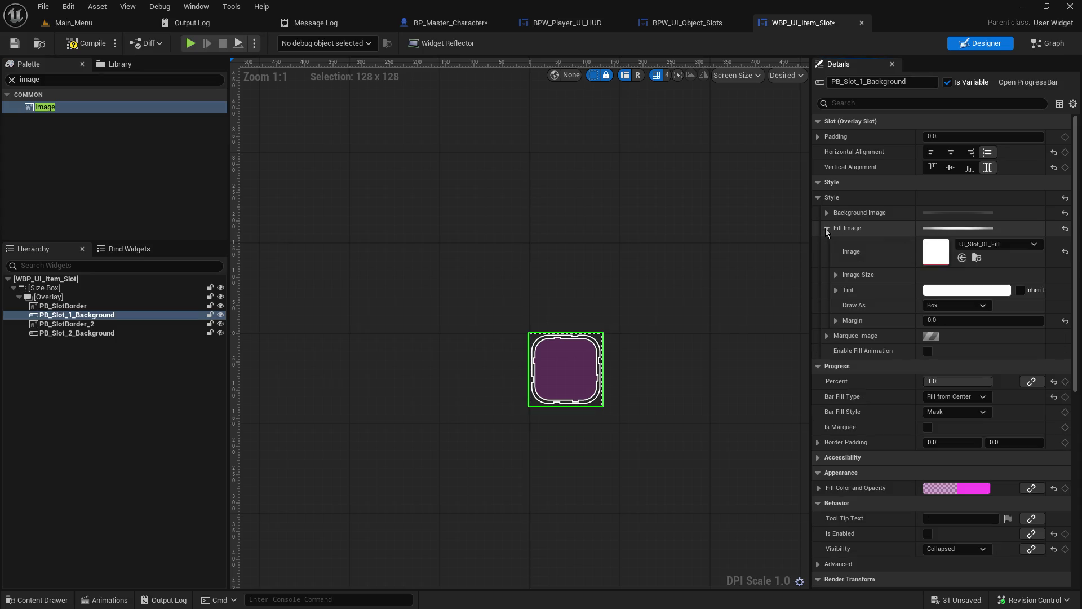
pyautogui.click(1025, 246)
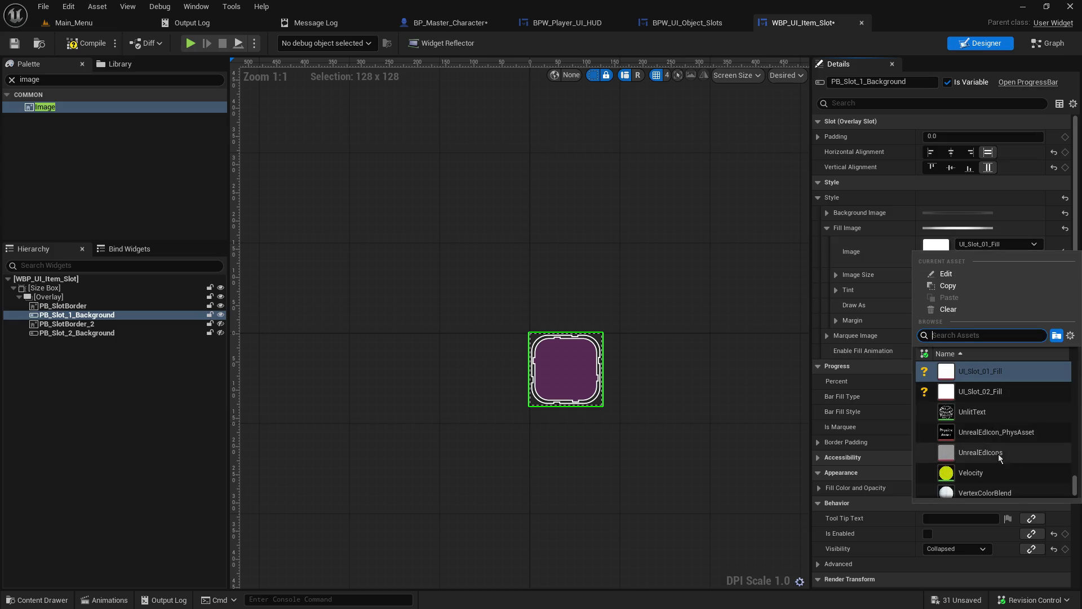
pyautogui.scroll(-3, 999, 463)
pyautogui.click(989, 476)
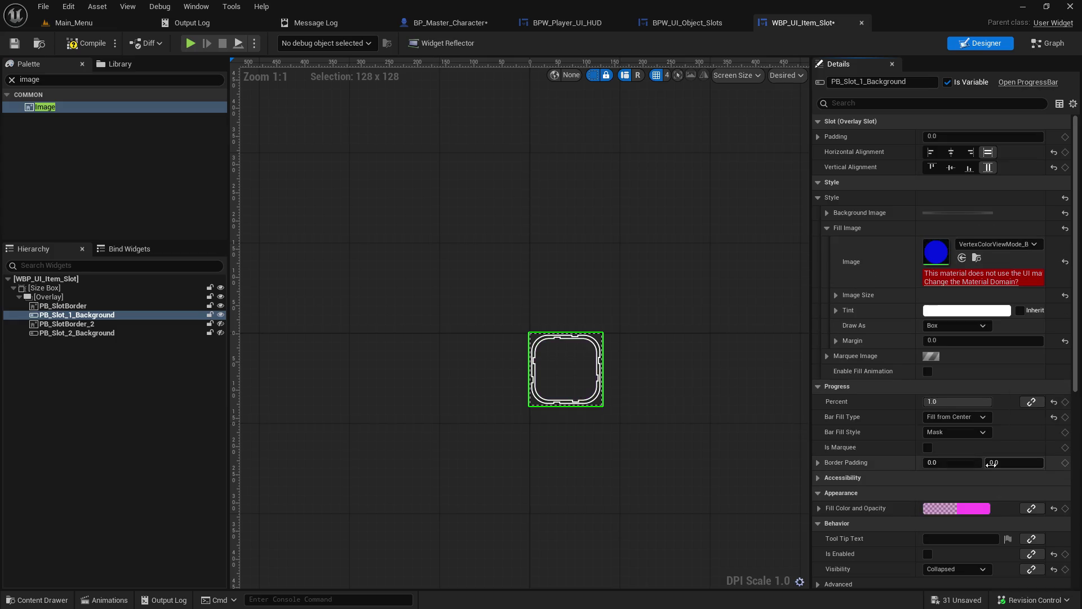
# Change the Fill Image to VolumeToRender, then return to the main level editor.
pyautogui.click(997, 244)
pyautogui.scroll(-3, 1012, 444)
pyautogui.scroll(-3, 1013, 449)
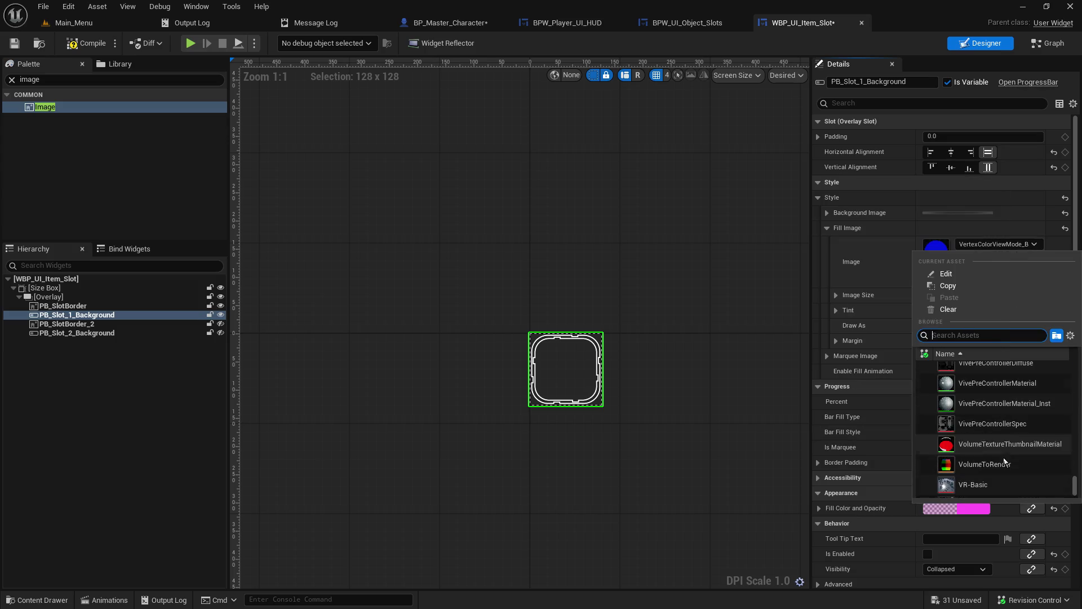
pyautogui.click(983, 463)
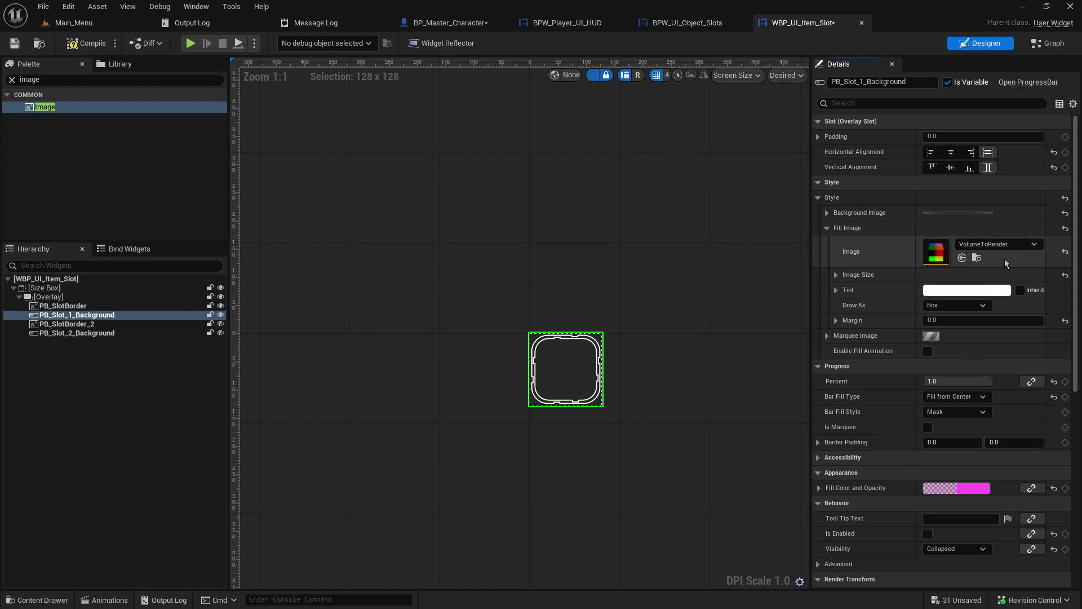
pyautogui.click(993, 244)
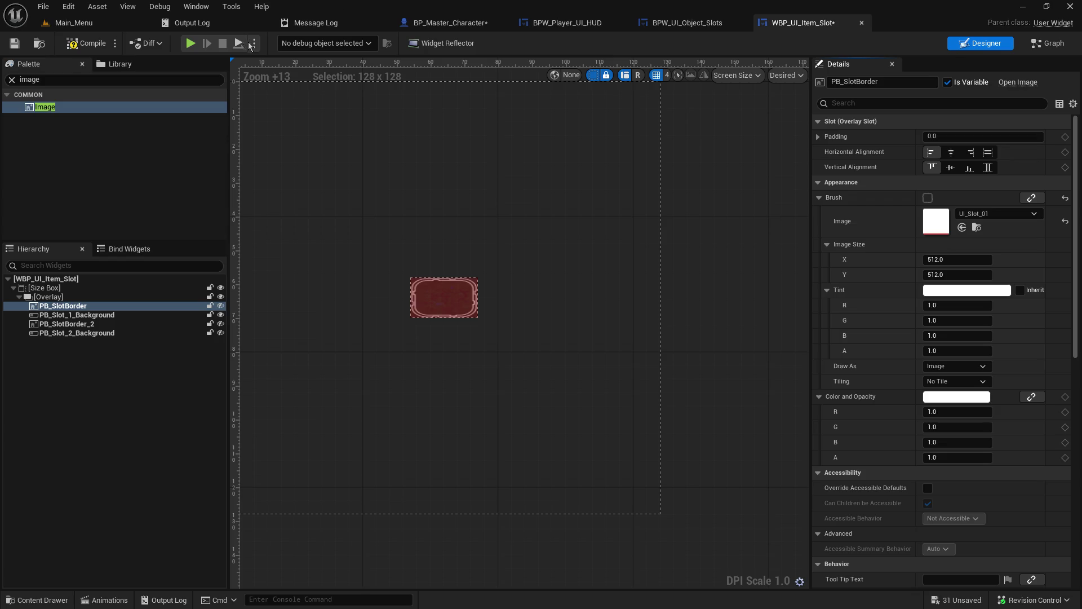
pyautogui.click(83, 21)
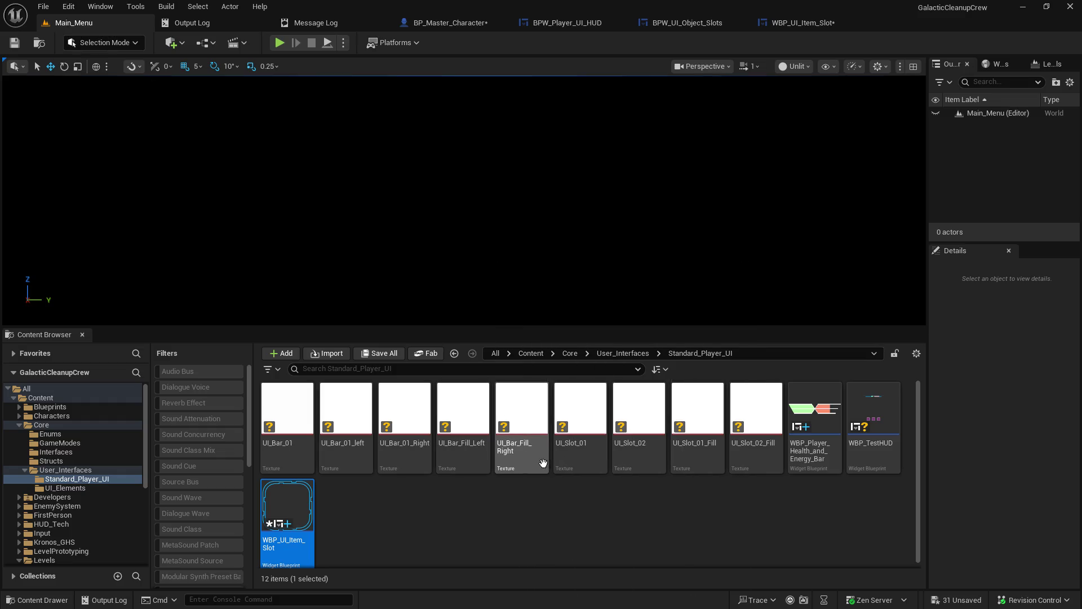
# Create a material named M_Slot_Icon in Standard_Player_UI and open it in the Material Editor.
pyautogui.click(440, 506)
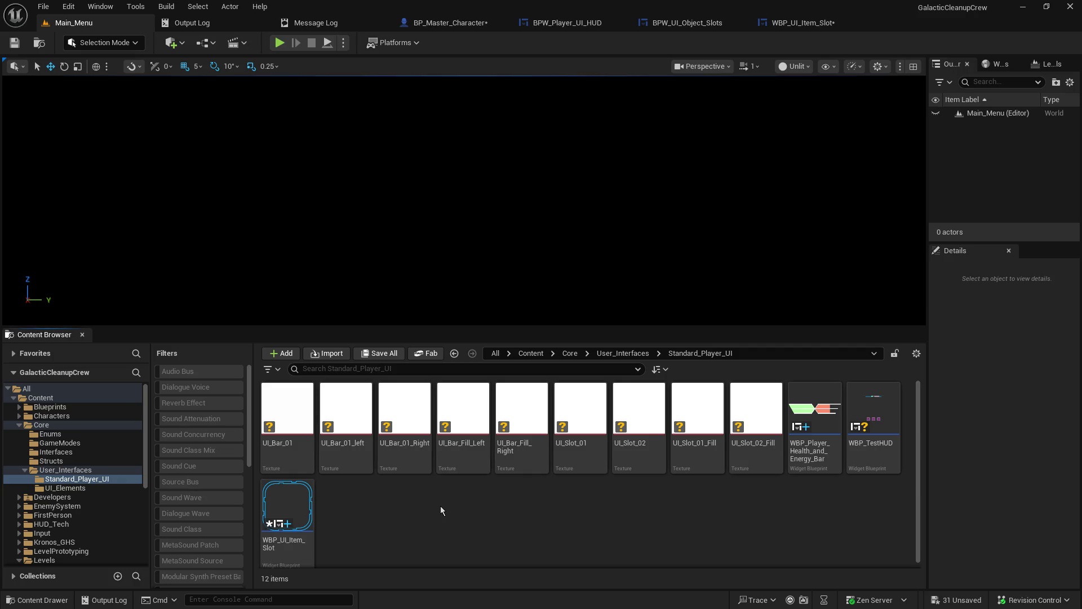
pyautogui.rightClick(439, 496)
pyautogui.moveTo(508, 265)
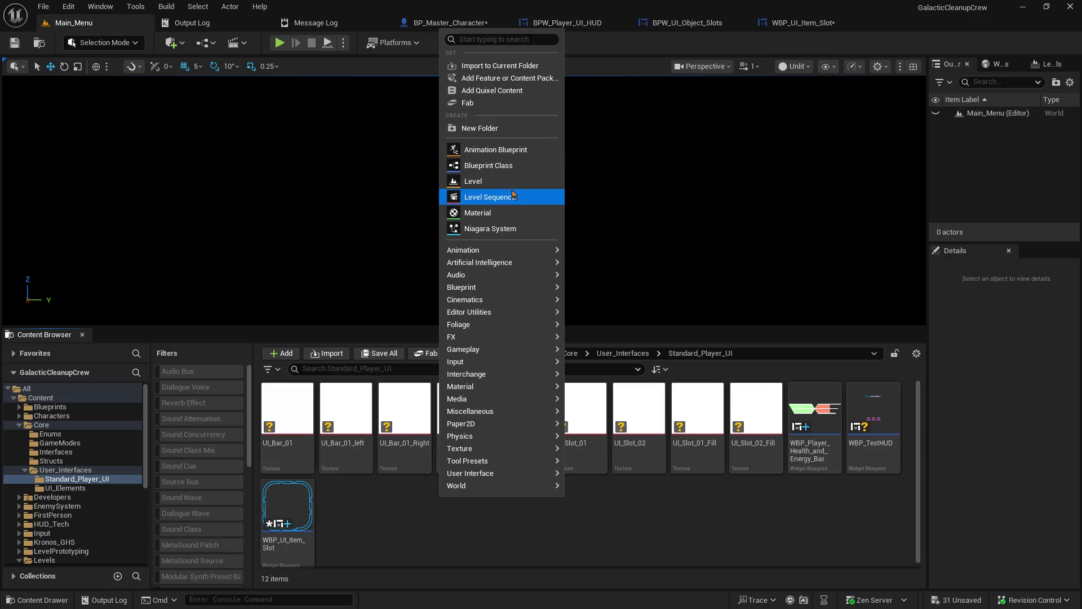
pyautogui.click(505, 214)
pyautogui.write('M_')
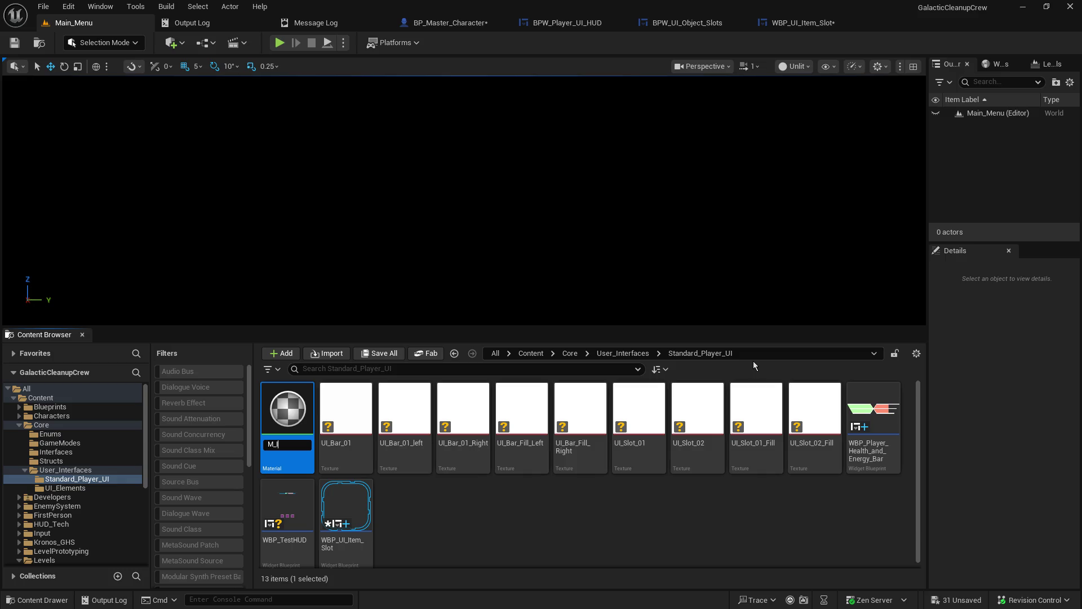
pyautogui.write('Slot_Icon')
pyautogui.press('Return')
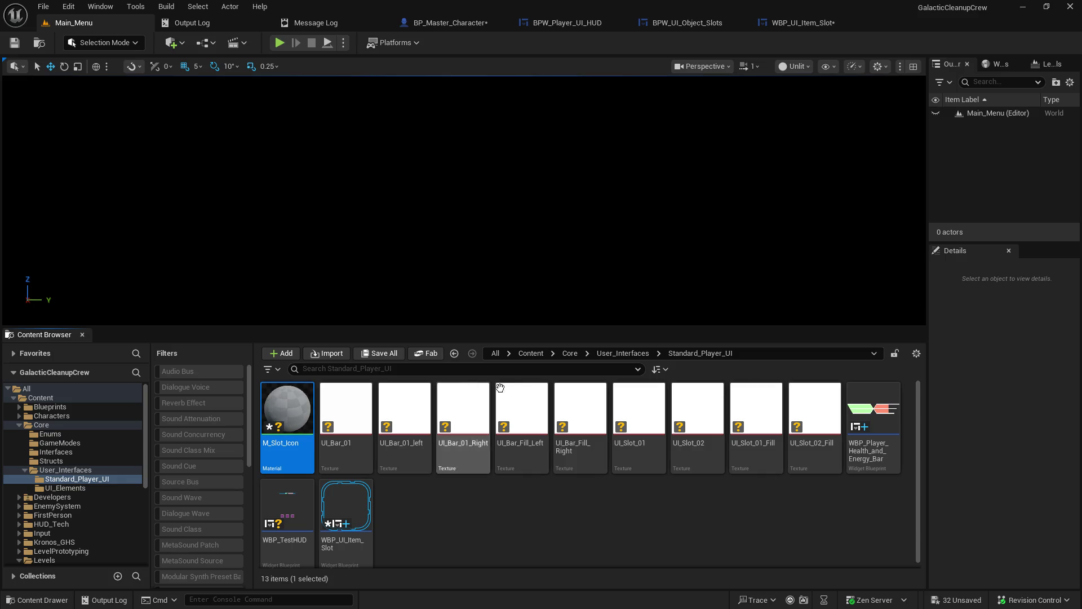
pyautogui.doubleClick(290, 410)
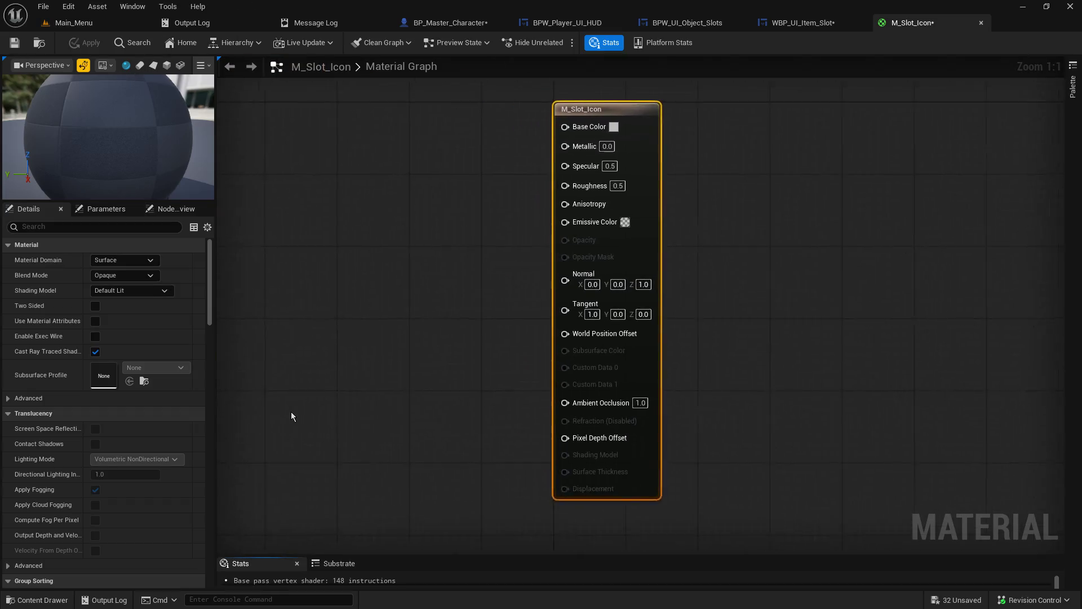
# Review the Shading Model, Material Domain and Blend Mode options without changing them.
pyautogui.click(154, 290)
pyautogui.click(153, 290)
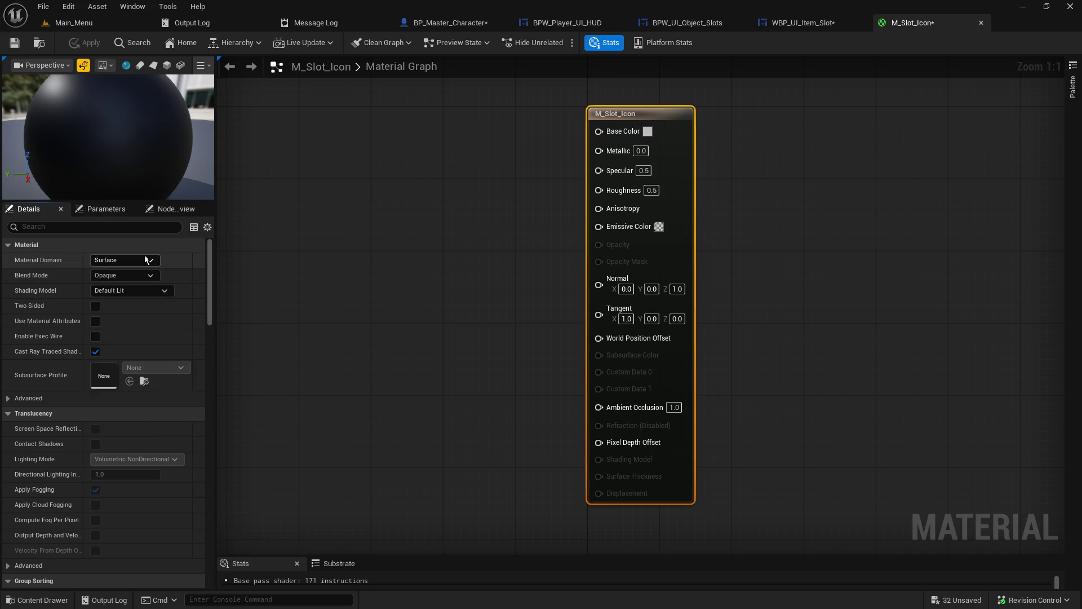
pyautogui.click(145, 259)
pyautogui.click(145, 259)
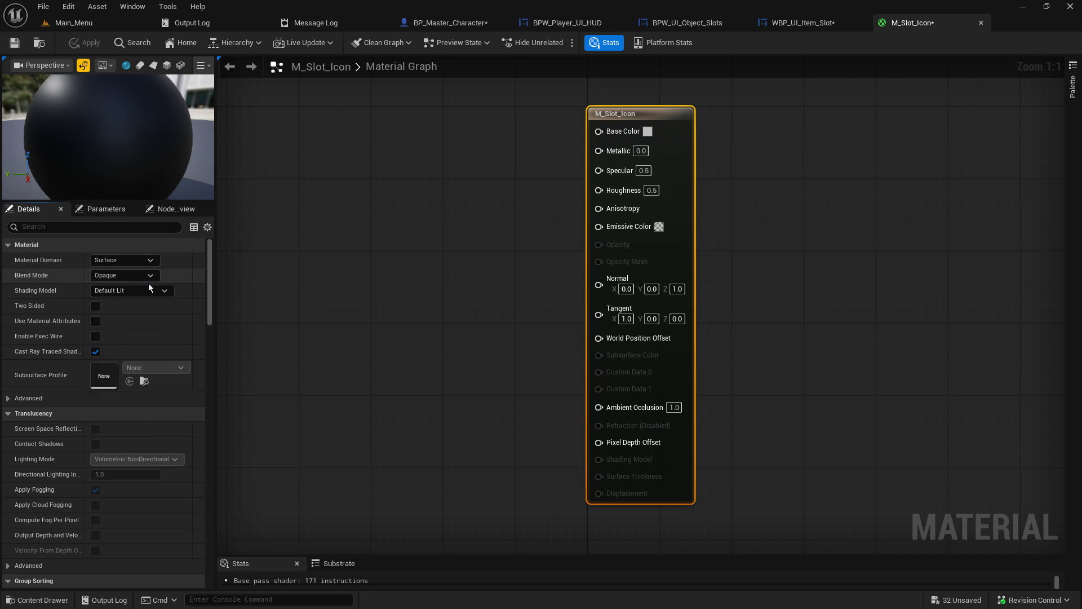
pyautogui.click(144, 276)
pyautogui.click(337, 280)
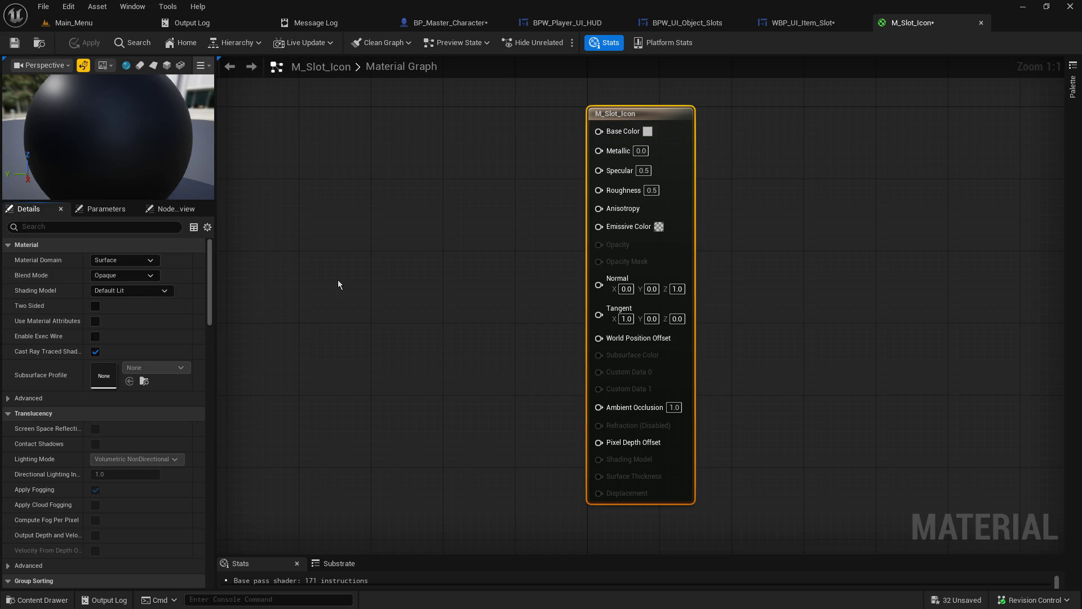
pyautogui.scroll(-3, 131, 434)
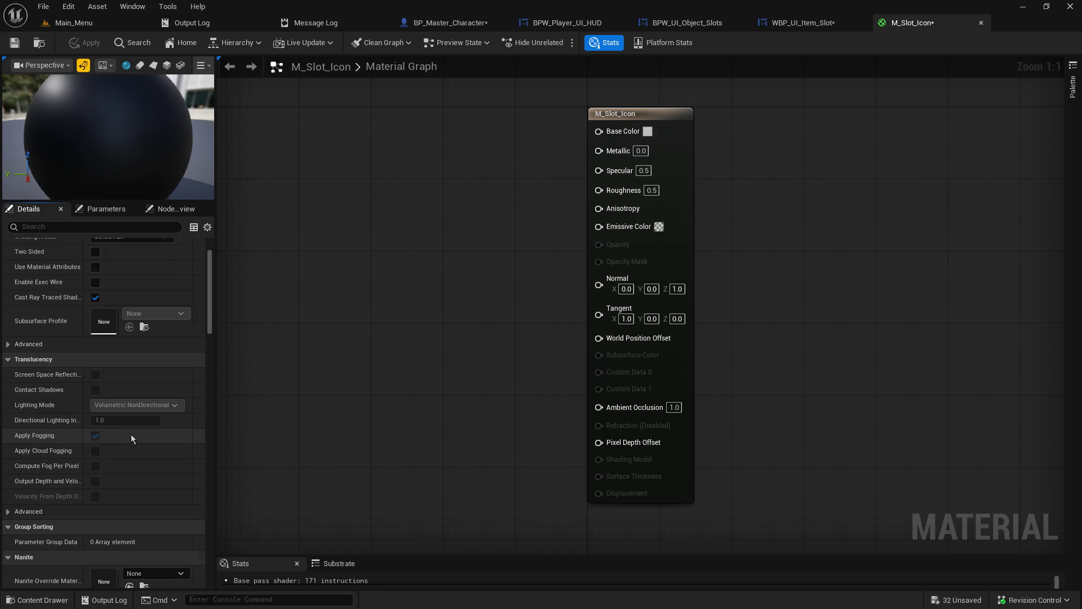
pyautogui.scroll(3, 120, 438)
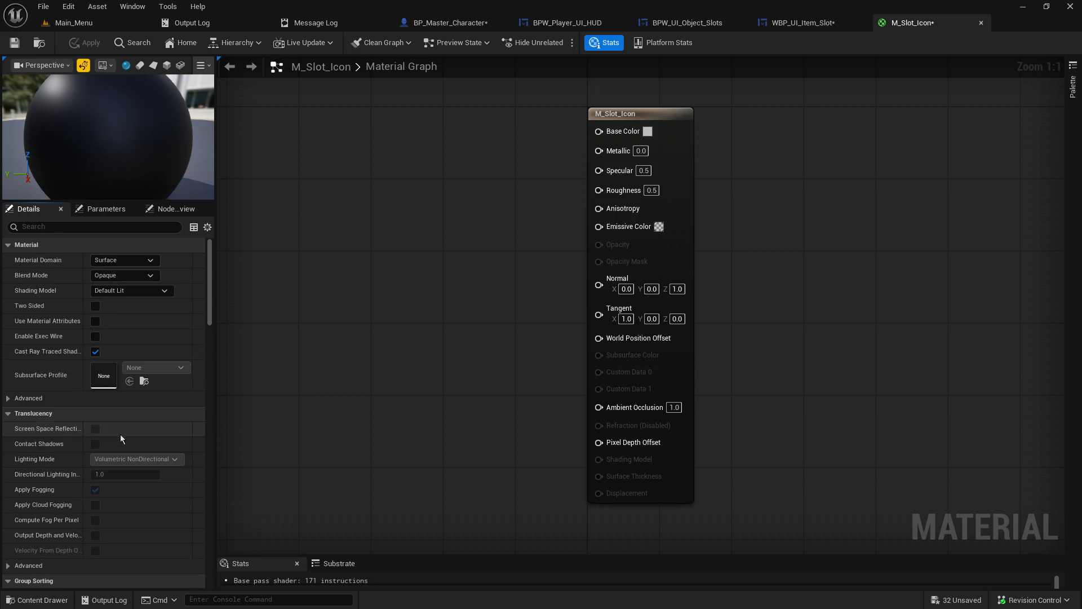
# Set the Material Domain to User Interface and the Blend Mode to Translucent.
pyautogui.moveTo(367, 187); pyautogui.dragTo(448, 217)
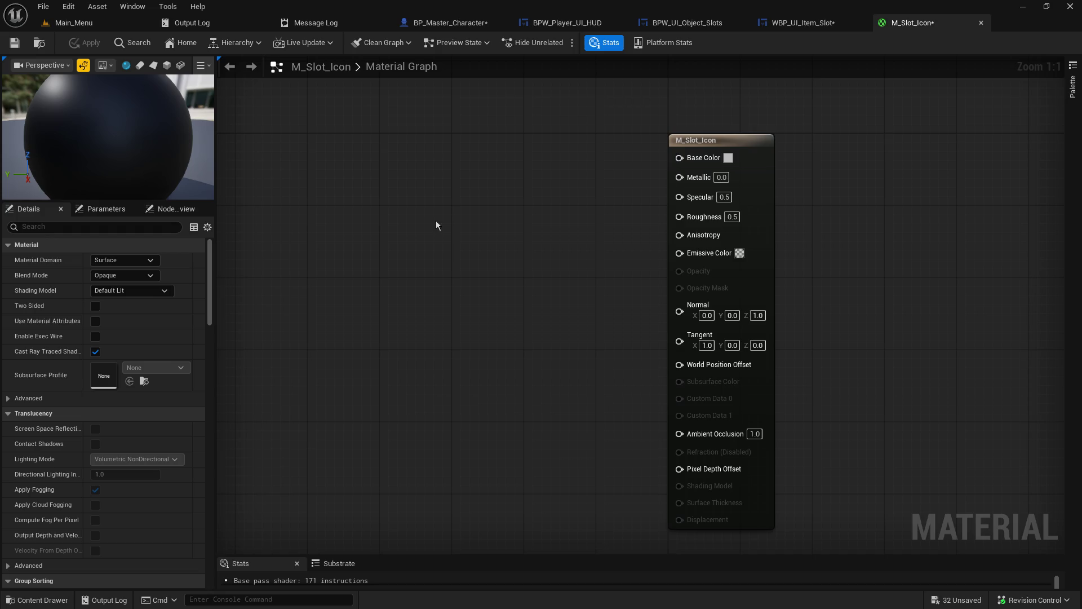
pyautogui.click(144, 260)
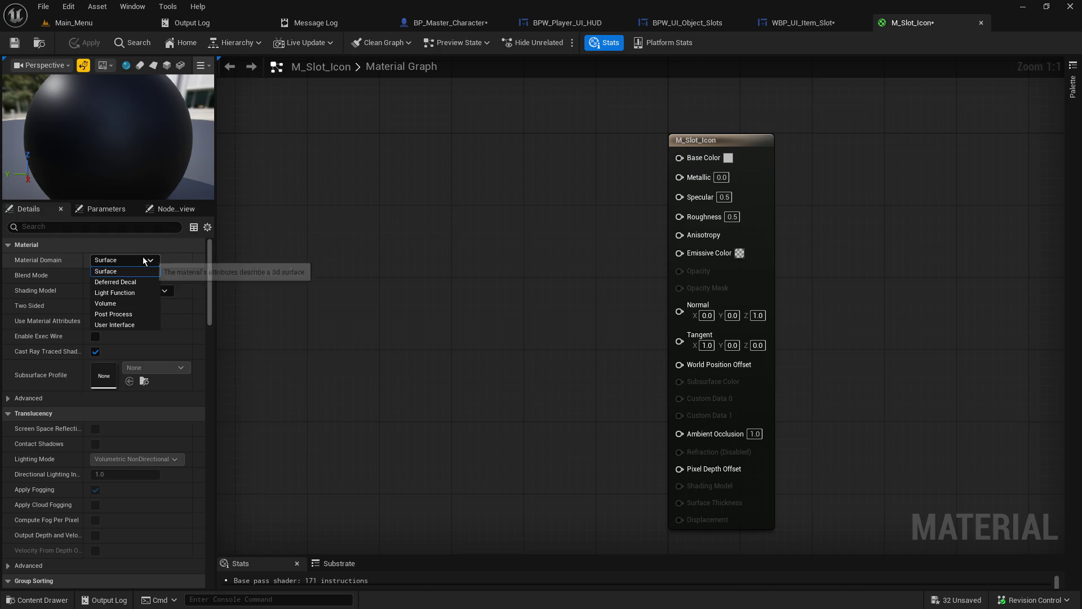
pyautogui.click(129, 324)
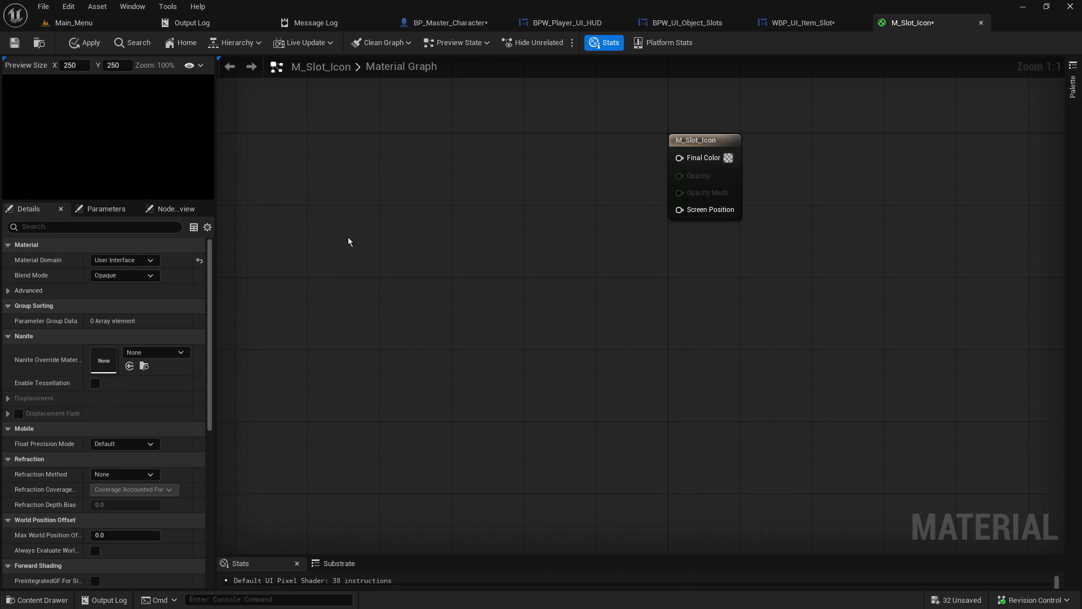
pyautogui.moveTo(348, 242)
pyautogui.mouseDown()
pyautogui.moveTo(330, 306)
pyautogui.moveTo(354, 319)
pyautogui.mouseUp()
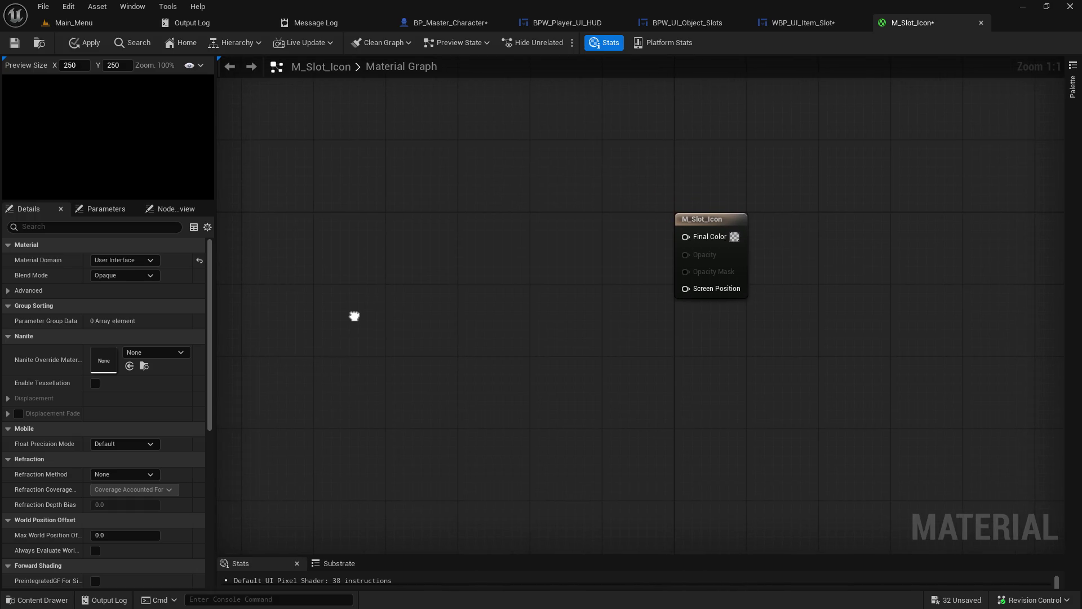
pyautogui.click(140, 275)
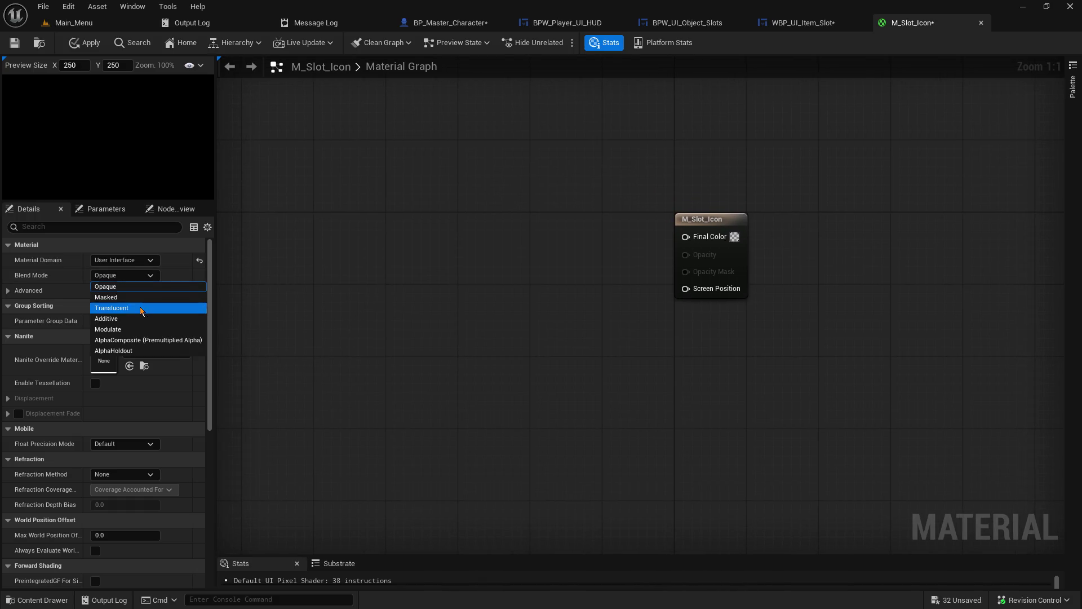
pyautogui.click(141, 308)
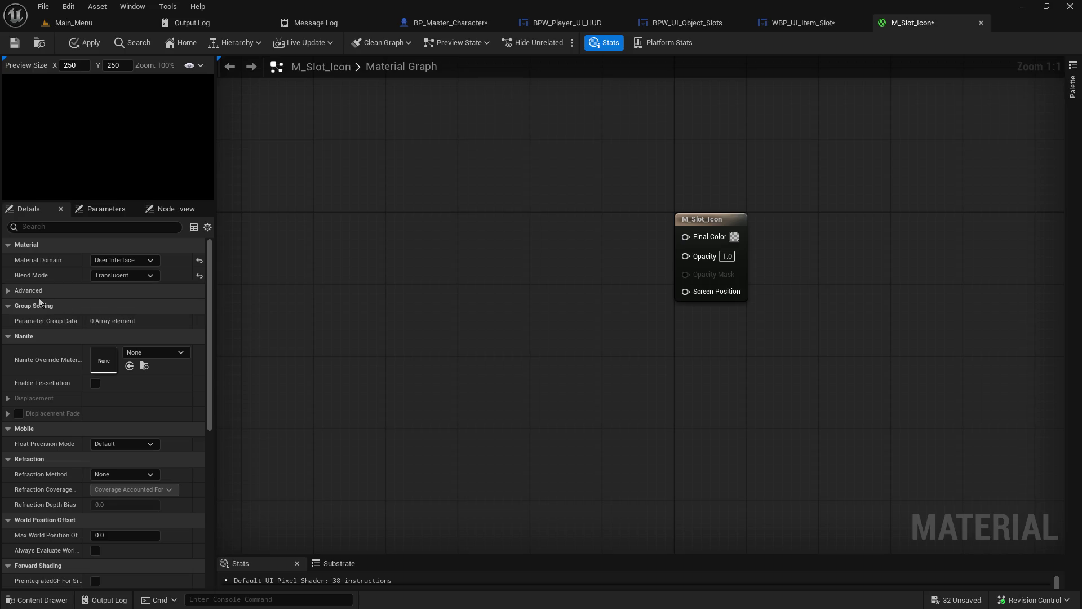
# Turn off Used with Static Mesh, then apply and save the material.
pyautogui.click(7, 291)
pyautogui.click(7, 290)
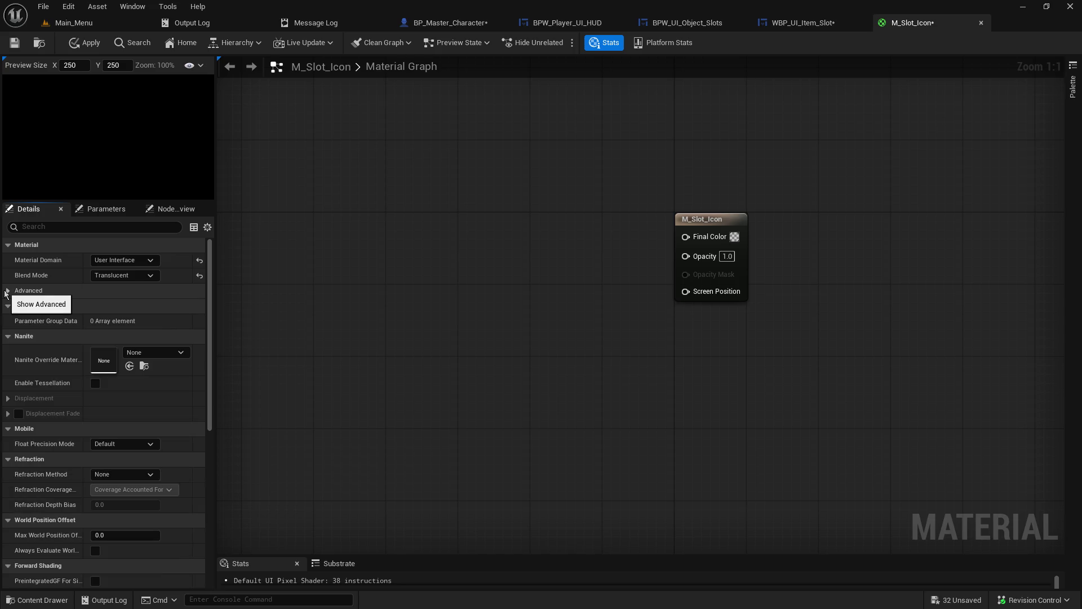
pyautogui.scroll(-3, 175, 518)
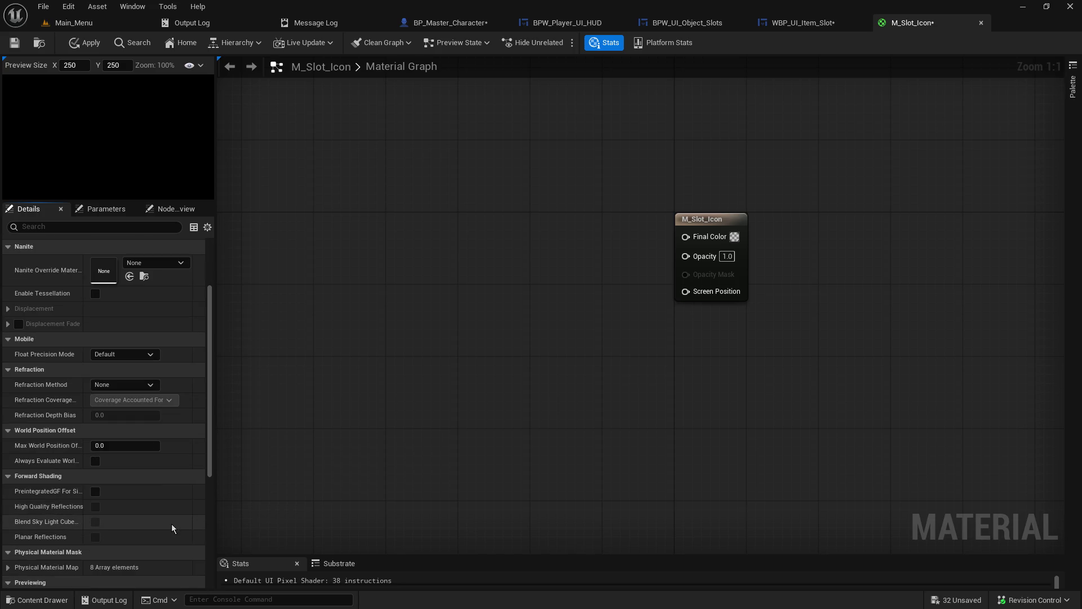
pyautogui.scroll(-8, 172, 525)
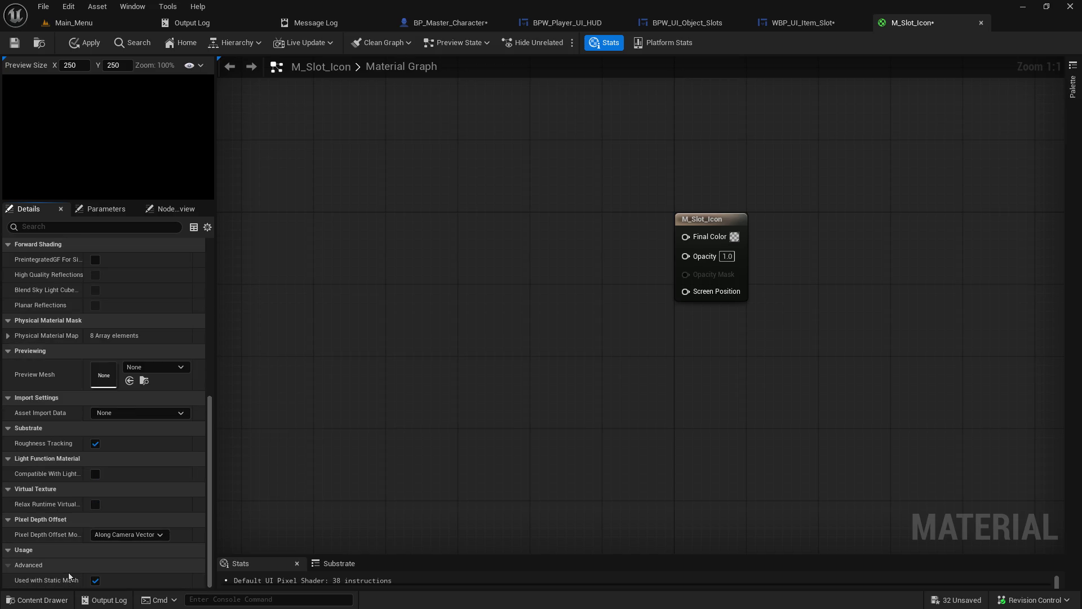
pyautogui.click(110, 227)
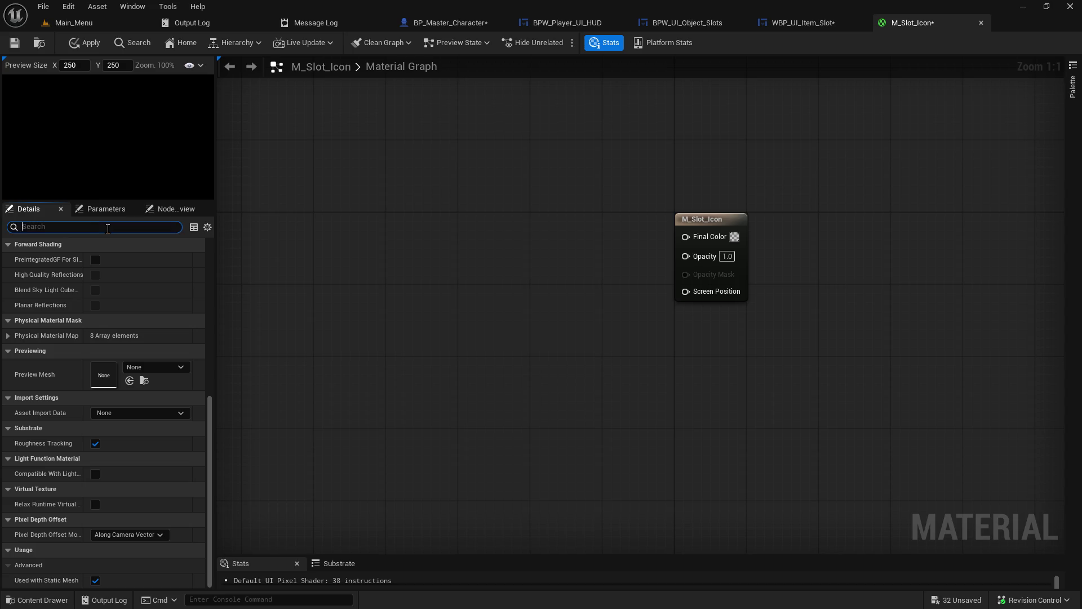
pyautogui.write('used')
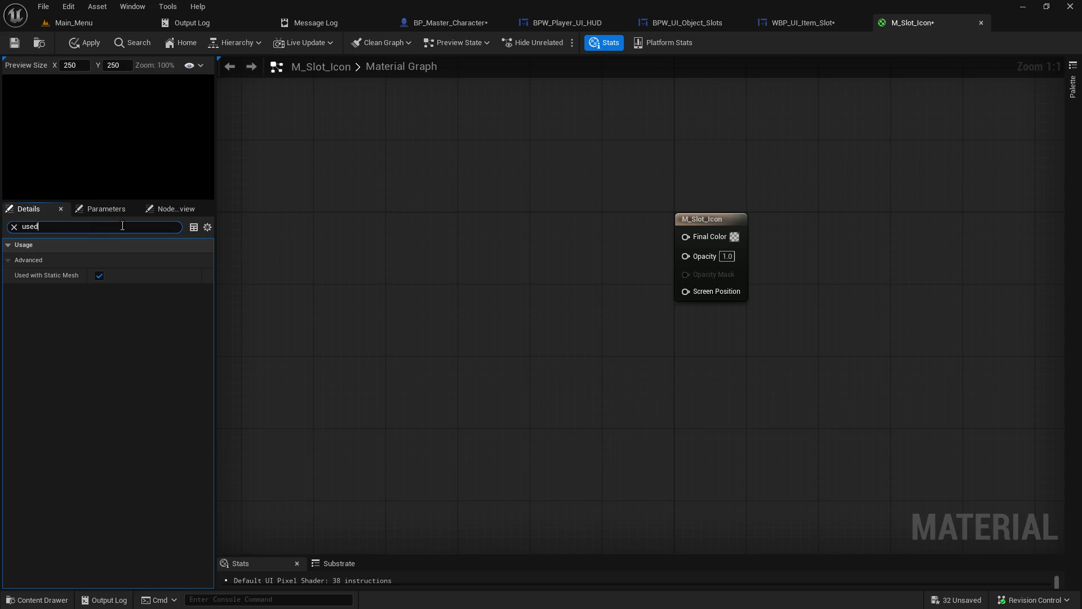
pyautogui.hotkey('ctrl', 'a')
pyautogui.press('BackSpace')
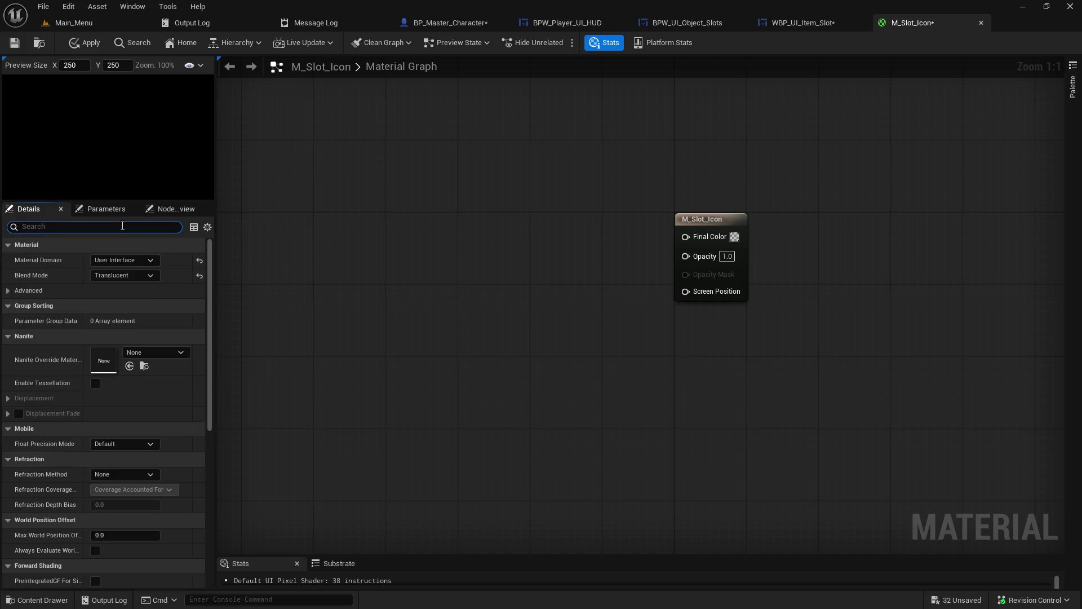
pyautogui.scroll(-5, 160, 481)
pyautogui.scroll(-4, 159, 479)
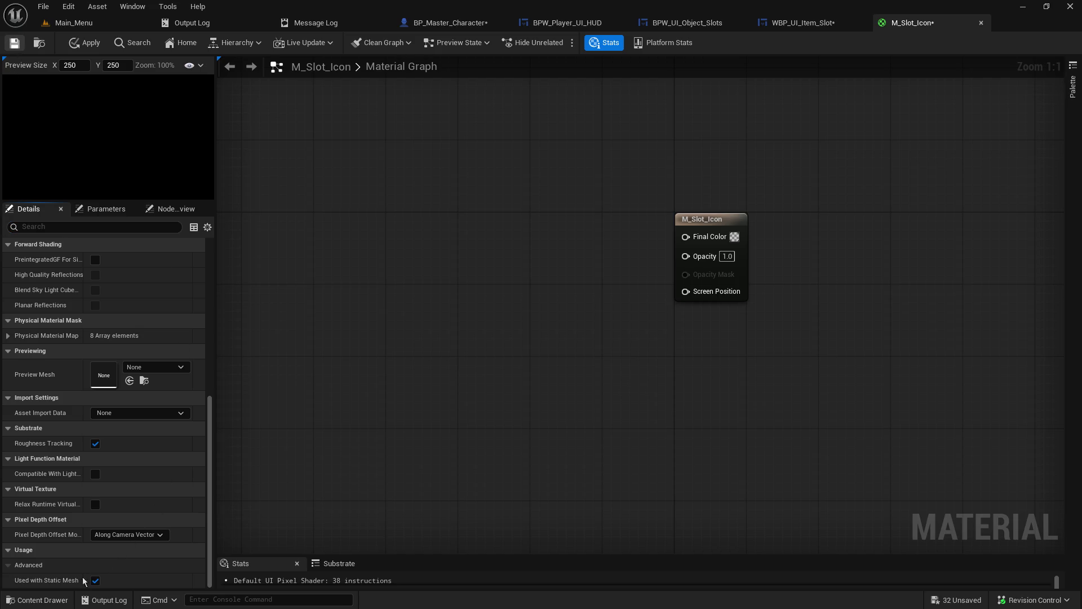
pyautogui.hotkey('ctrl', 's')
pyautogui.click(95, 580)
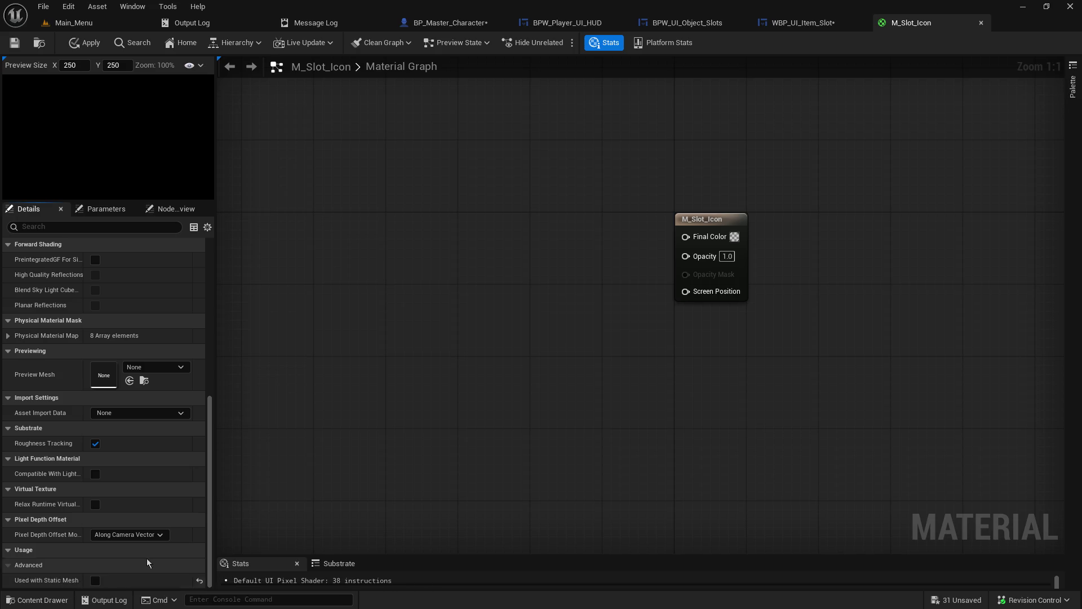
pyautogui.click(24, 48)
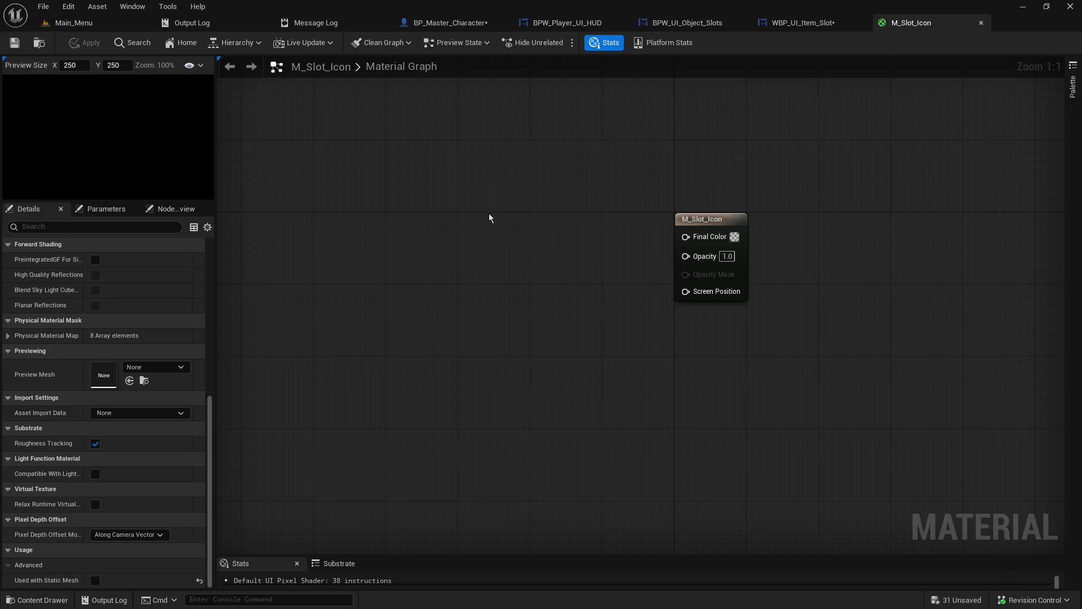
# Add a TextureSample node via 'texture sam' and position it up-left of the output node.
pyautogui.rightClick(489, 218)
pyautogui.write('texture sam')
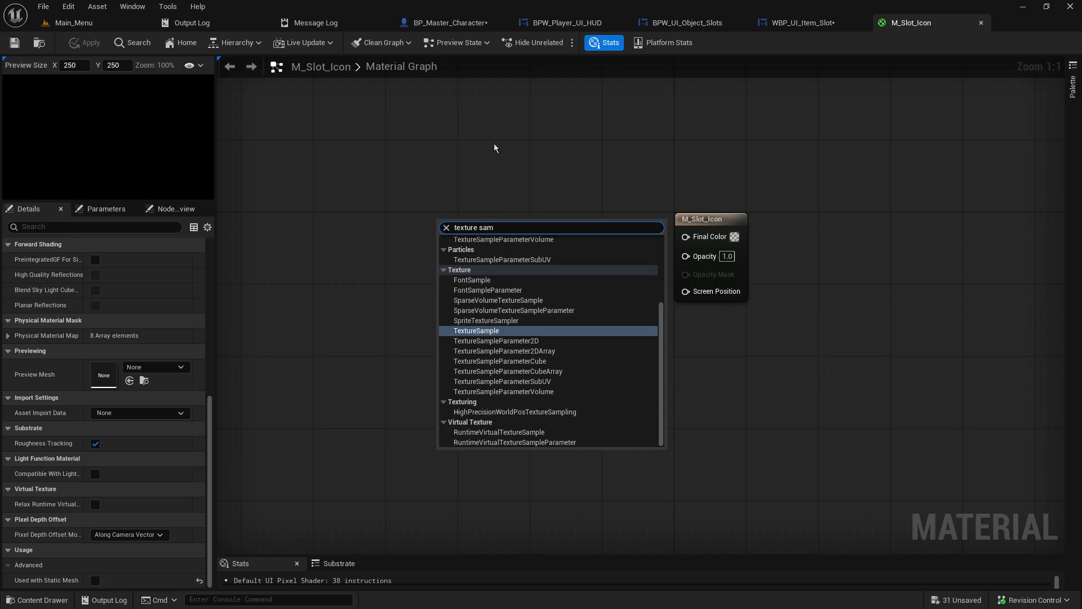
pyautogui.click(488, 330)
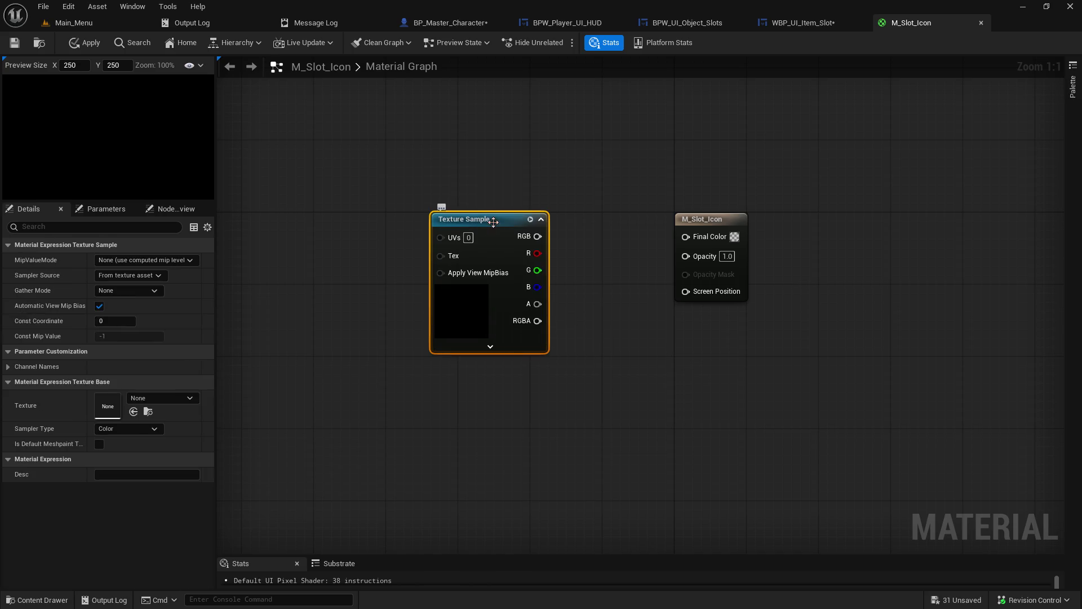
pyautogui.moveTo(493, 221); pyautogui.dragTo(441, 169)
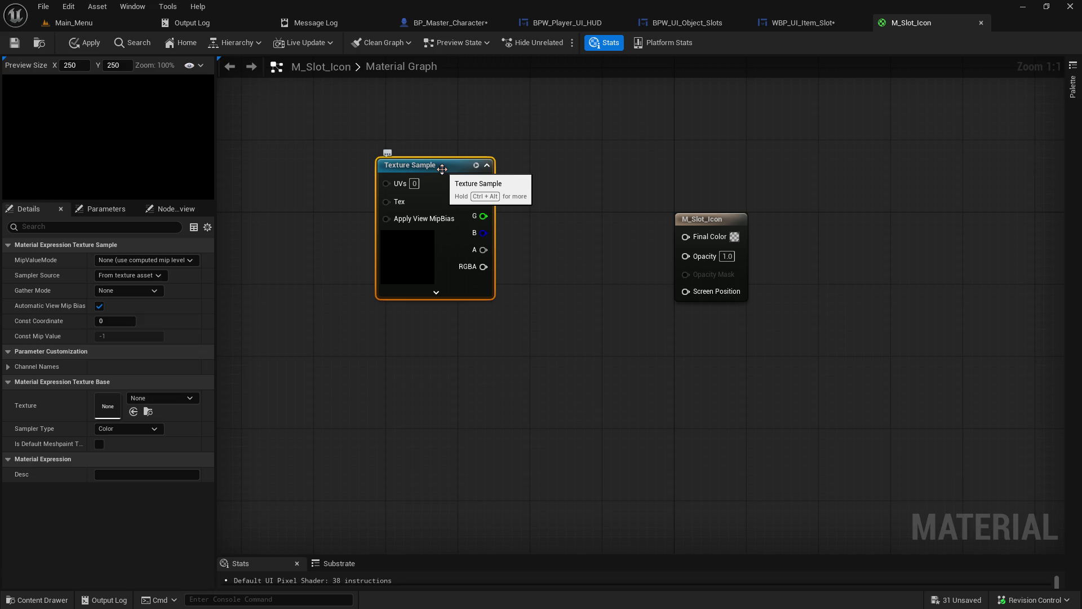
pyautogui.moveTo(442, 169); pyautogui.dragTo(406, 151)
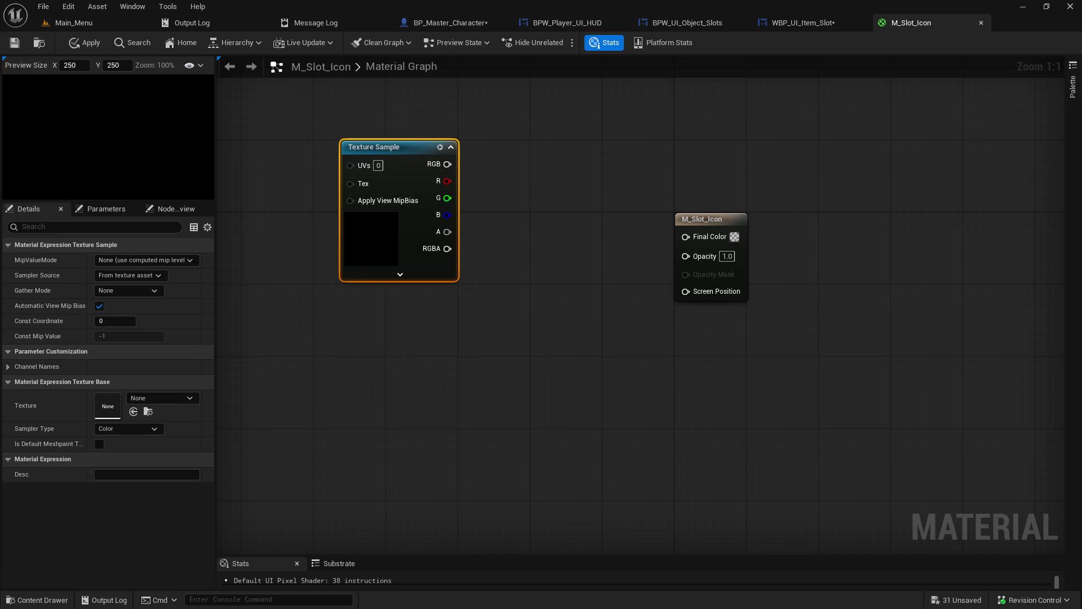
# Convert the Texture Sample node into a texture parameter called 'Icon Image' and save M_Slot_Icon.
pyautogui.rightClick(591, 283)
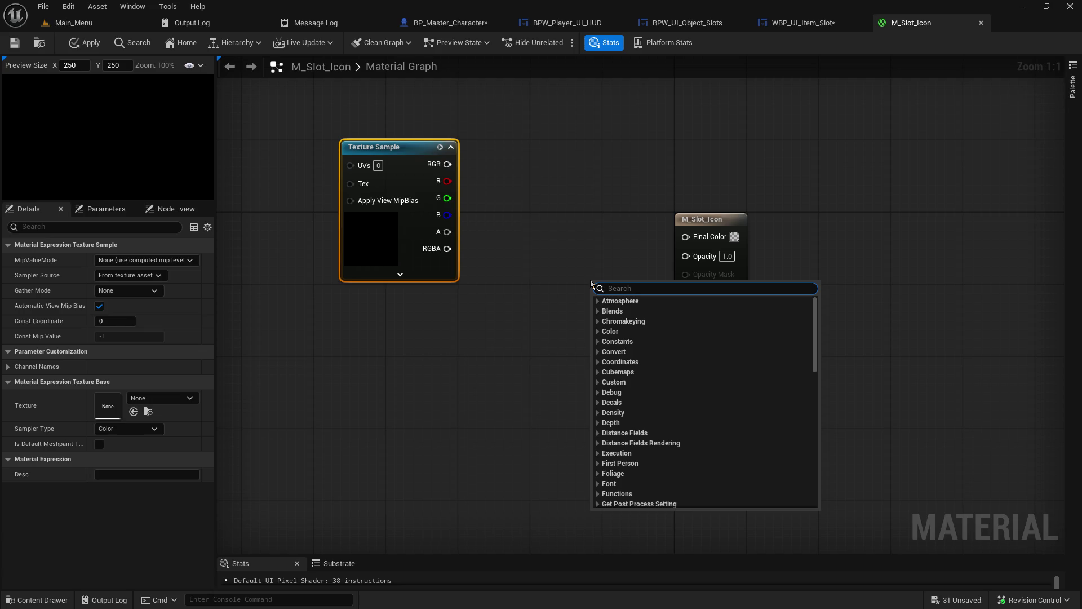
pyautogui.click(510, 220)
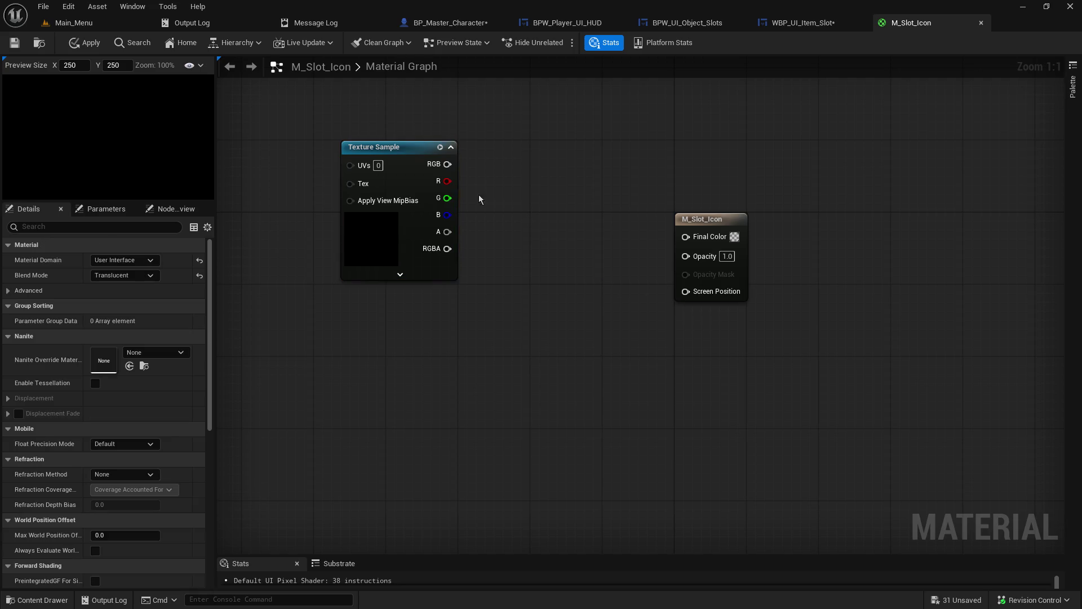
pyautogui.click(400, 152)
pyautogui.rightClick(400, 153)
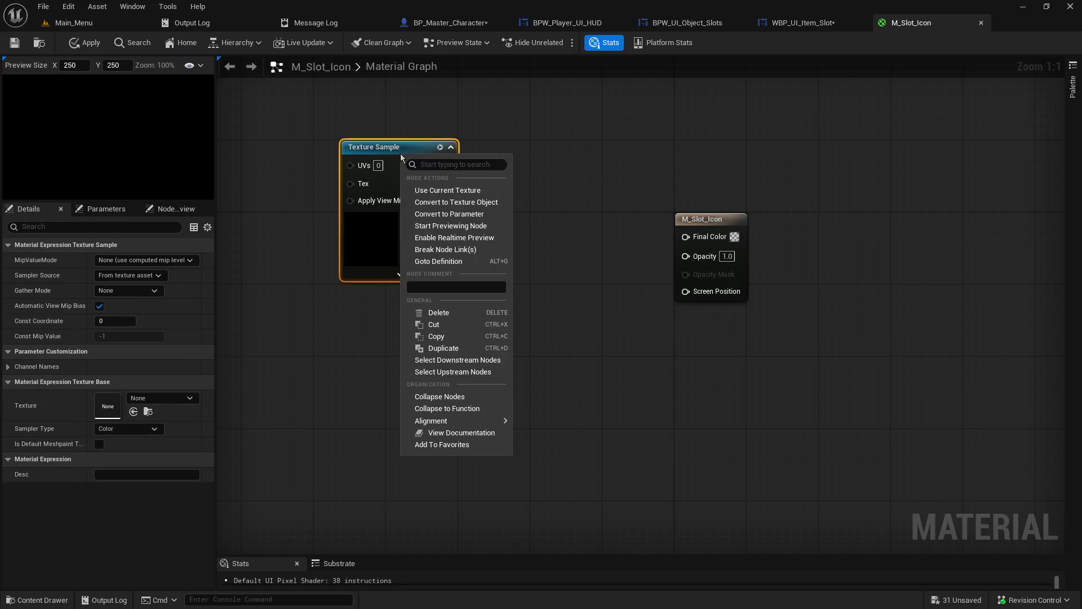
pyautogui.click(484, 215)
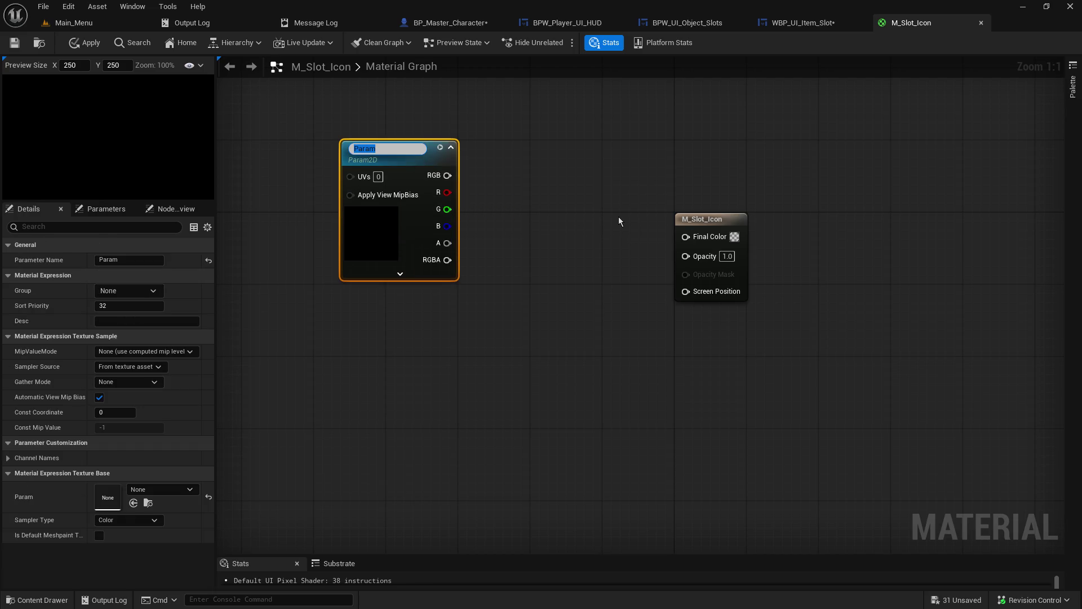
pyautogui.write('Icon Imag')
pyautogui.write('e')
pyautogui.press('Return')
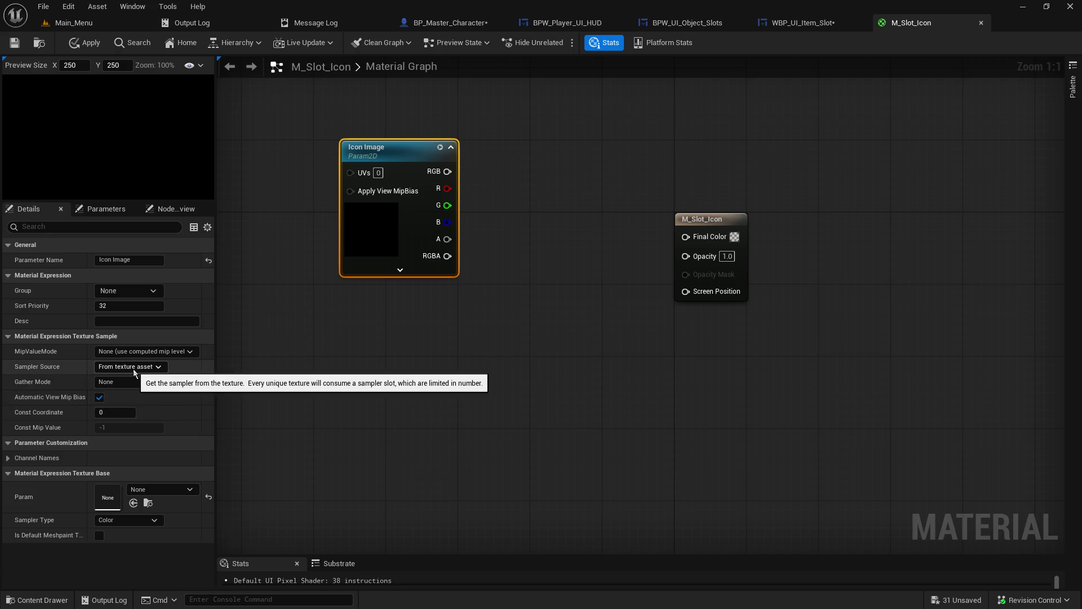
pyautogui.click(18, 45)
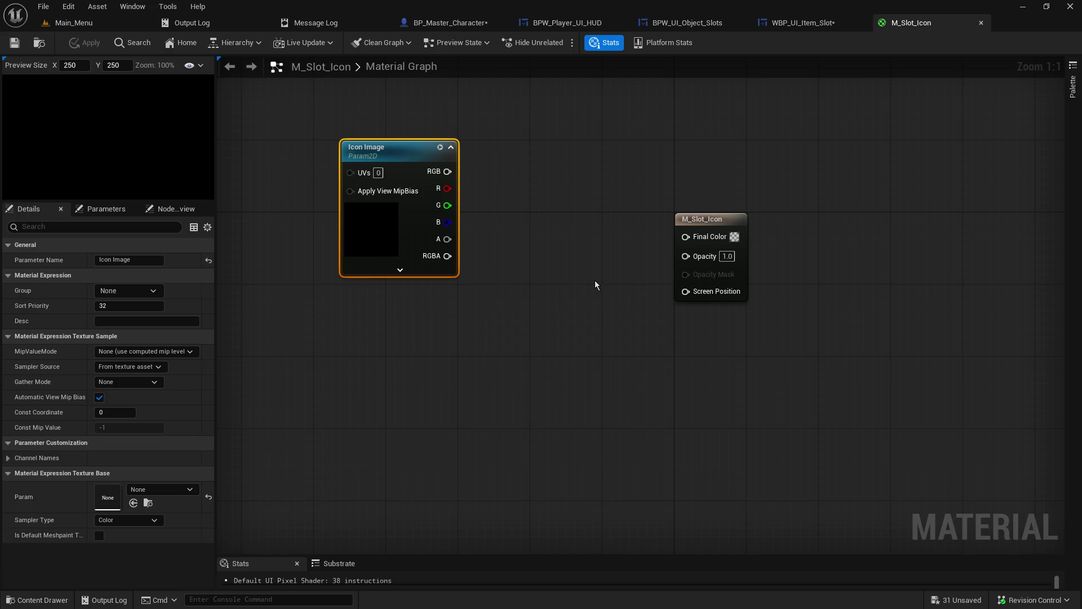
# Add a new Texture Sample node below the Icon Image parameter in M_Slot_Icon.
pyautogui.rightClick(456, 338)
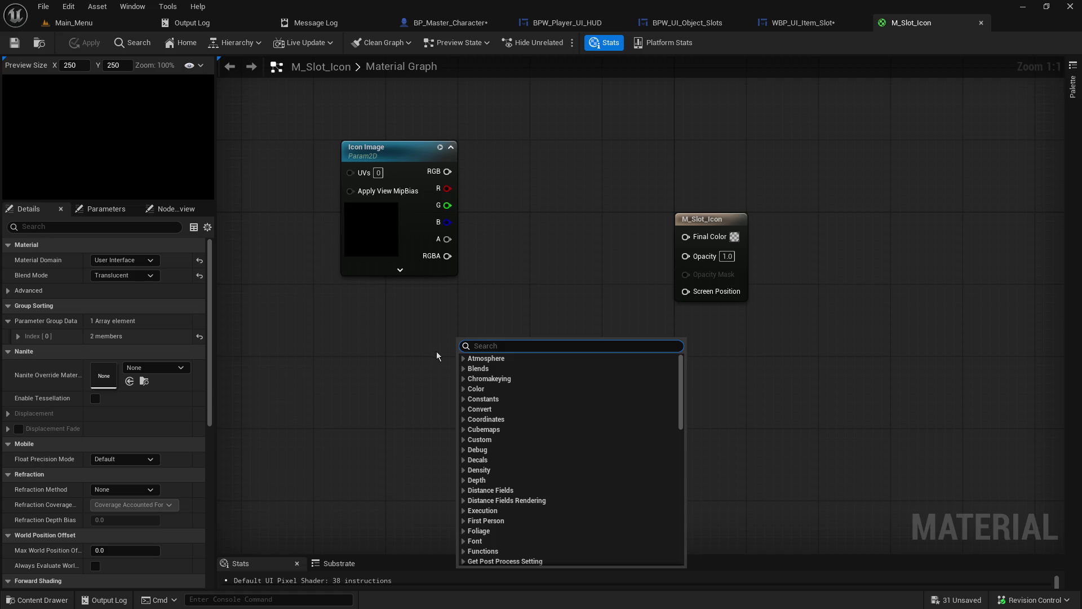
pyautogui.write('texture sam')
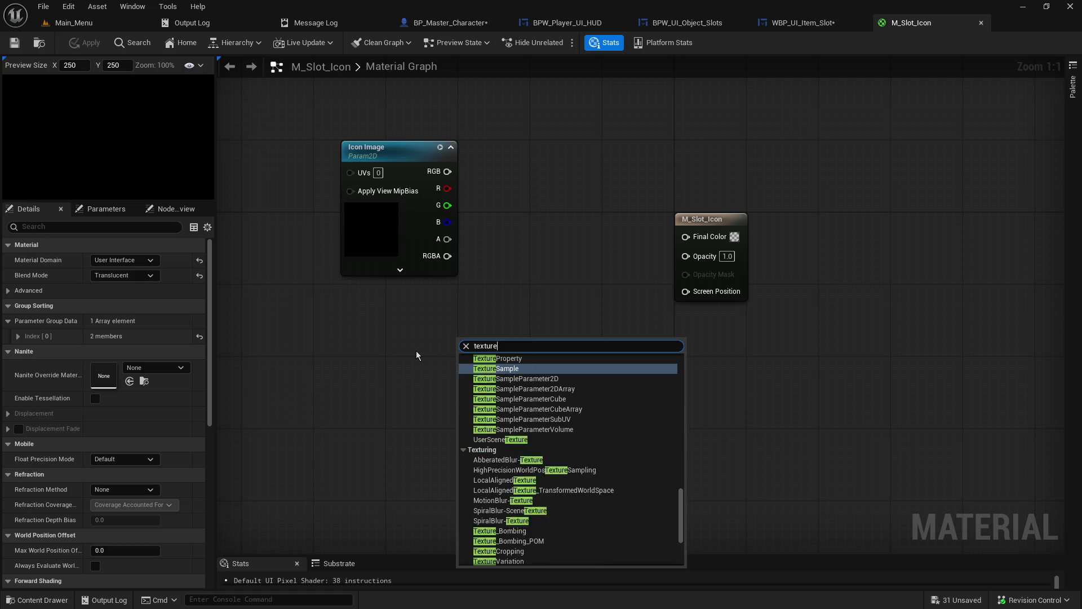
pyautogui.press('Return')
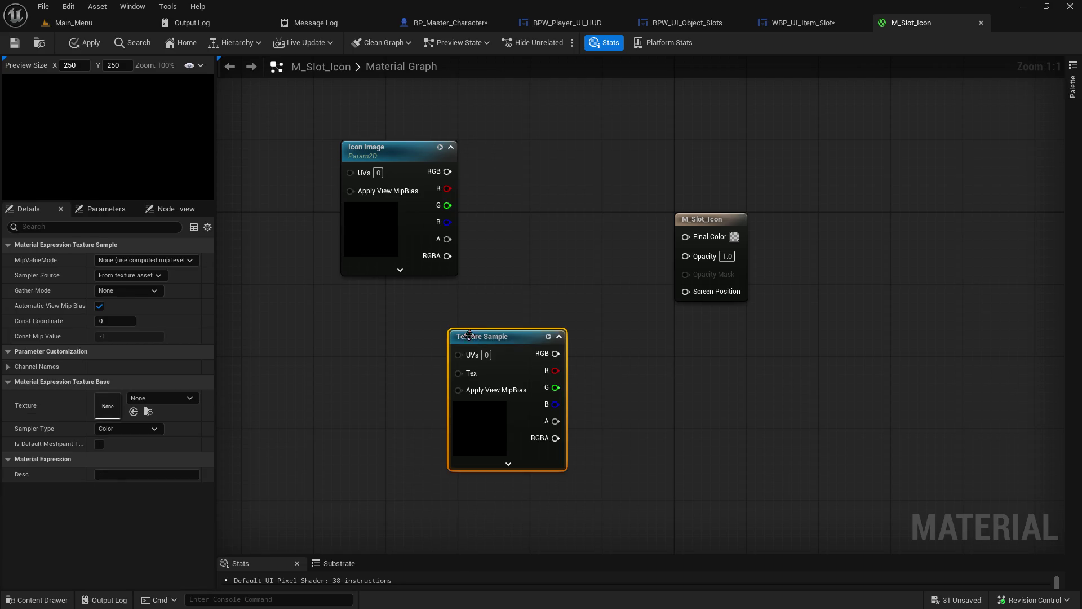
pyautogui.moveTo(490, 342); pyautogui.dragTo(491, 327)
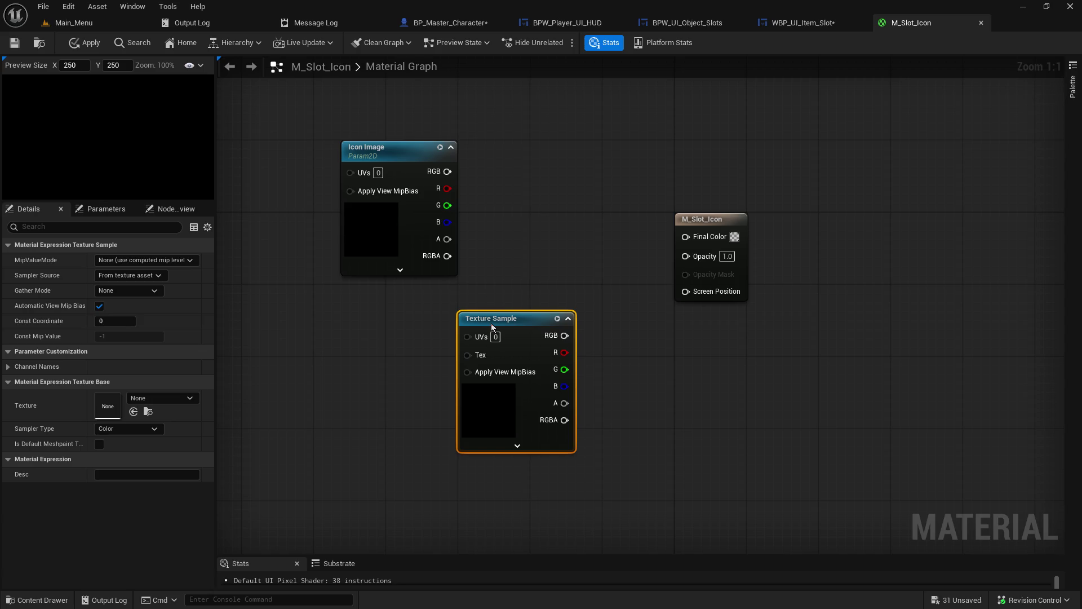
pyautogui.click(396, 151)
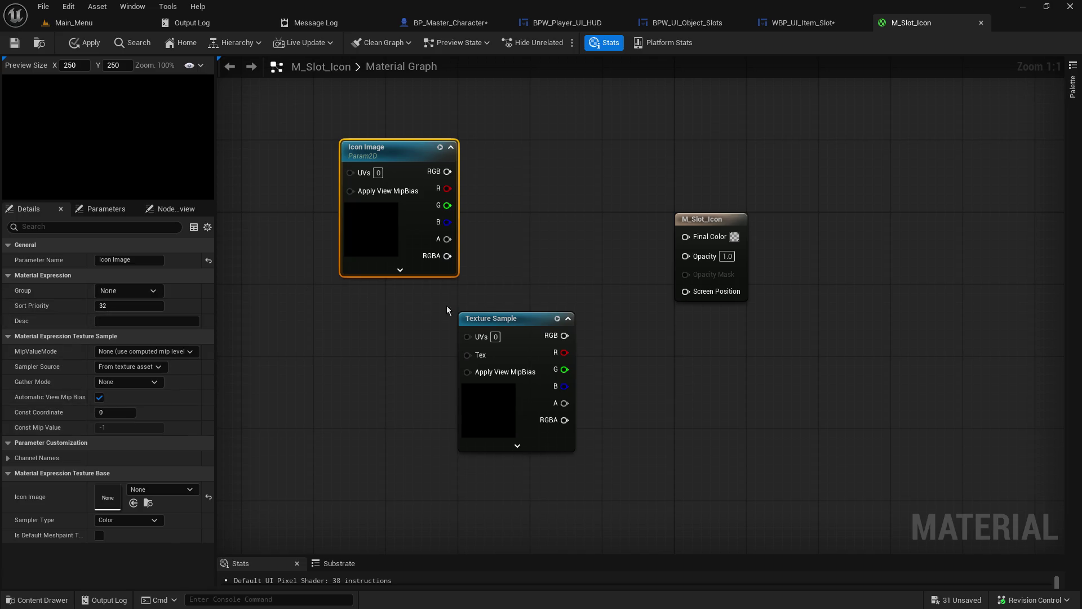
# Convert the new Texture Sample into a texture parameter named 'Border Image'.
pyautogui.click(480, 317)
pyautogui.rightClick(480, 317)
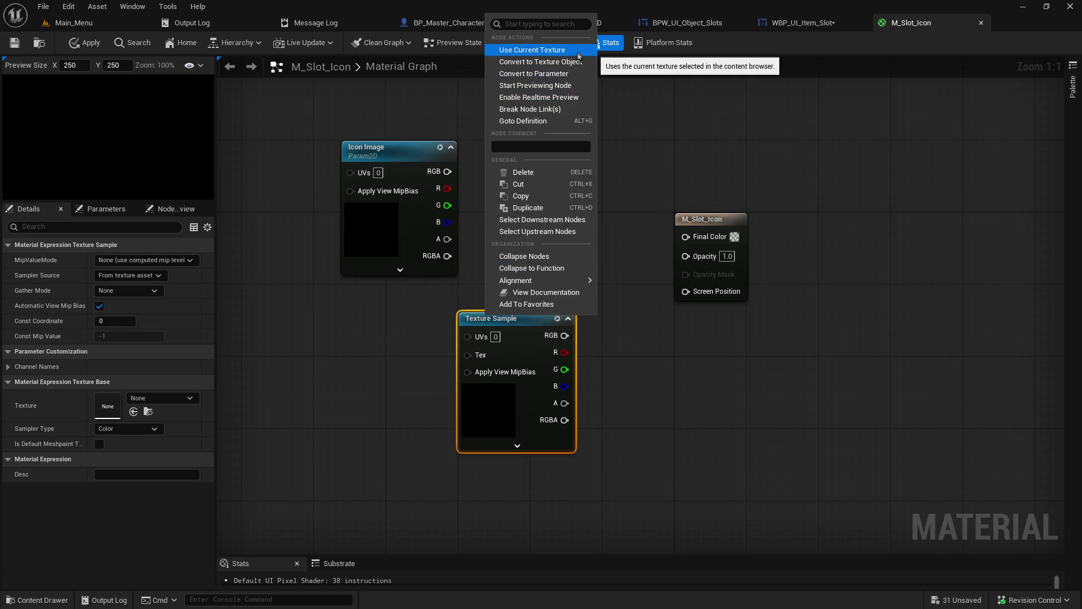
pyautogui.click(541, 73)
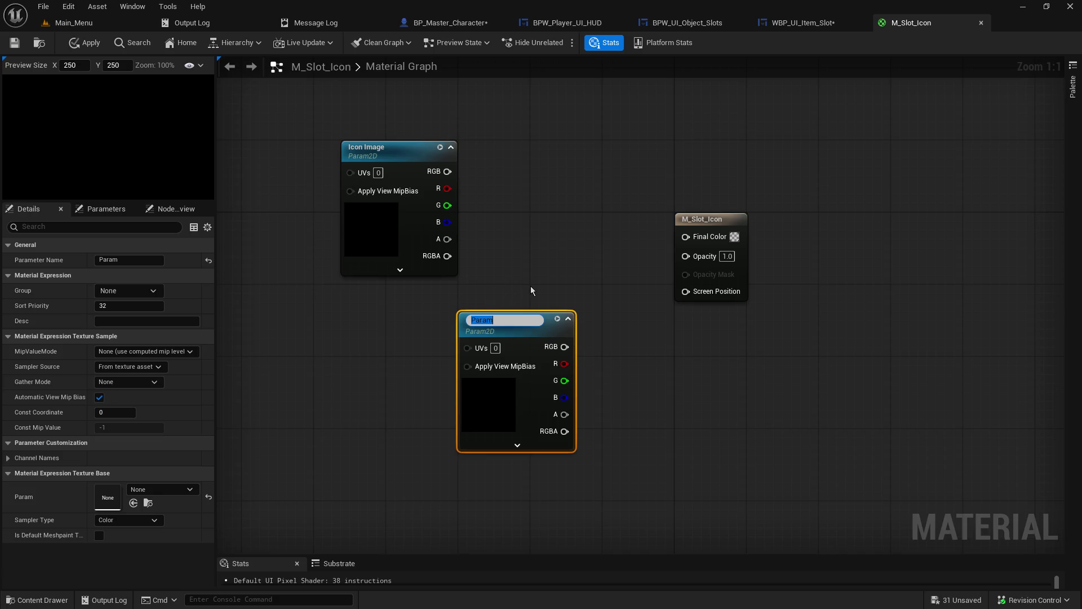
pyautogui.write('Backgrou')
pyautogui.press('BackSpace')
pyautogui.press('BackSpace')
pyautogui.press('BackSpace')
pyautogui.write('Border Image')
pyautogui.press('Return')
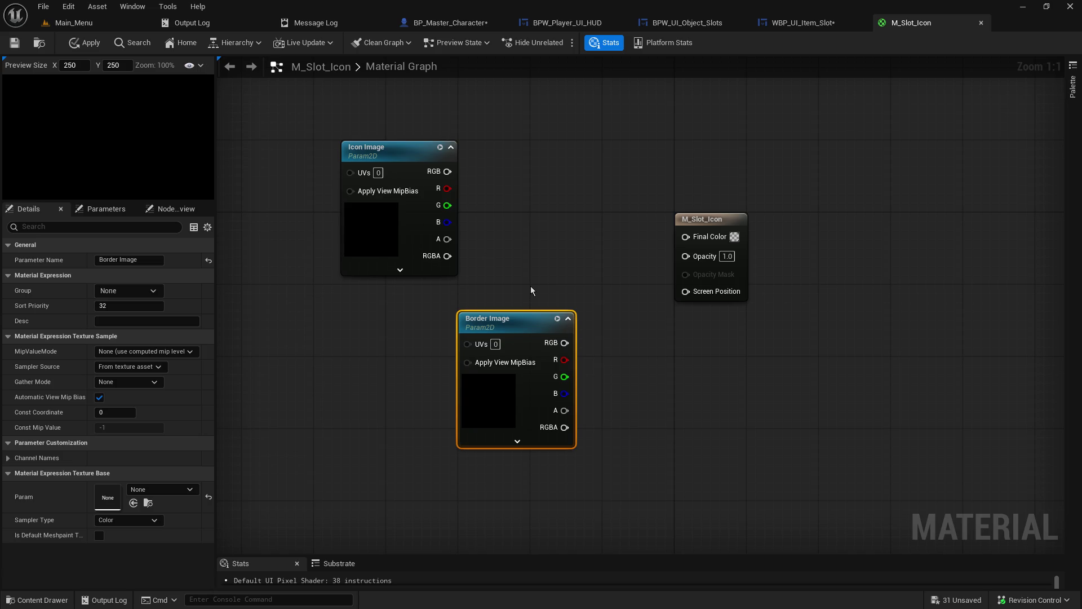
pyautogui.click(806, 22)
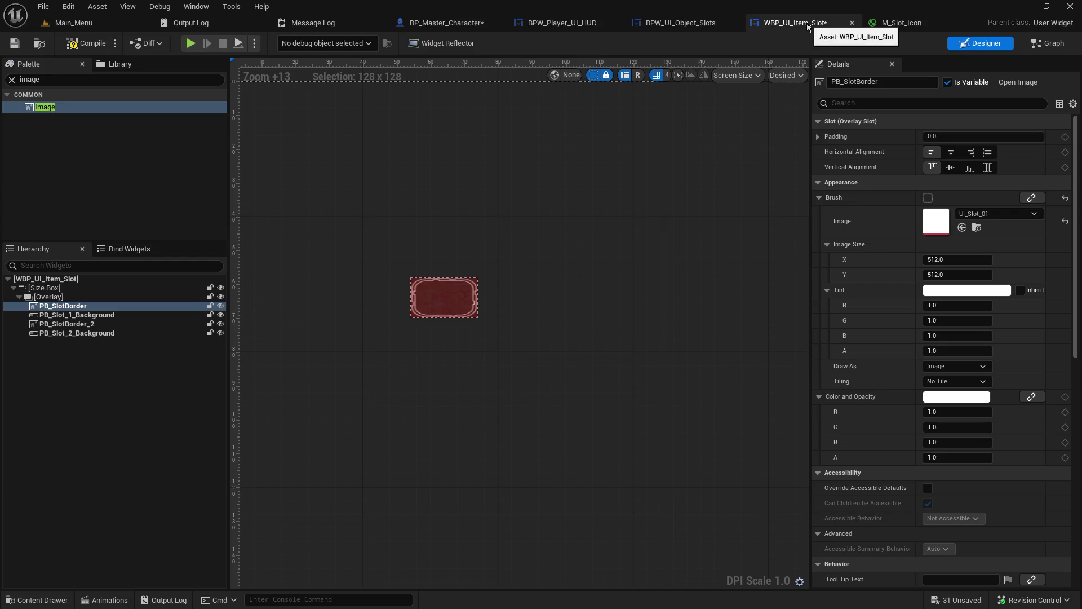
# Reposition the Border Image node and set its default texture to UI_Slot_01.
pyautogui.click(890, 26)
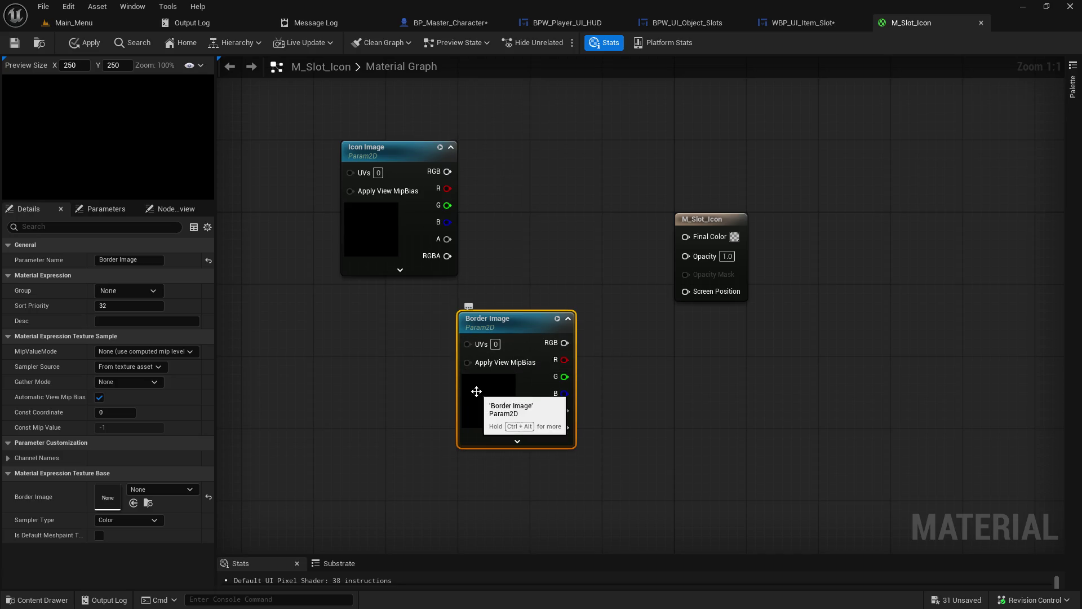
pyautogui.moveTo(476, 391)
pyautogui.mouseDown()
pyautogui.moveTo(407, 384)
pyautogui.moveTo(455, 377)
pyautogui.mouseUp()
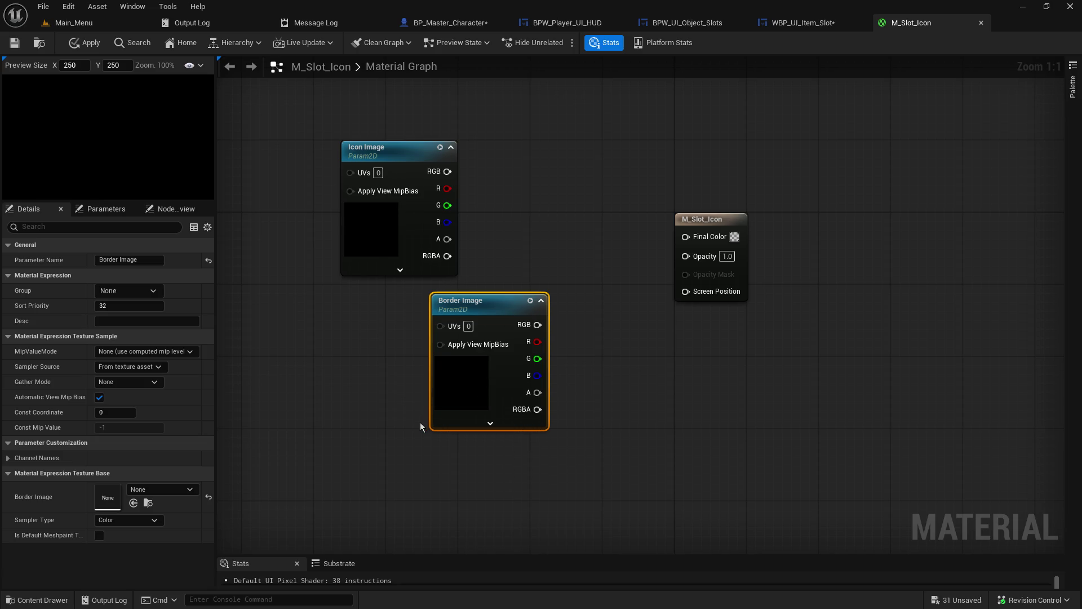
pyautogui.click(164, 489)
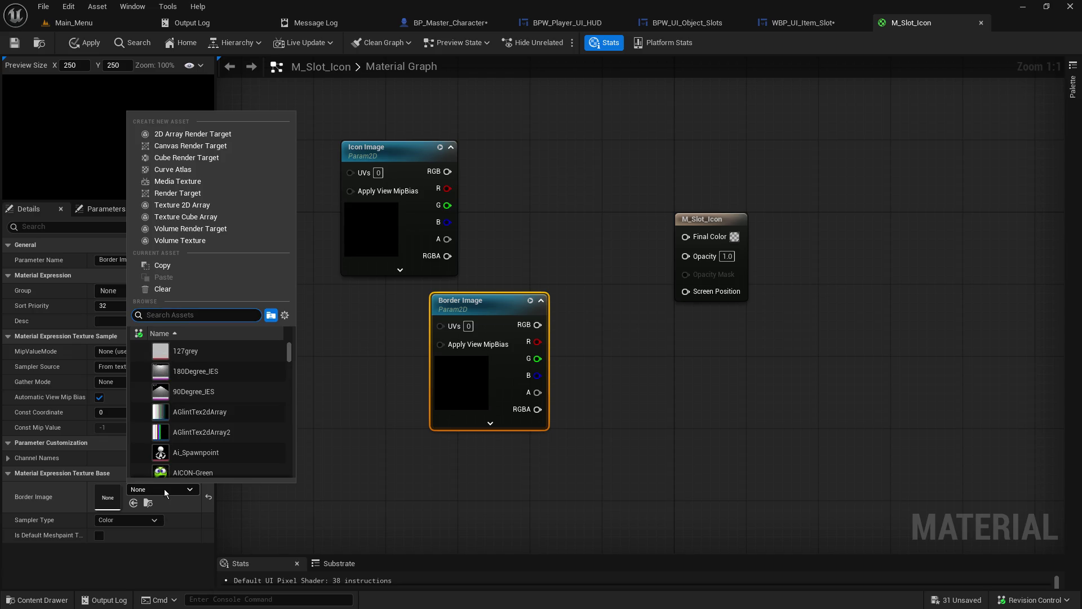
pyautogui.write('ui slot')
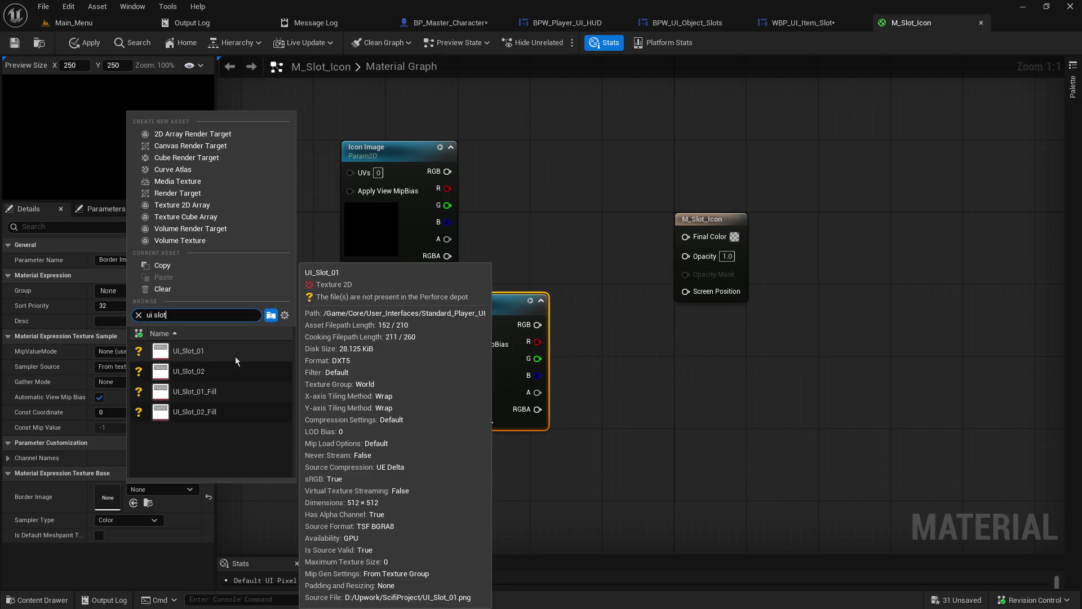
pyautogui.click(235, 357)
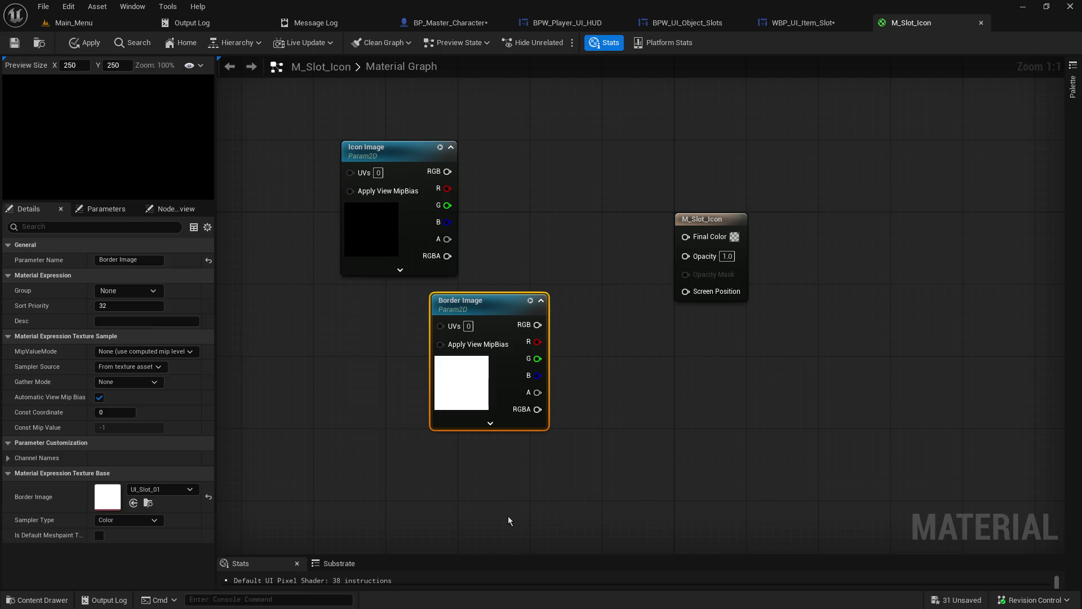
pyautogui.click(776, 23)
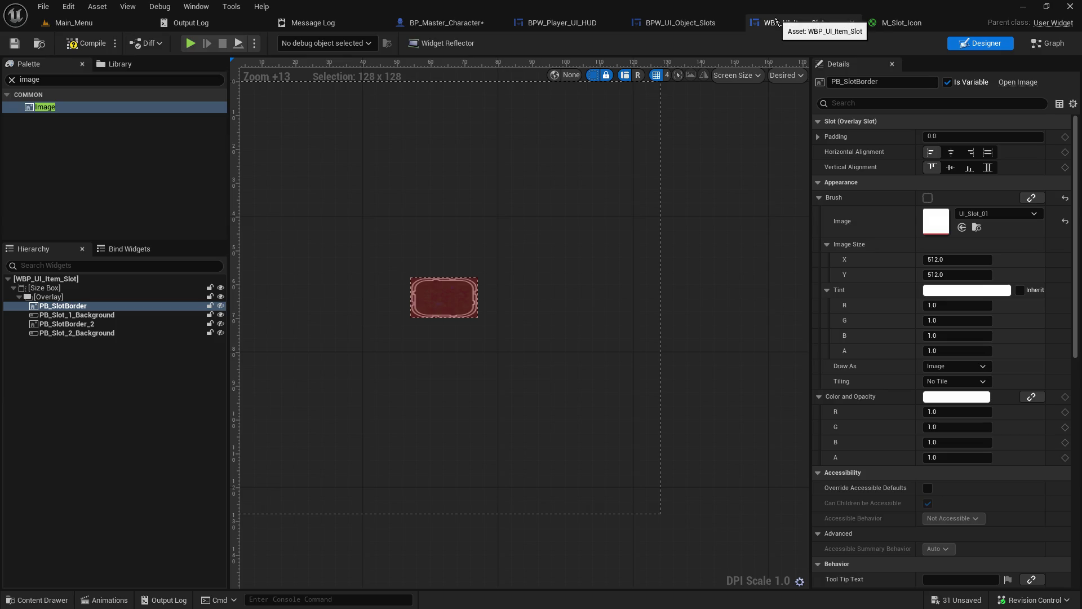
# Hide PB_Slot_1_Background so only PB_SlotBorder shows, then browse the Standard_Player_UI folder.
pyautogui.click(219, 307)
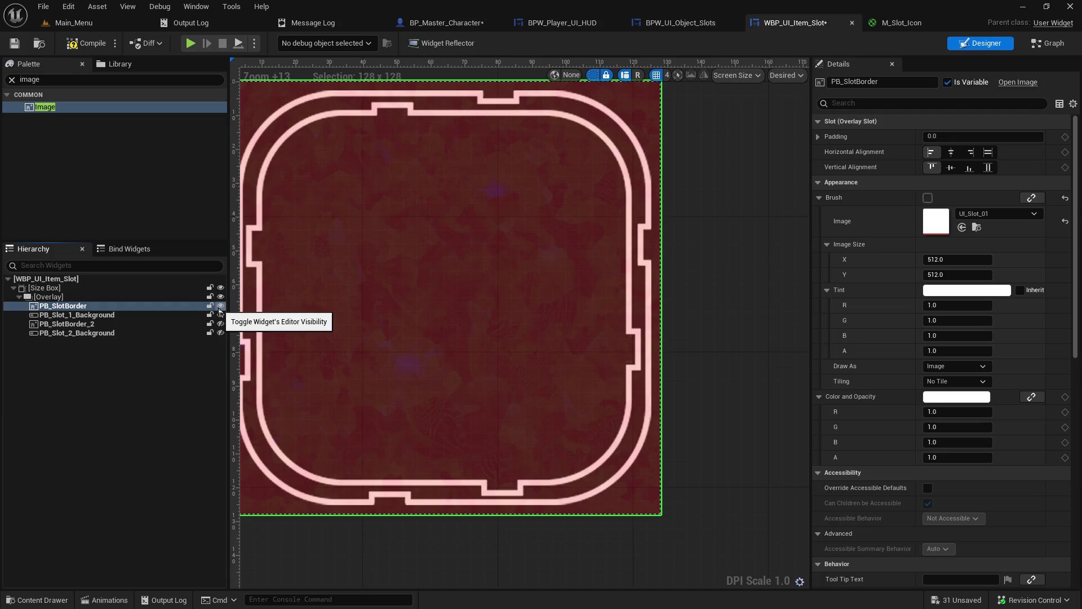
pyautogui.click(219, 306)
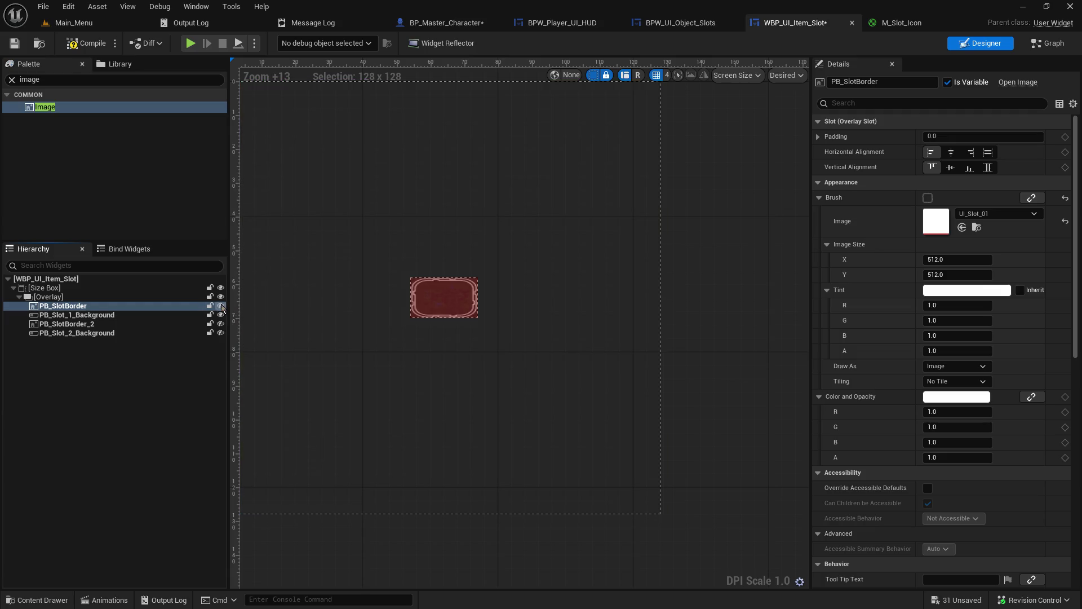
pyautogui.click(149, 316)
pyautogui.click(220, 314)
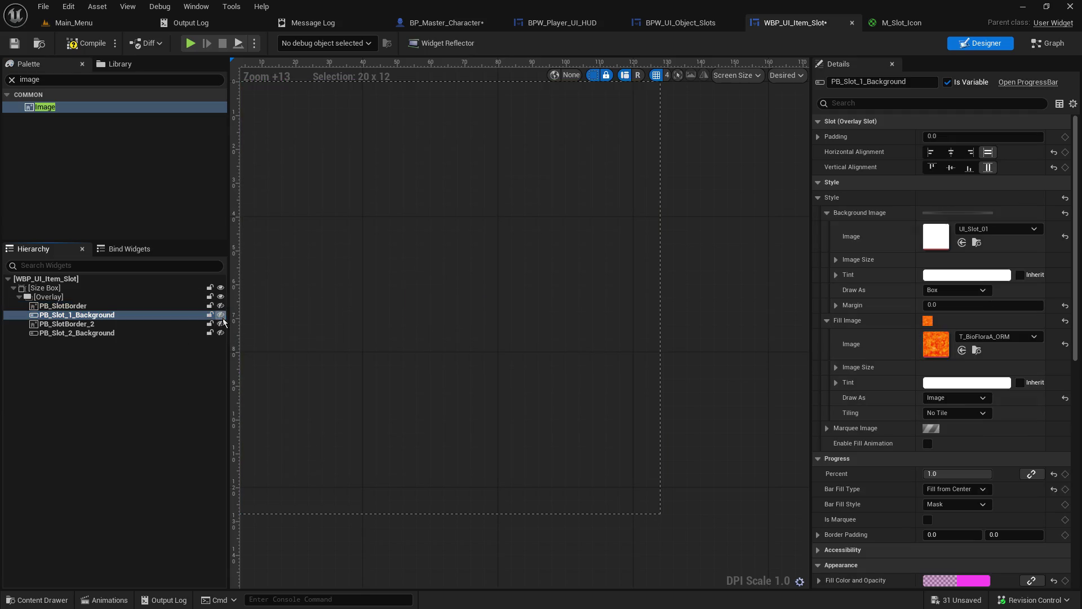
pyautogui.click(181, 306)
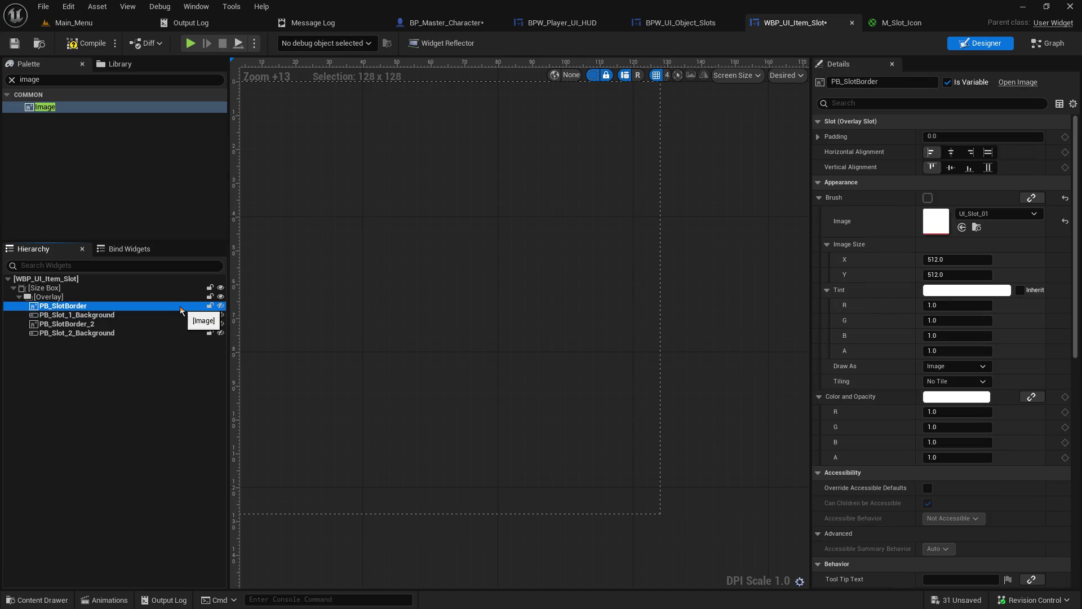
pyautogui.click(220, 306)
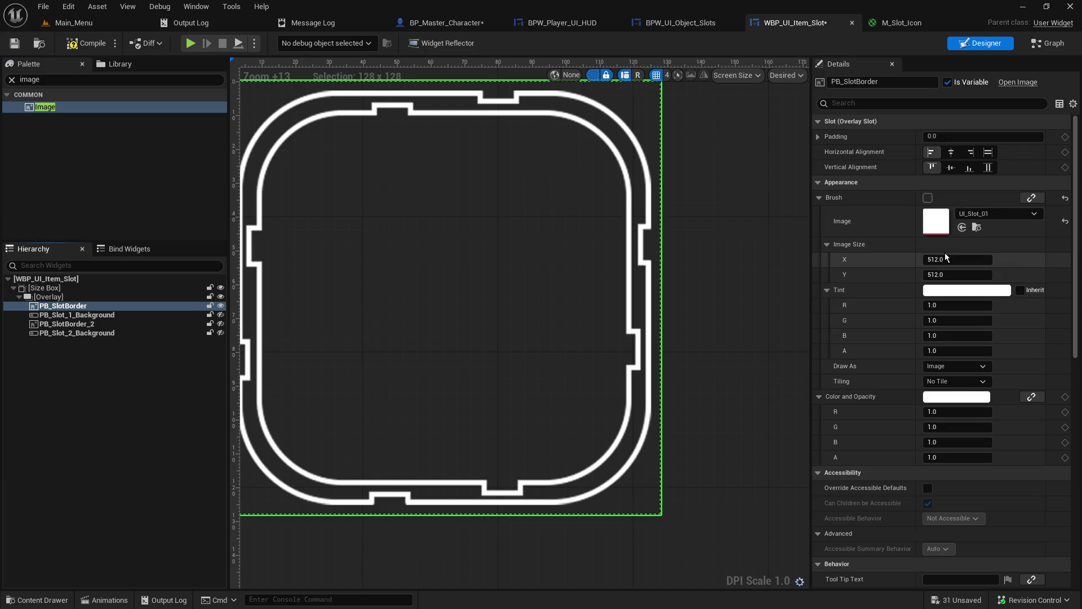
pyautogui.click(978, 228)
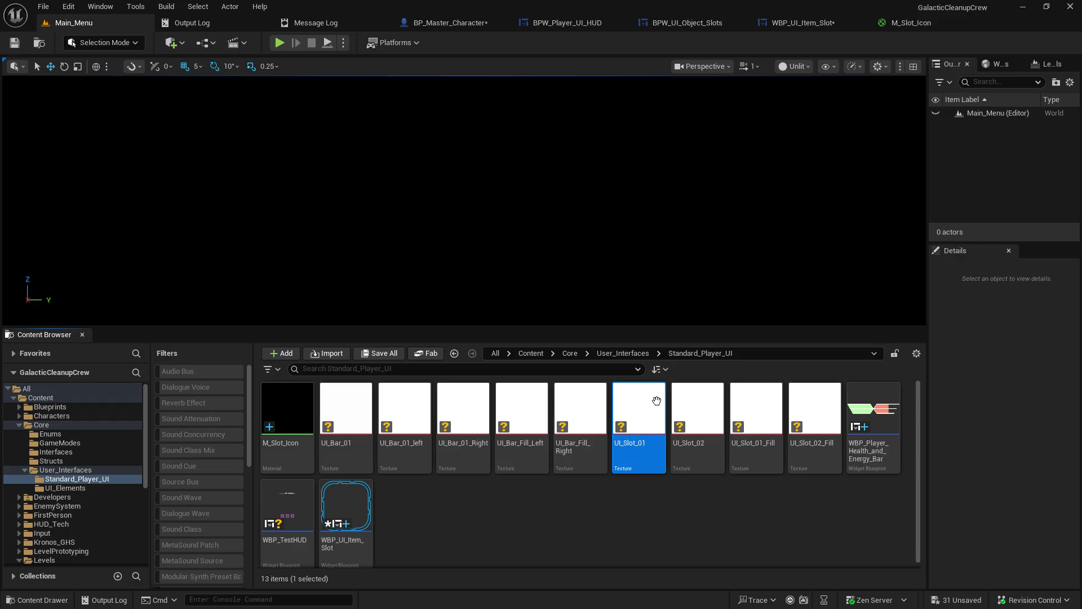
# Open the UI_Slot_01 texture and compare it against the M_Slot_Icon graph and item slot designer.
pyautogui.doubleClick(657, 402)
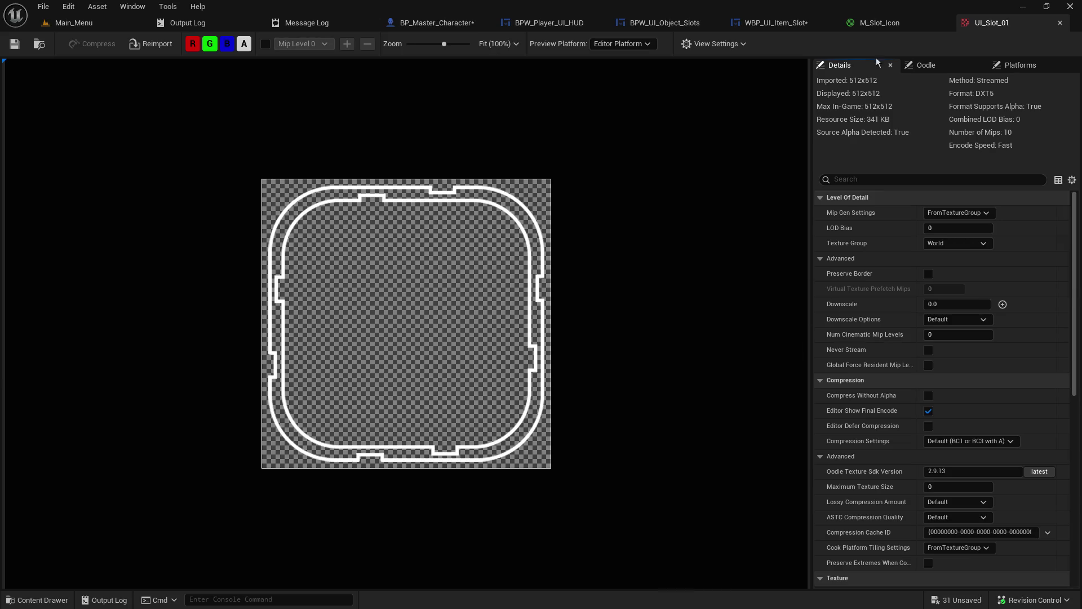
pyautogui.click(868, 23)
pyautogui.click(965, 25)
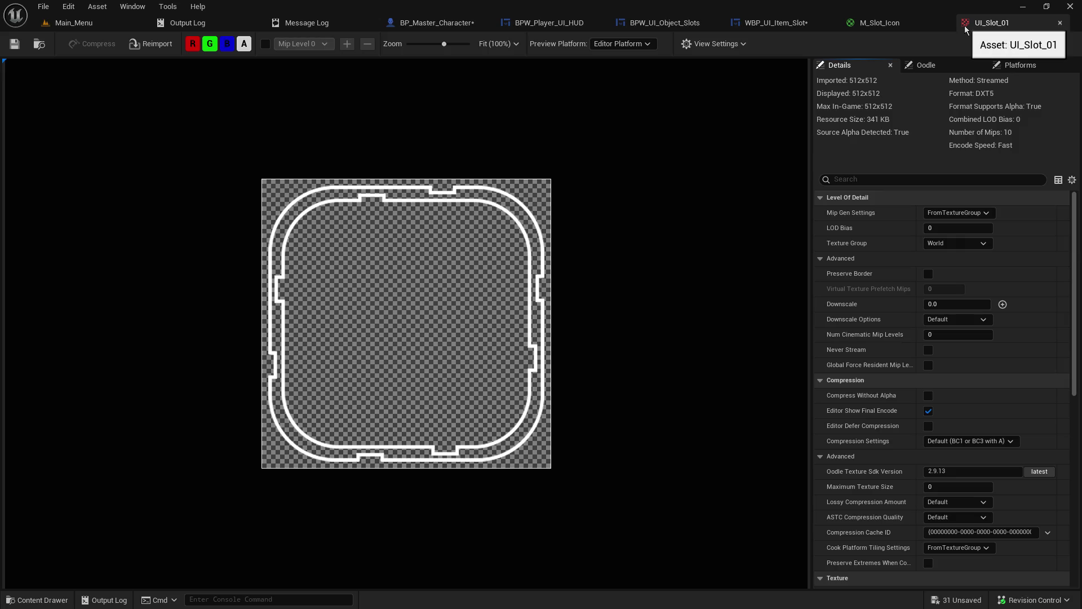
pyautogui.click(895, 25)
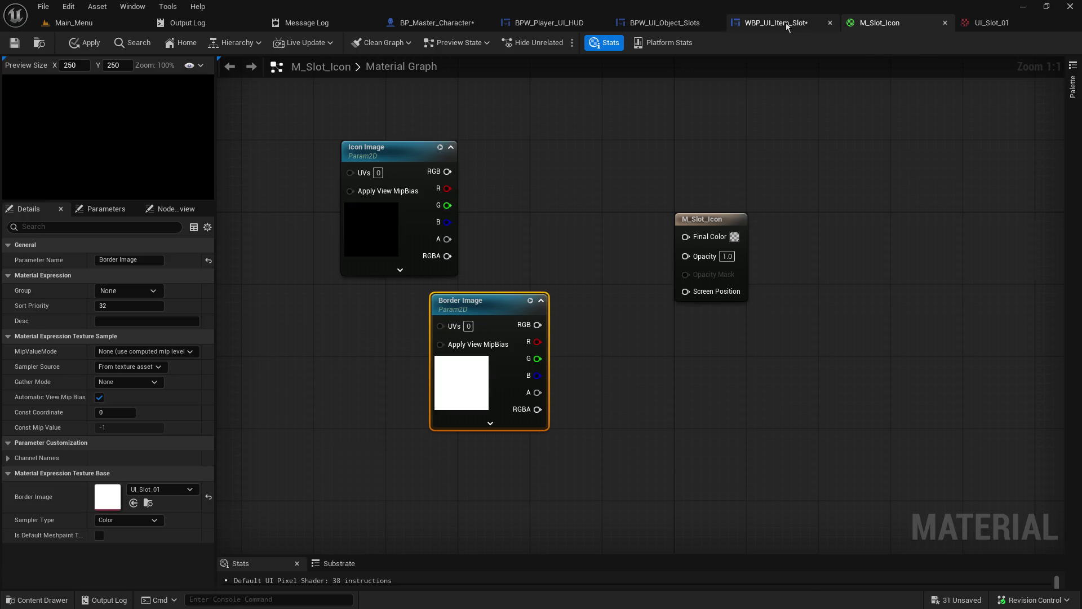
pyautogui.click(786, 23)
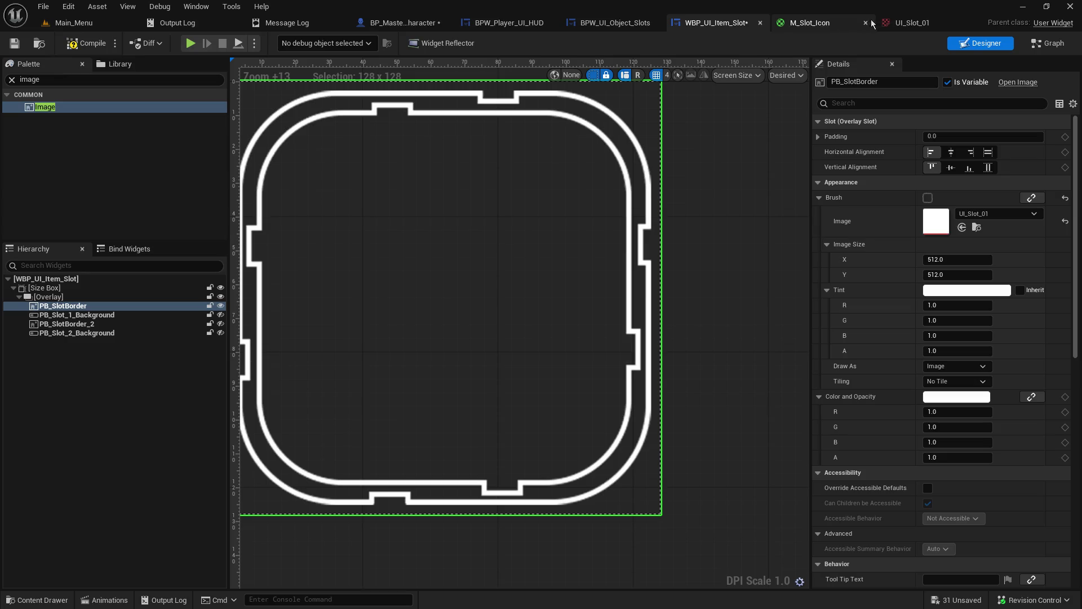
pyautogui.click(910, 22)
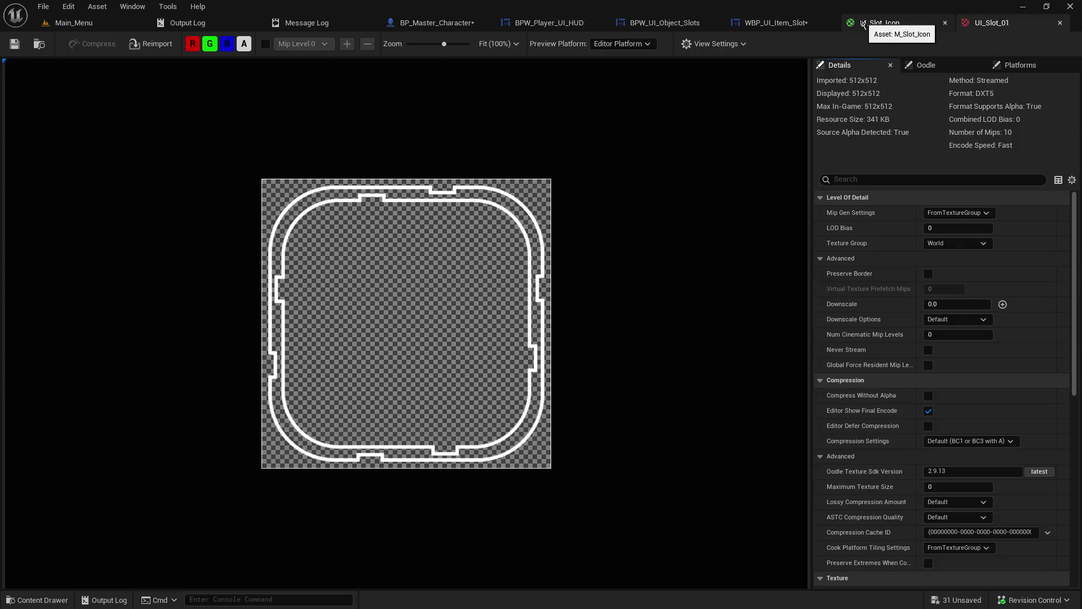
pyautogui.click(869, 24)
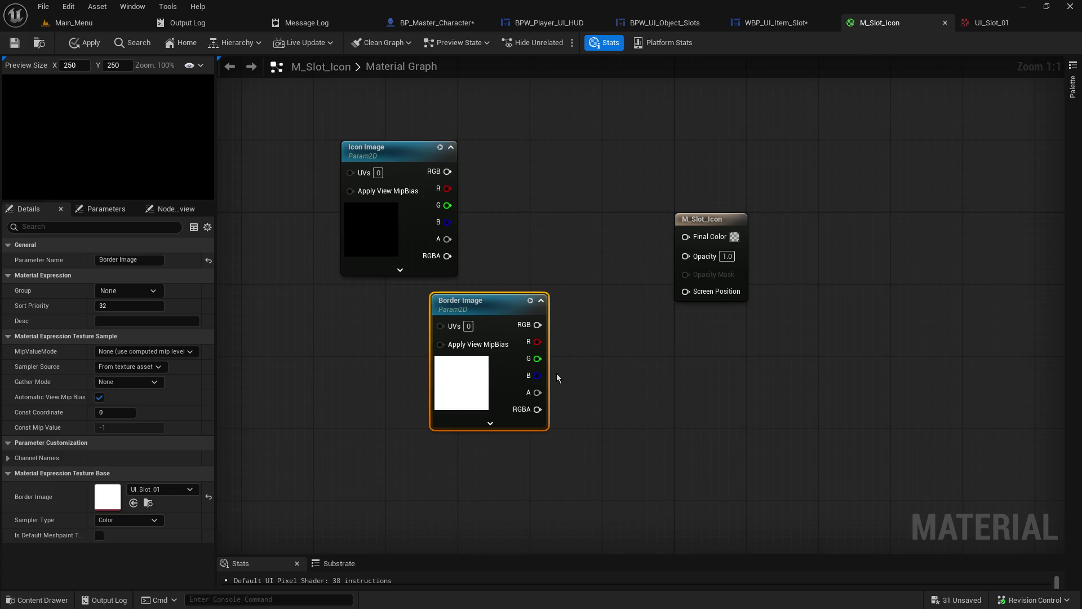
# Wire Border Image's RGBA output into M_Slot_Icon's Final Color and recentre the graph.
pyautogui.click(490, 422)
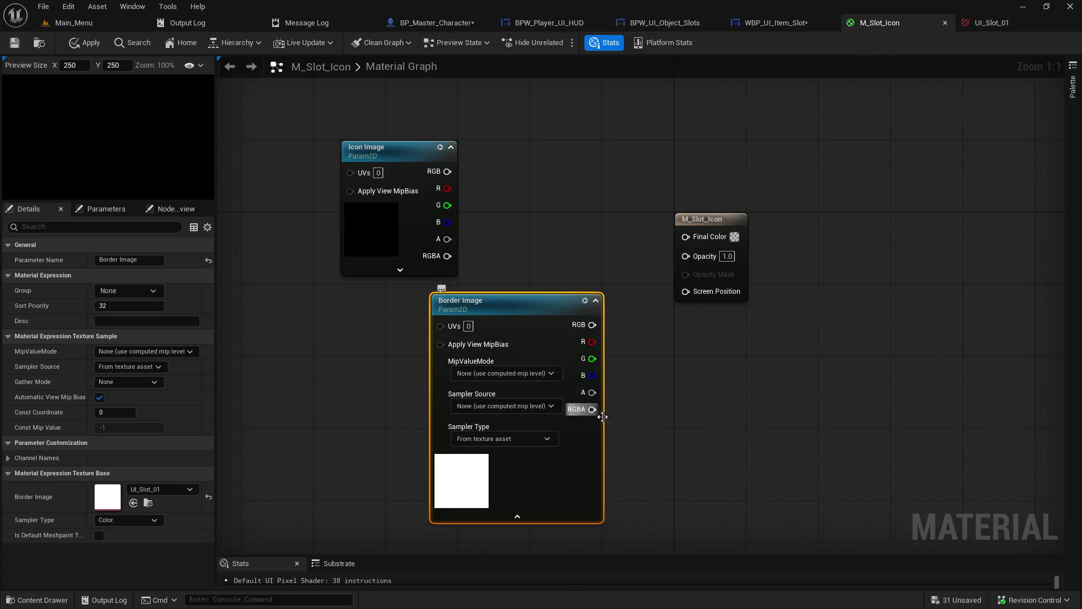
pyautogui.click(517, 516)
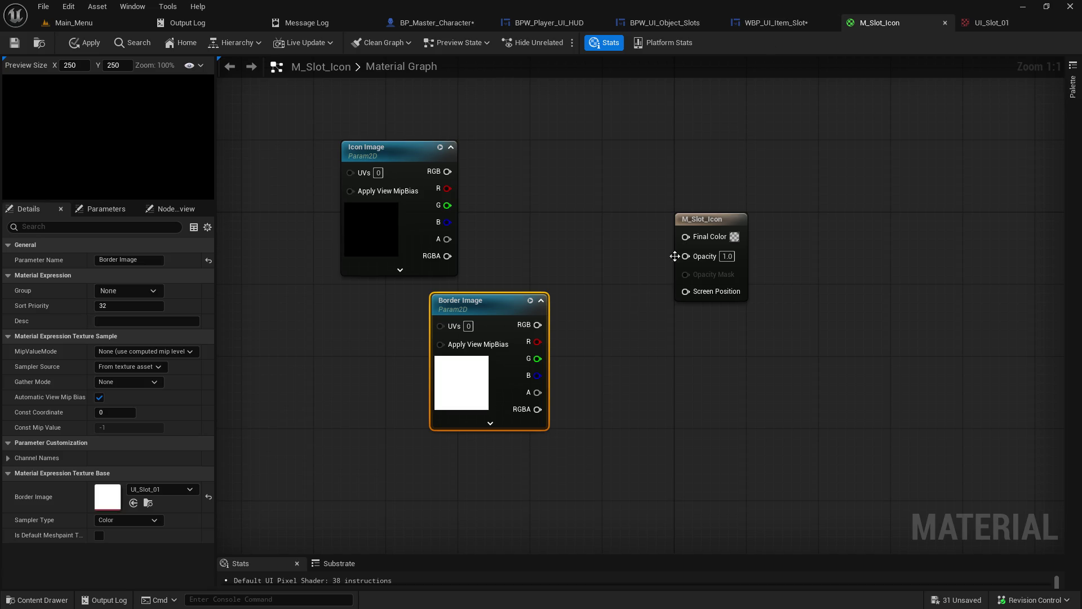
pyautogui.moveTo(537, 408)
pyautogui.mouseDown()
pyautogui.moveTo(658, 208)
pyautogui.moveTo(683, 237)
pyautogui.mouseUp()
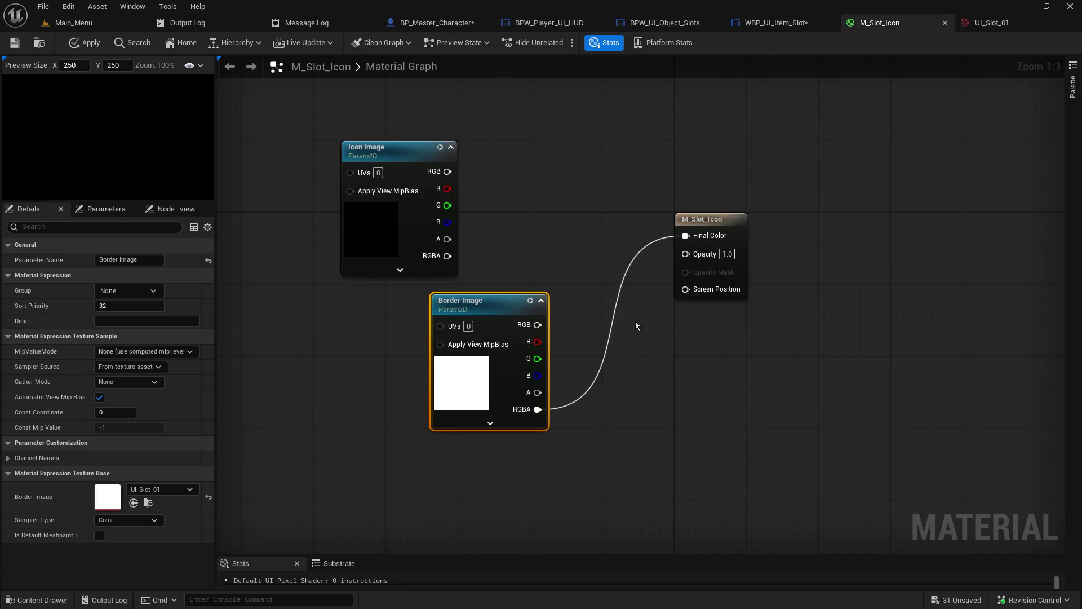
pyautogui.click(713, 219)
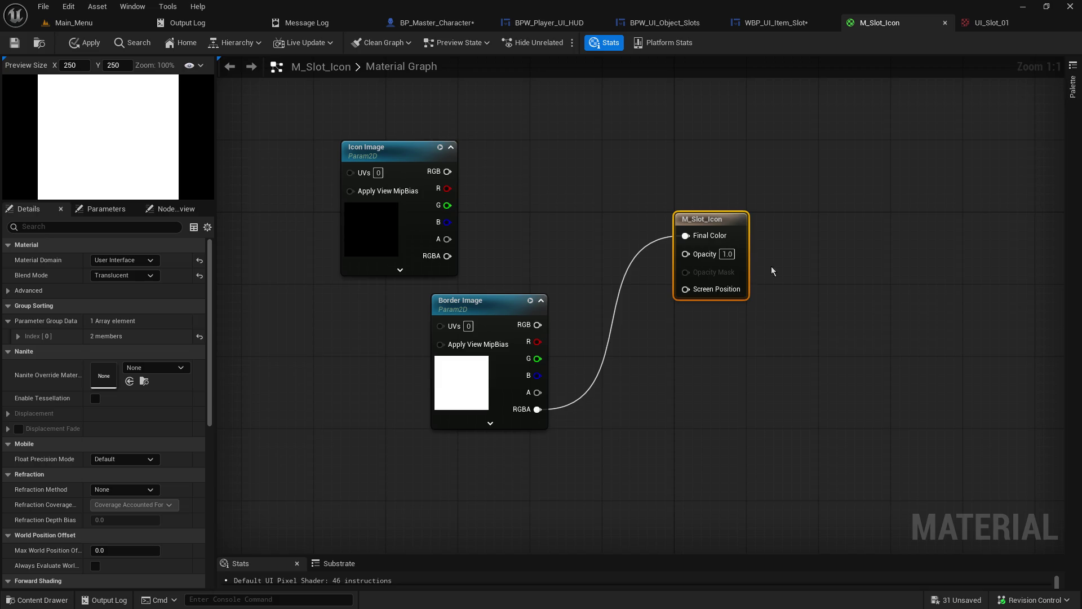
pyautogui.moveTo(686, 188); pyautogui.dragTo(760, 187)
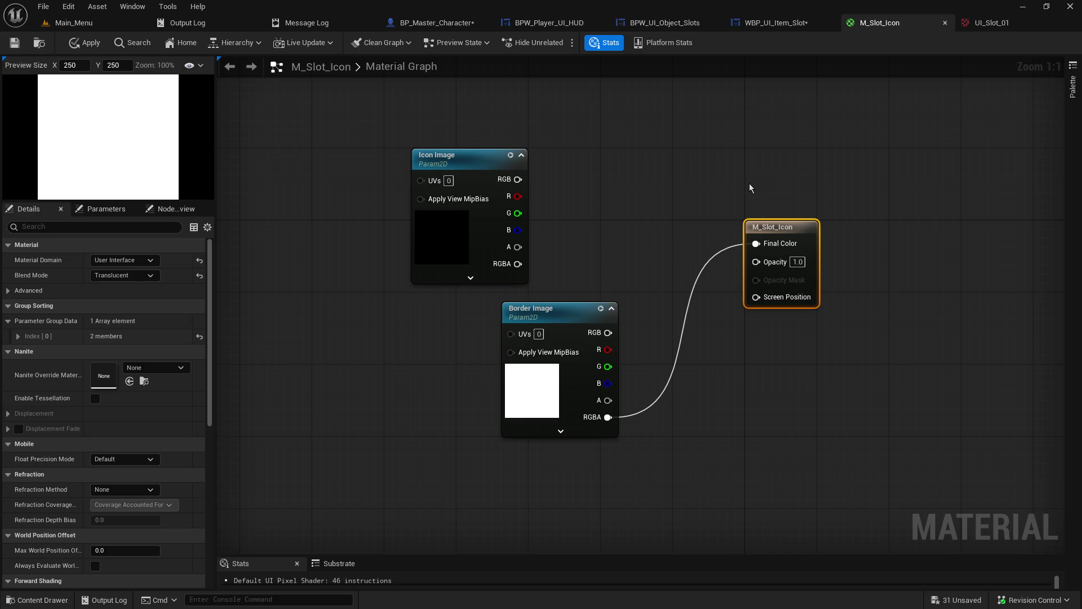
pyautogui.moveTo(718, 198)
pyautogui.mouseDown()
pyautogui.moveTo(698, 159)
pyautogui.moveTo(721, 175)
pyautogui.mouseUp()
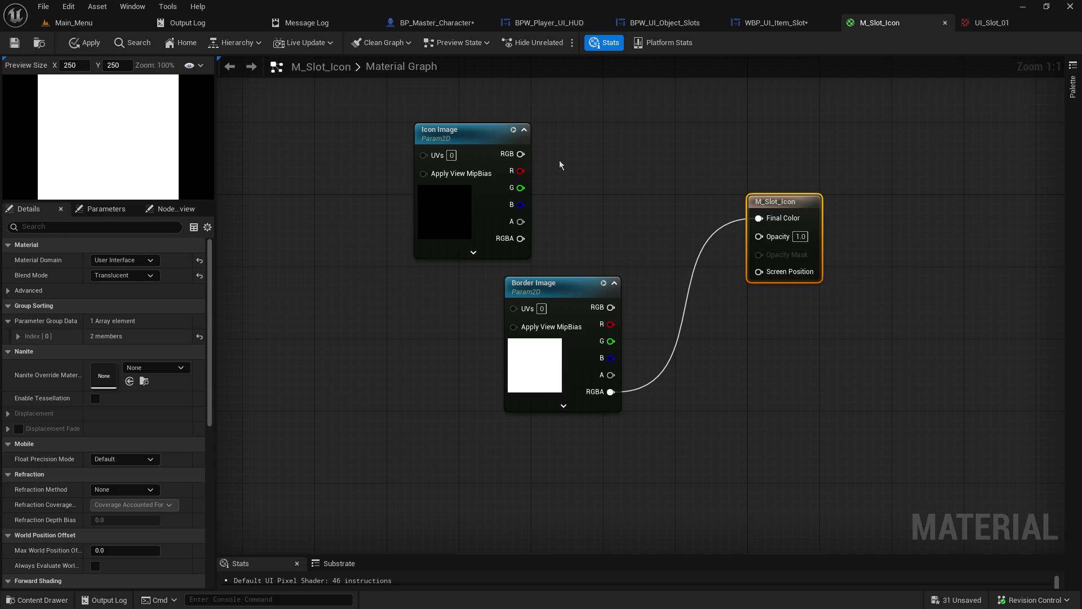
pyautogui.click(790, 28)
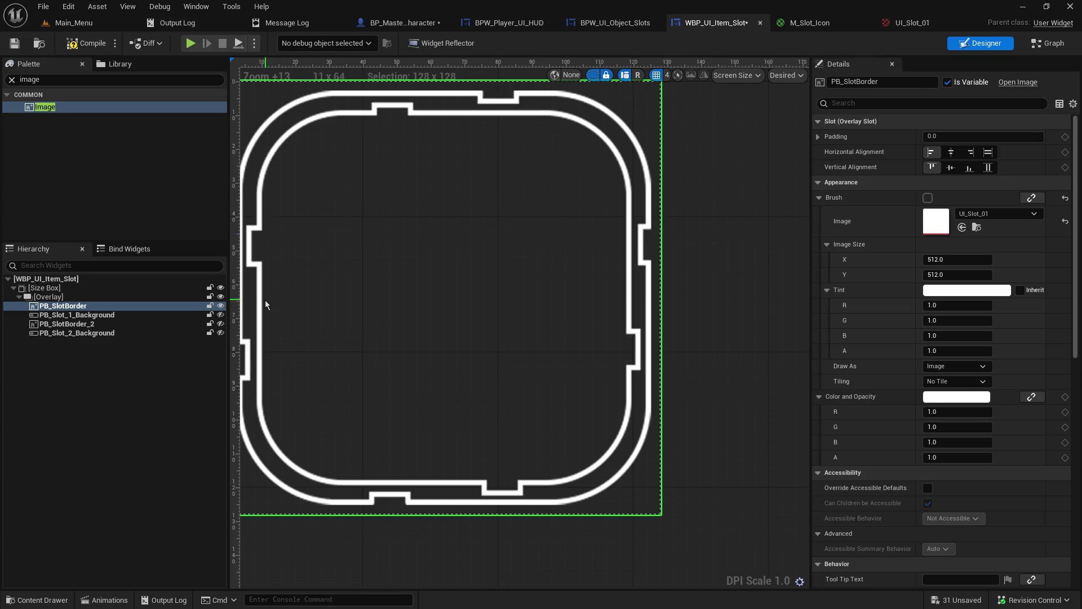
# Make PB_Slot_1_Background visible again and reset its Fill Image to None.
pyautogui.click(221, 315)
pyautogui.click(221, 315)
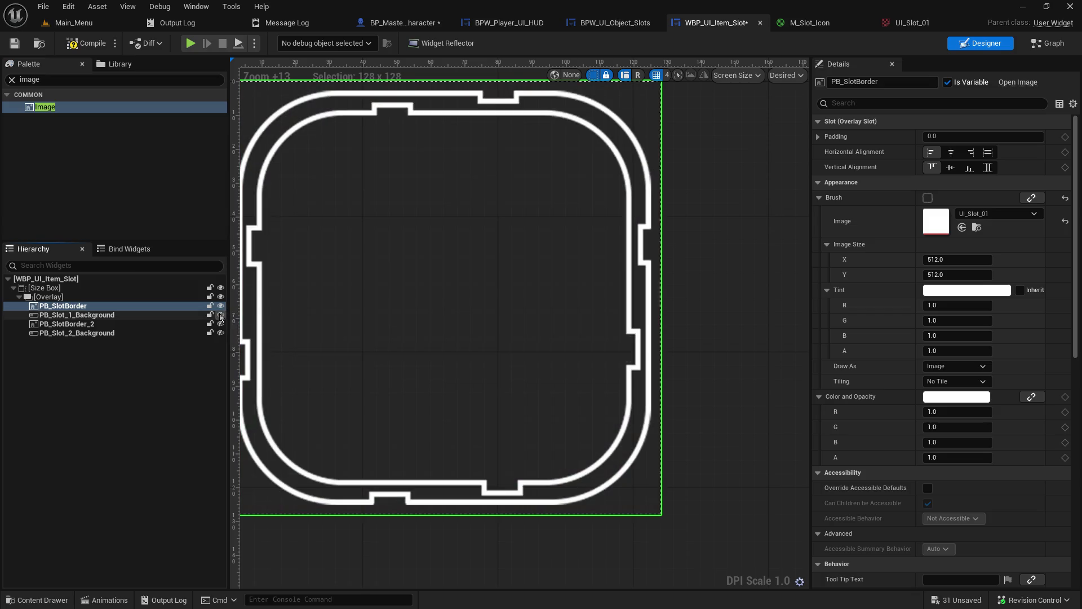
pyautogui.click(220, 315)
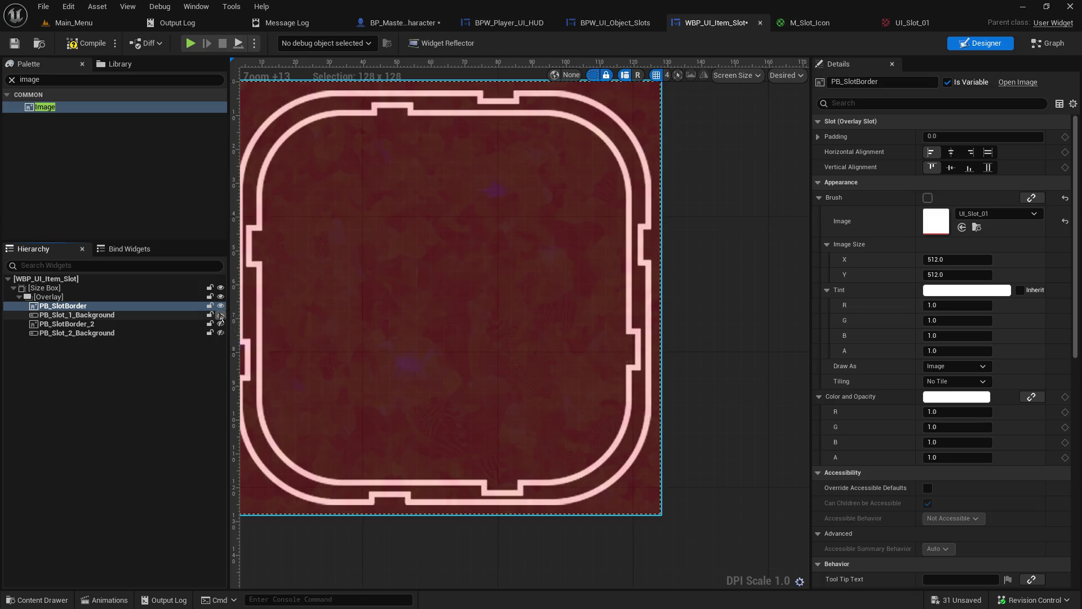
pyautogui.click(220, 315)
pyautogui.click(220, 314)
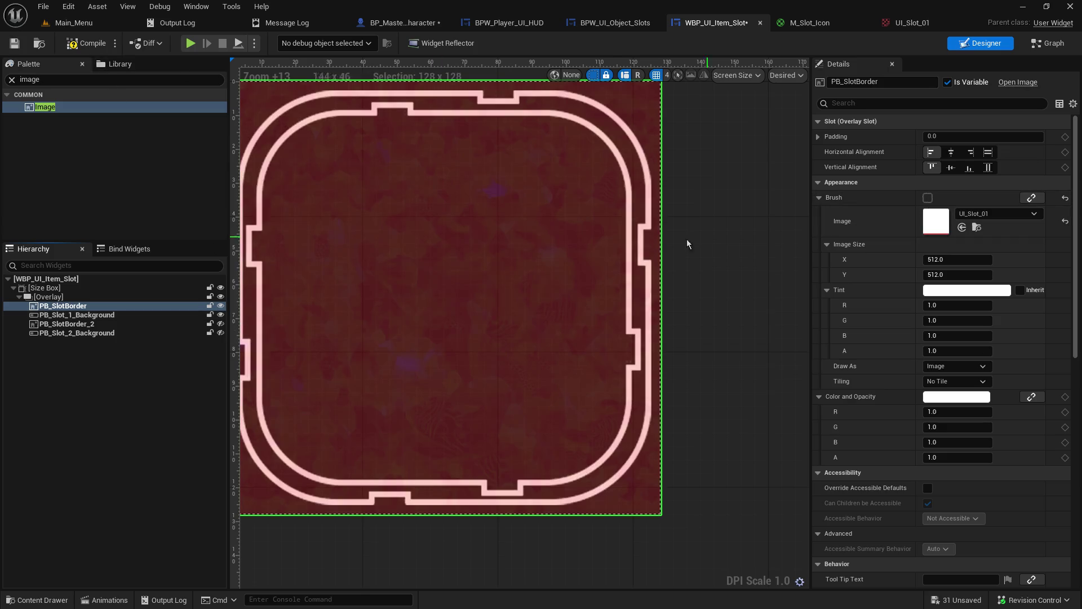
pyautogui.click(76, 314)
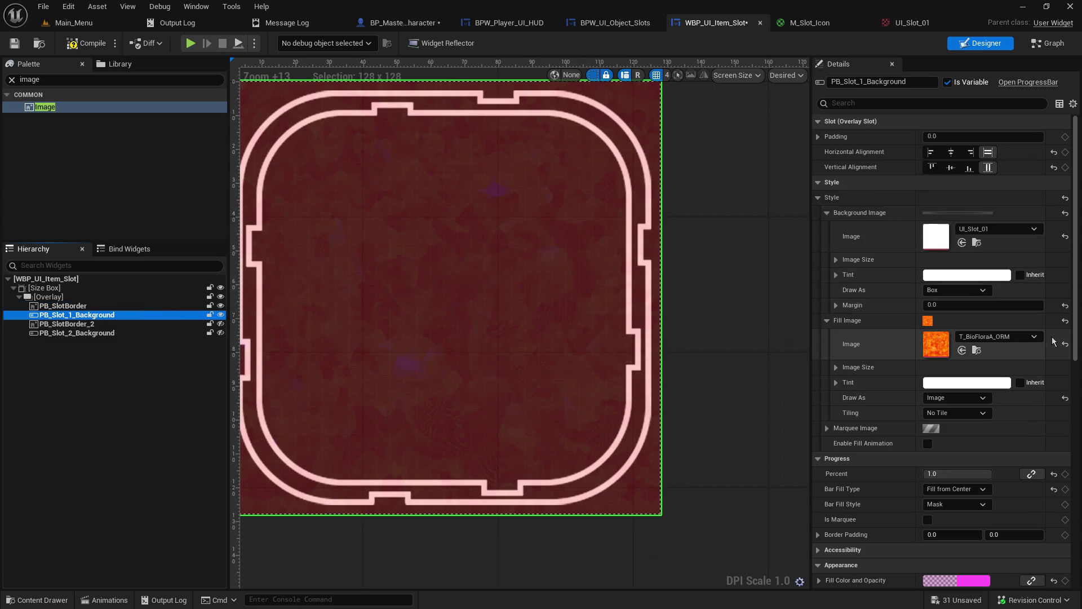
pyautogui.click(1065, 320)
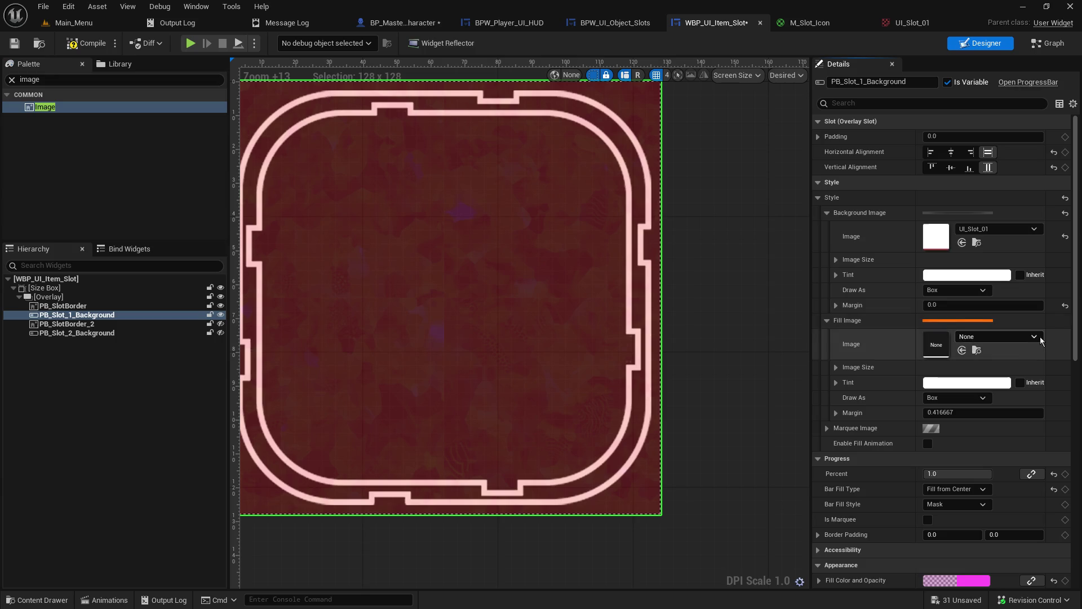
# Inspect PB_Slot_1_Background's Fill Image settings and save the item slot widget.
pyautogui.click(824, 319)
pyautogui.click(823, 319)
pyautogui.click(968, 320)
pyautogui.click(968, 321)
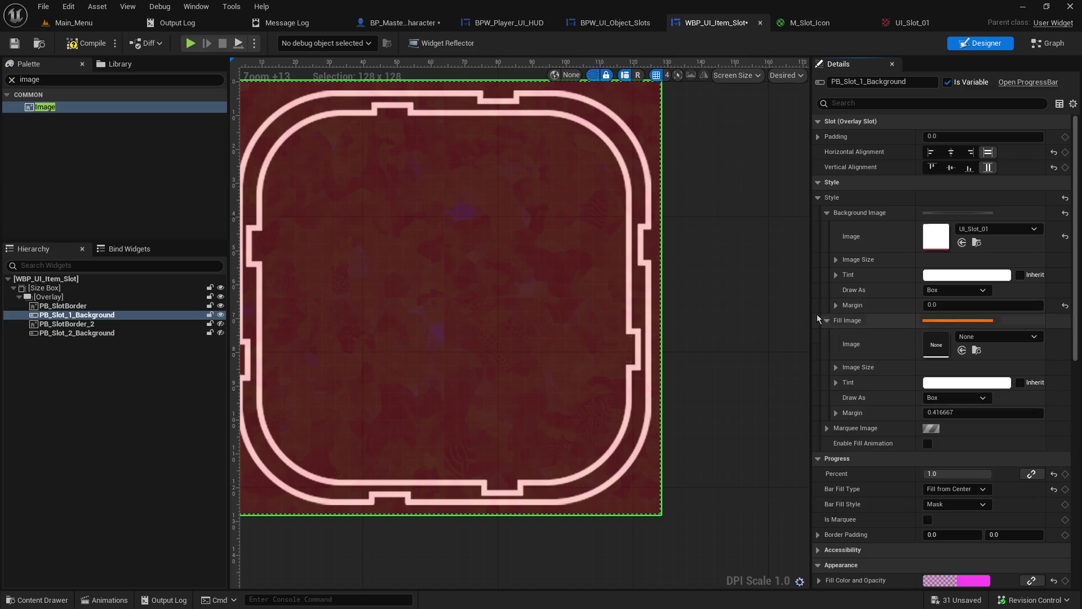
pyautogui.click(956, 322)
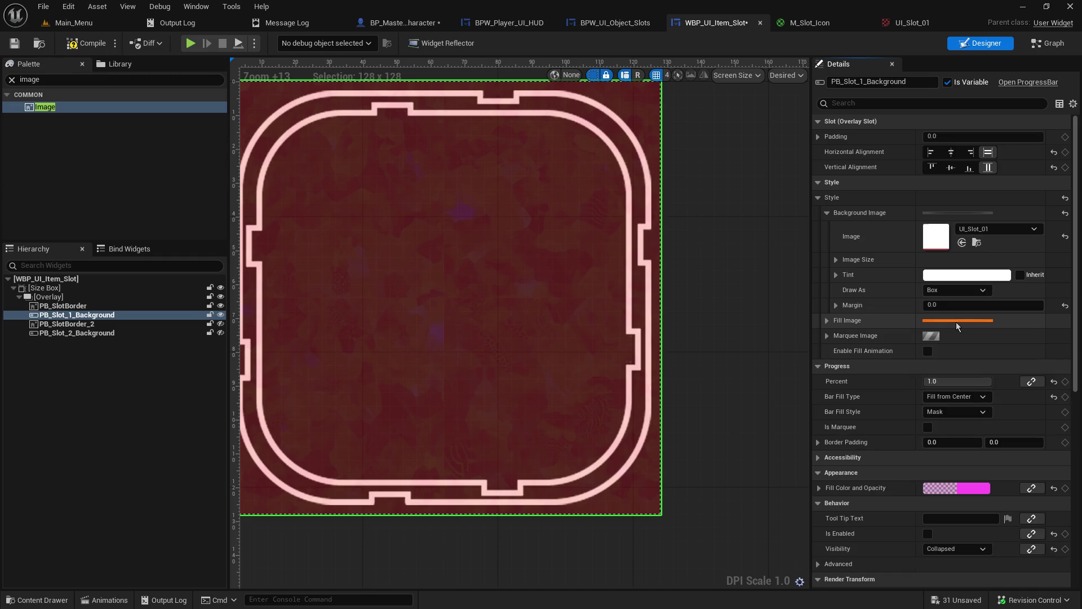
pyautogui.click(955, 322)
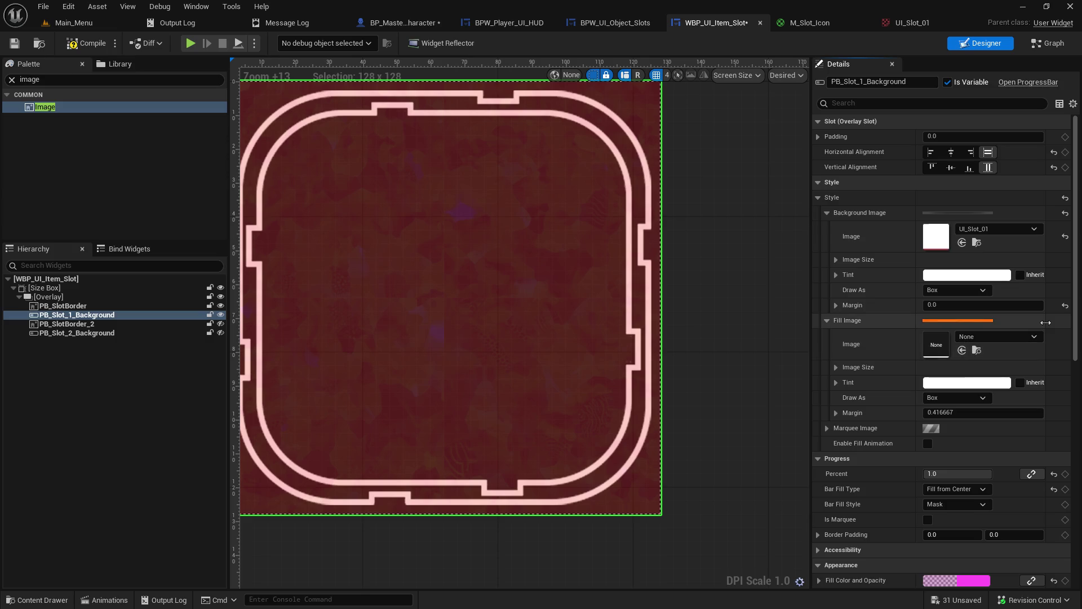
pyautogui.click(16, 43)
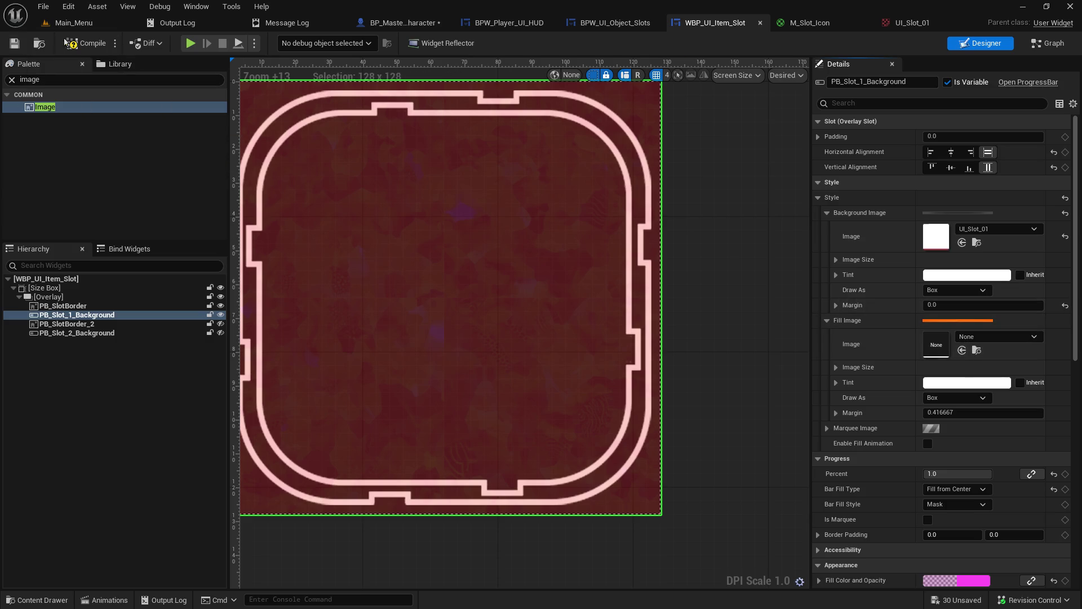
# Try 90Degree_IES as the fill image, reset it to None, then save and compile WBP_UI_Item_Slot.
pyautogui.click(220, 314)
pyautogui.click(220, 314)
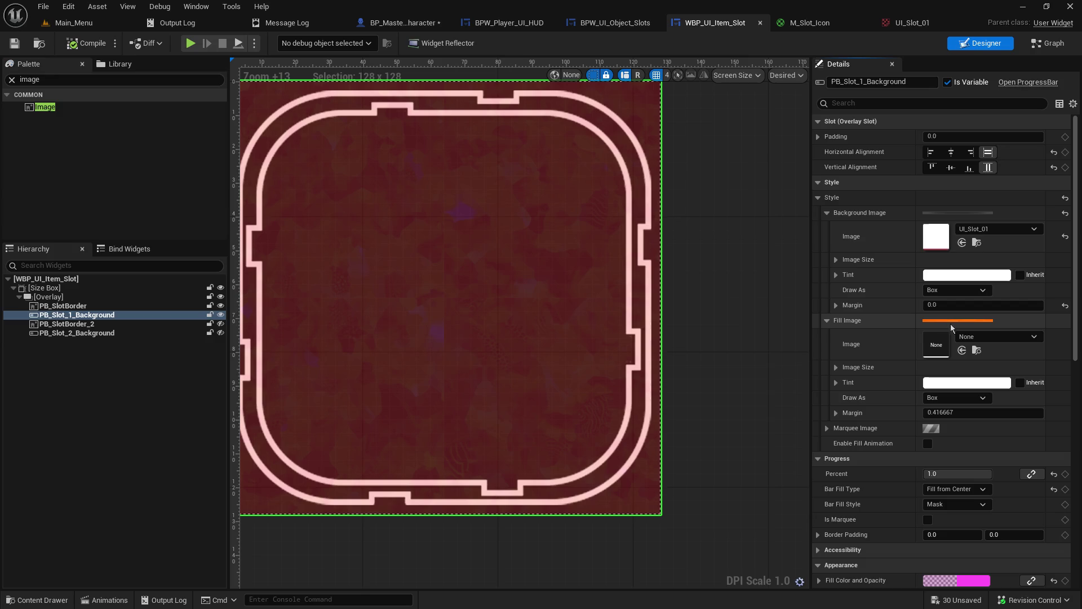
pyautogui.click(975, 337)
pyautogui.click(983, 540)
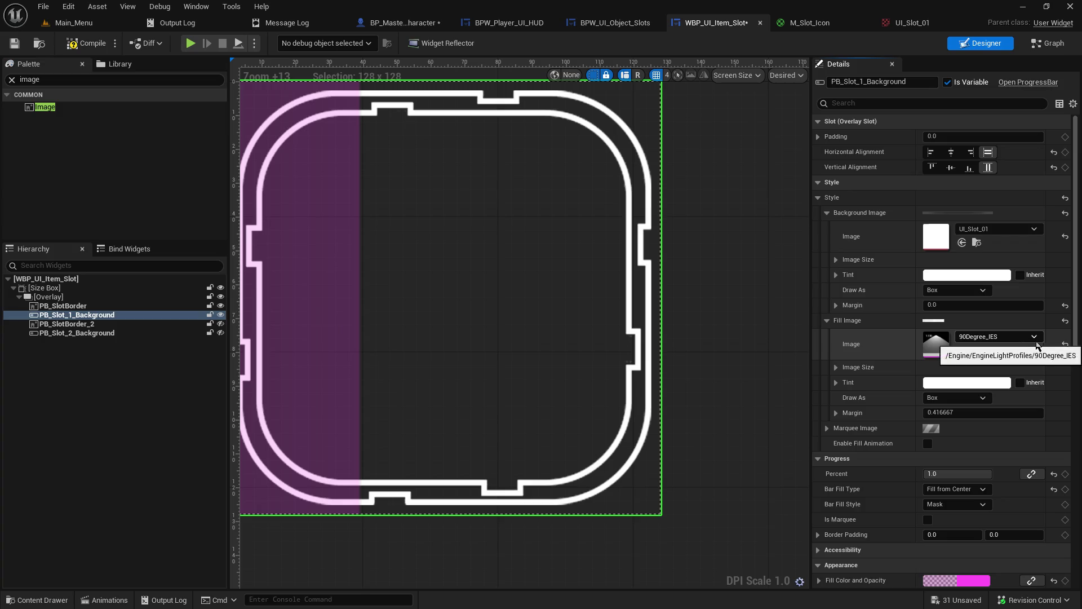
pyautogui.click(1064, 344)
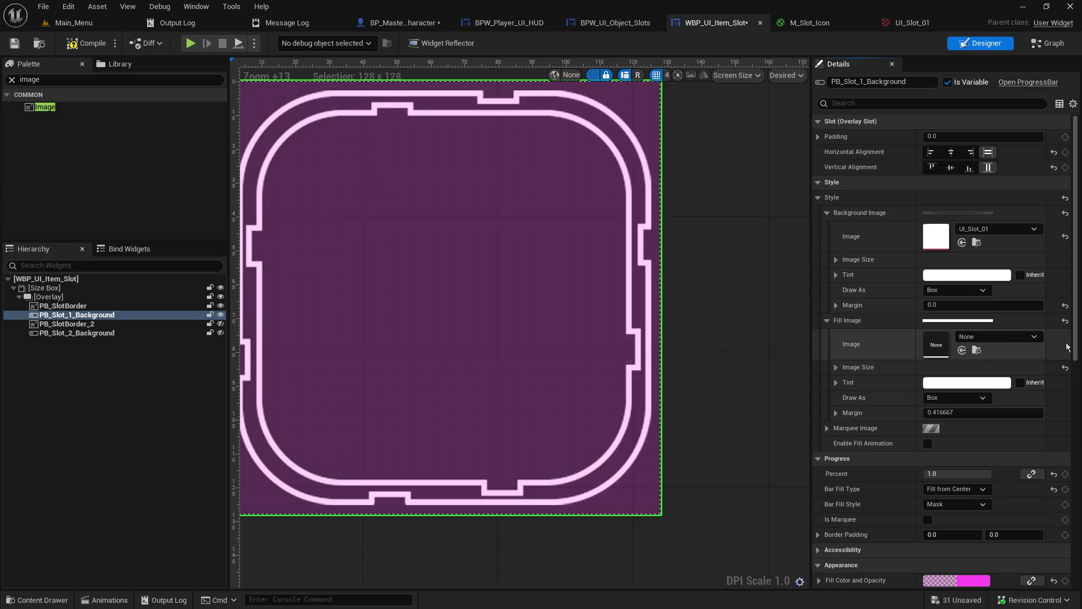
pyautogui.click(15, 43)
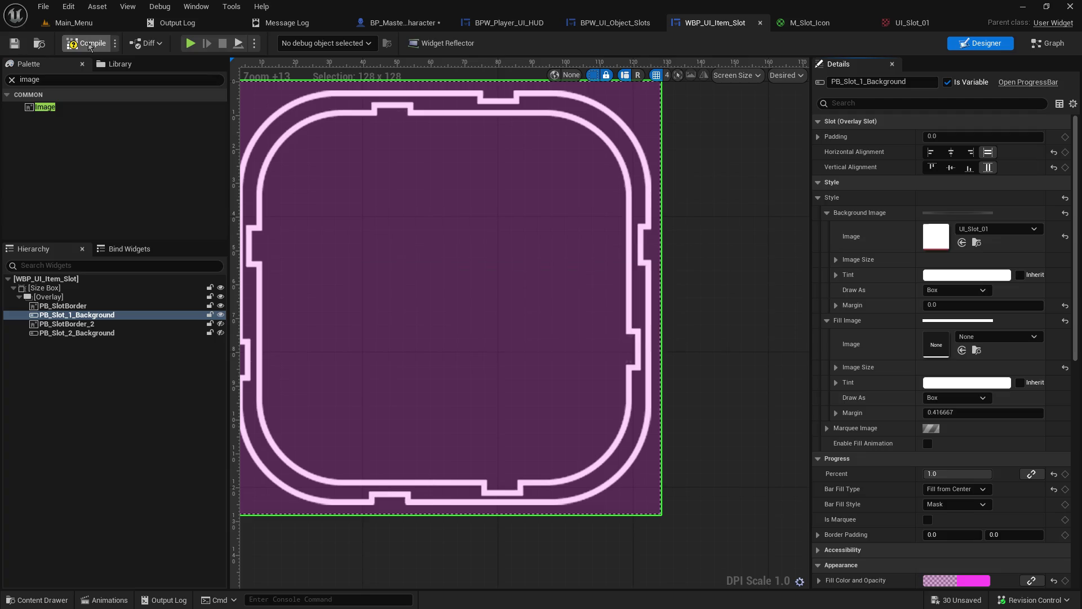
pyautogui.click(89, 45)
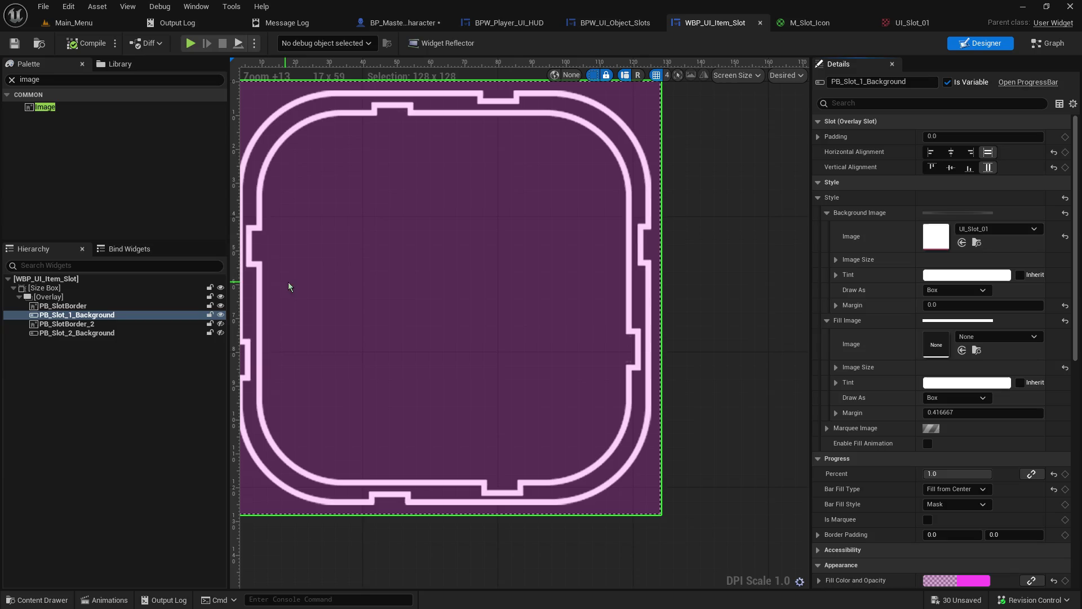
pyautogui.scroll(-1, 941, 397)
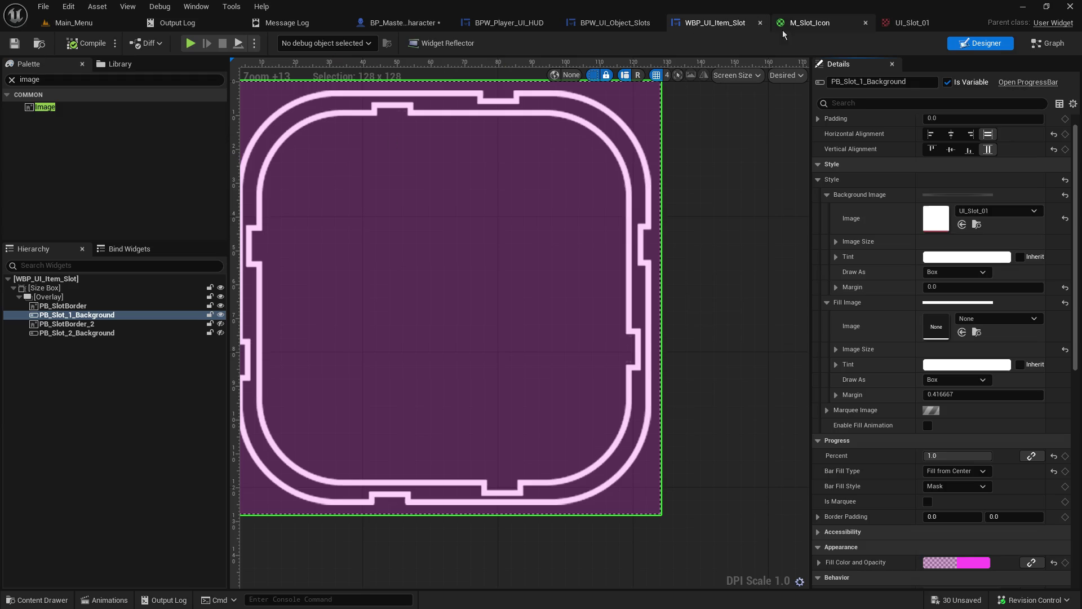
# Close the UI_Slot_01 texture editor tab.
pyautogui.click(882, 23)
pyautogui.click(892, 23)
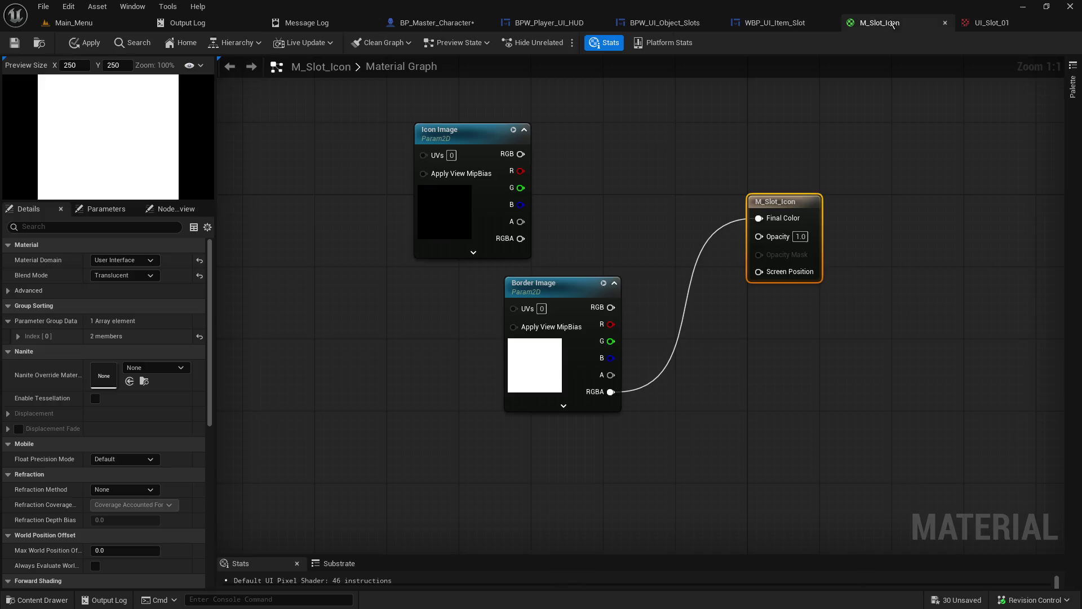
pyautogui.click(999, 24)
pyautogui.click(1058, 24)
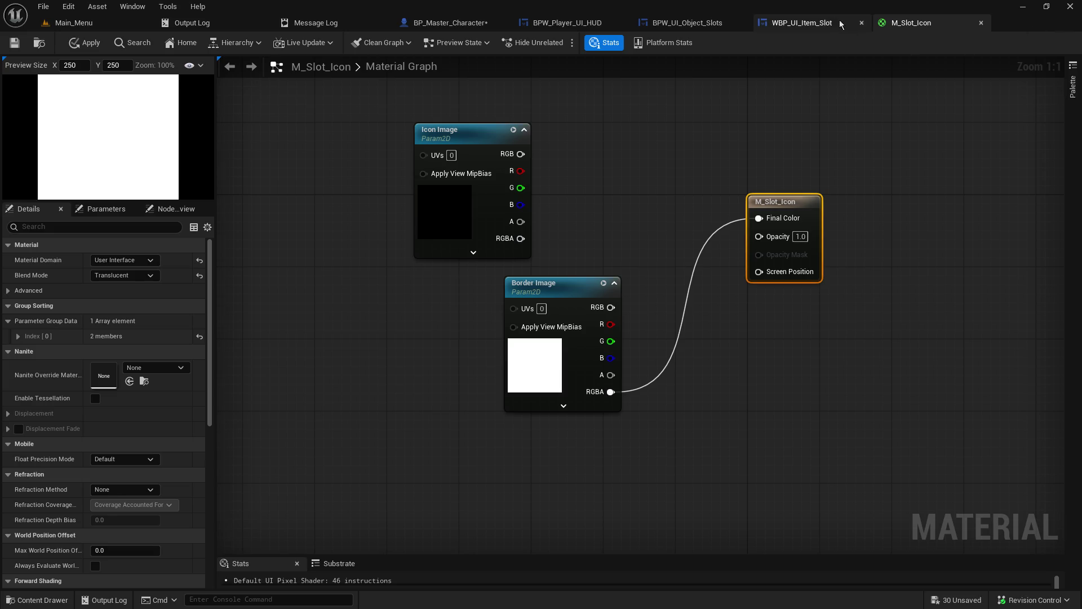
# Look over the BPW_UI_Object_Slots and BPW_Player_UI_HUD event graphs, then return to WBP_UI_Item_Slot.
pyautogui.click(687, 23)
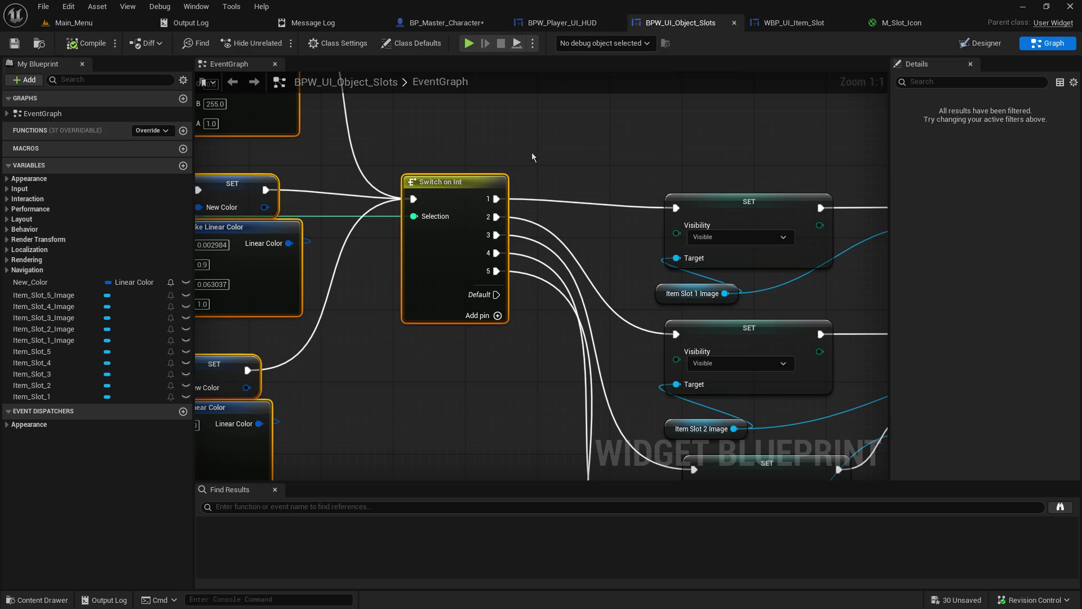
pyautogui.scroll(-3, 827, 208)
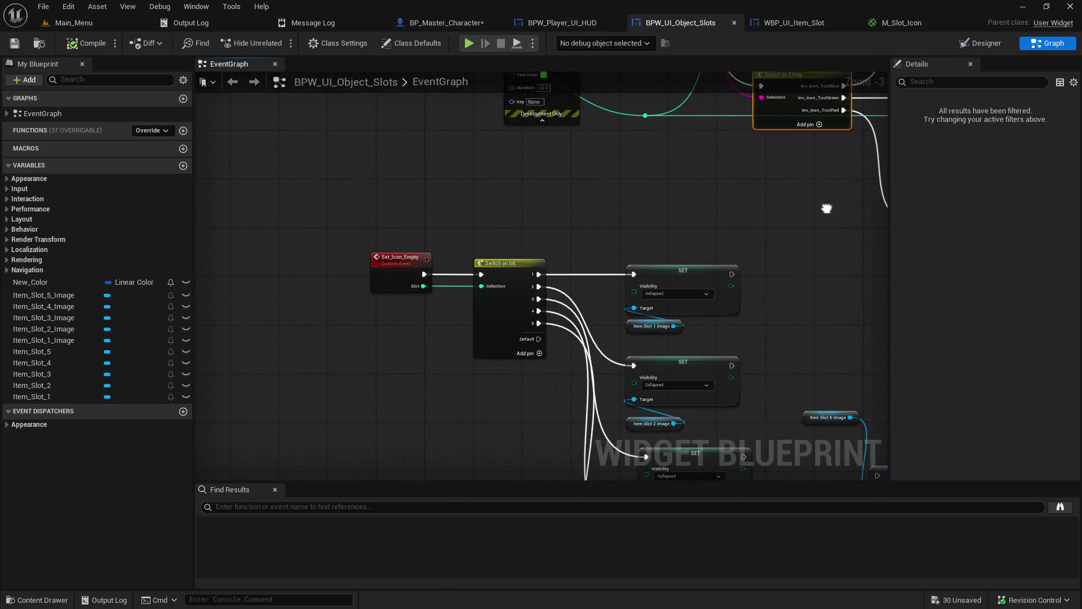
pyautogui.scroll(-3, 826, 209)
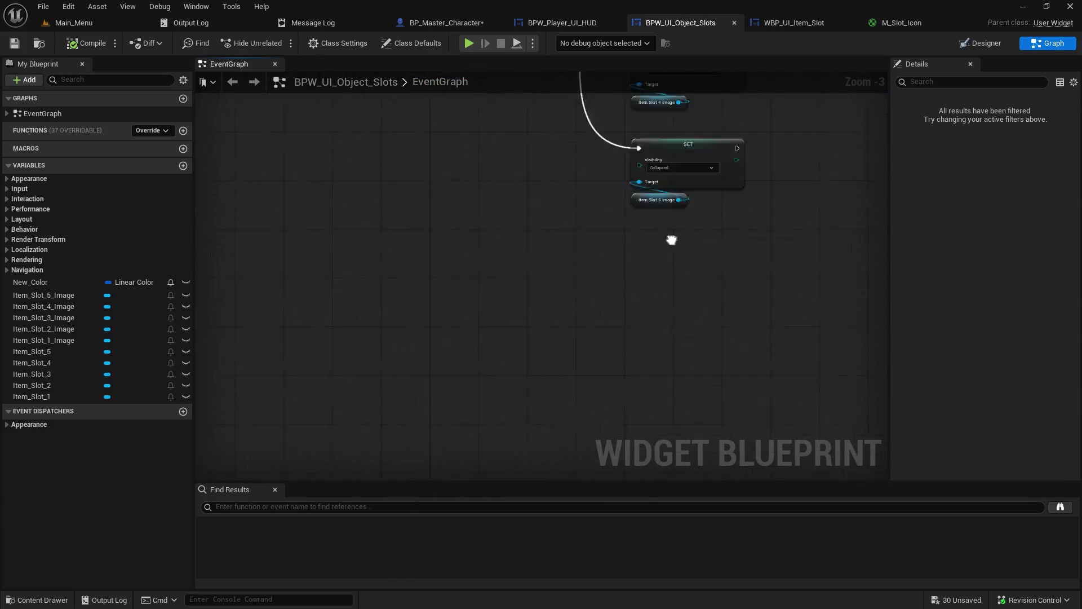
pyautogui.click(574, 27)
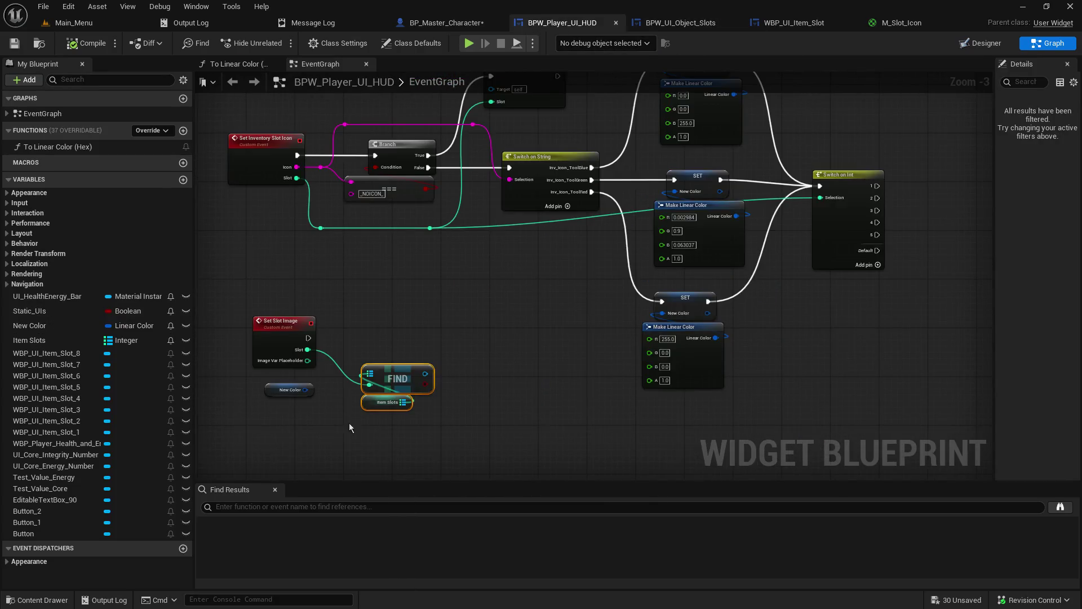
pyautogui.scroll(4, 366, 320)
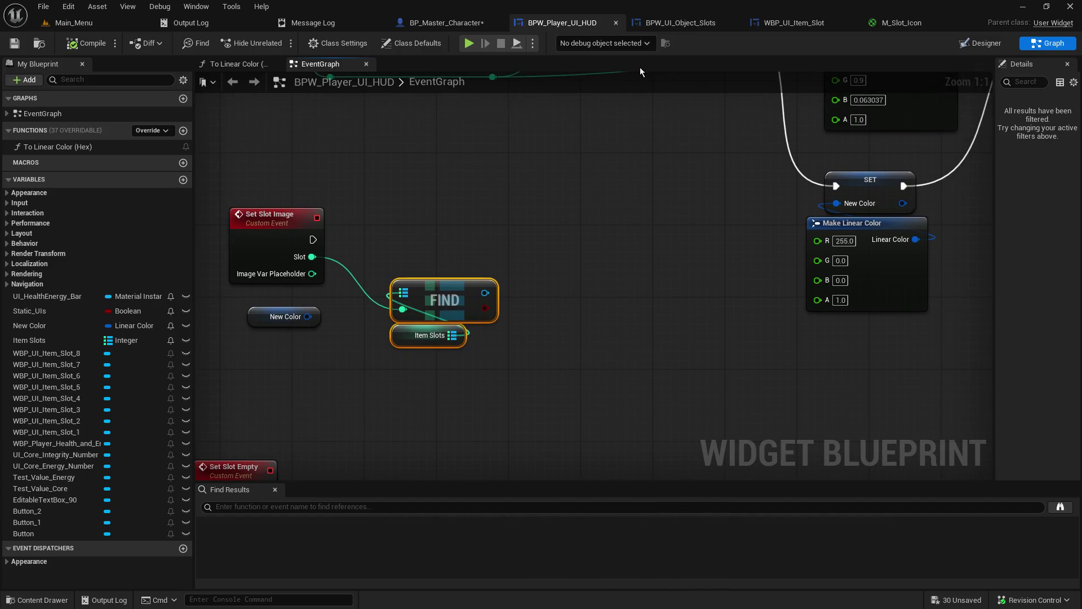
pyautogui.click(817, 23)
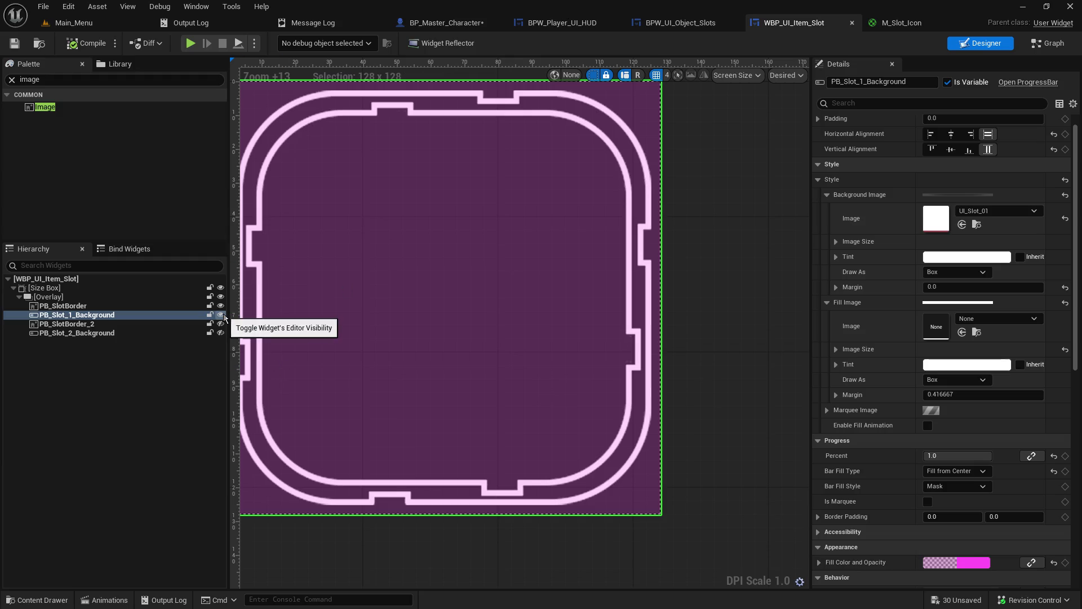
# Hide PB_Slot_1_Background, keep PB_SlotBorder shown and selected, then view BPW_UI_Object_Slots.
pyautogui.scroll(-8, 932, 414)
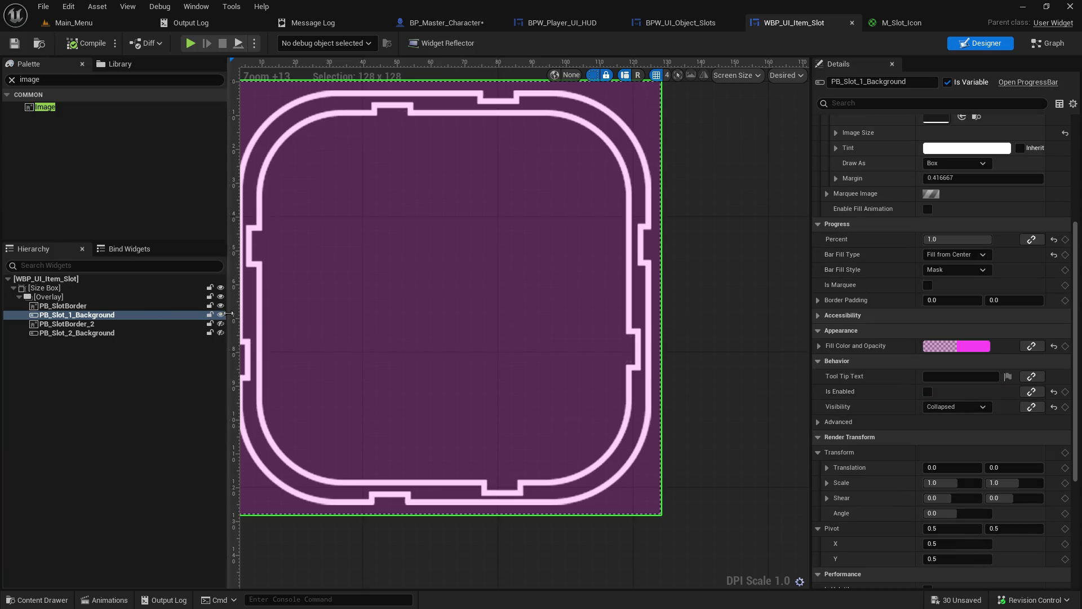
pyautogui.click(221, 305)
pyautogui.click(220, 314)
pyautogui.click(220, 306)
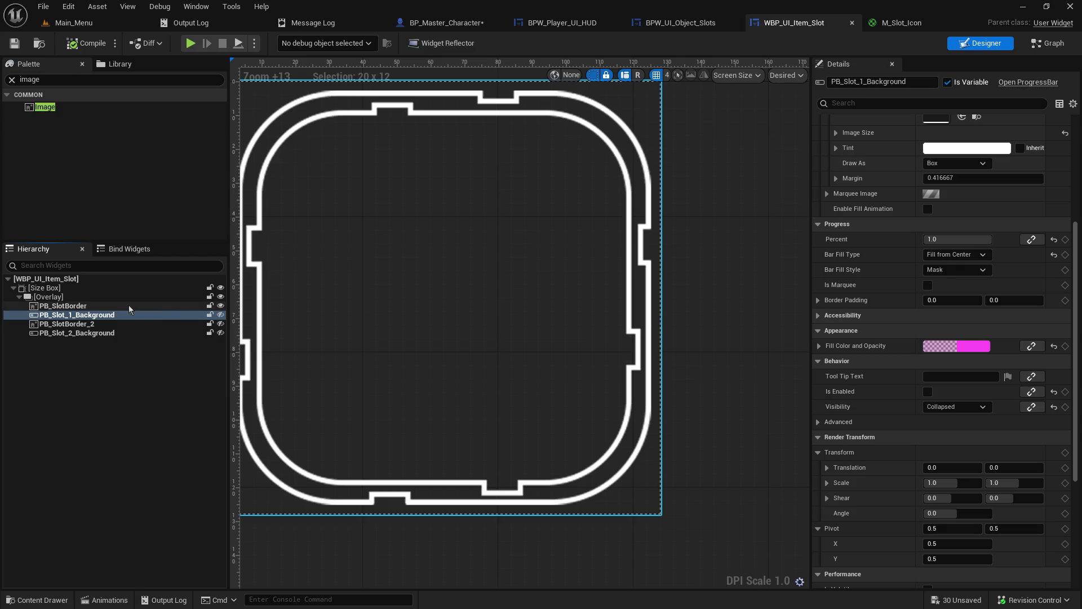
pyautogui.click(141, 306)
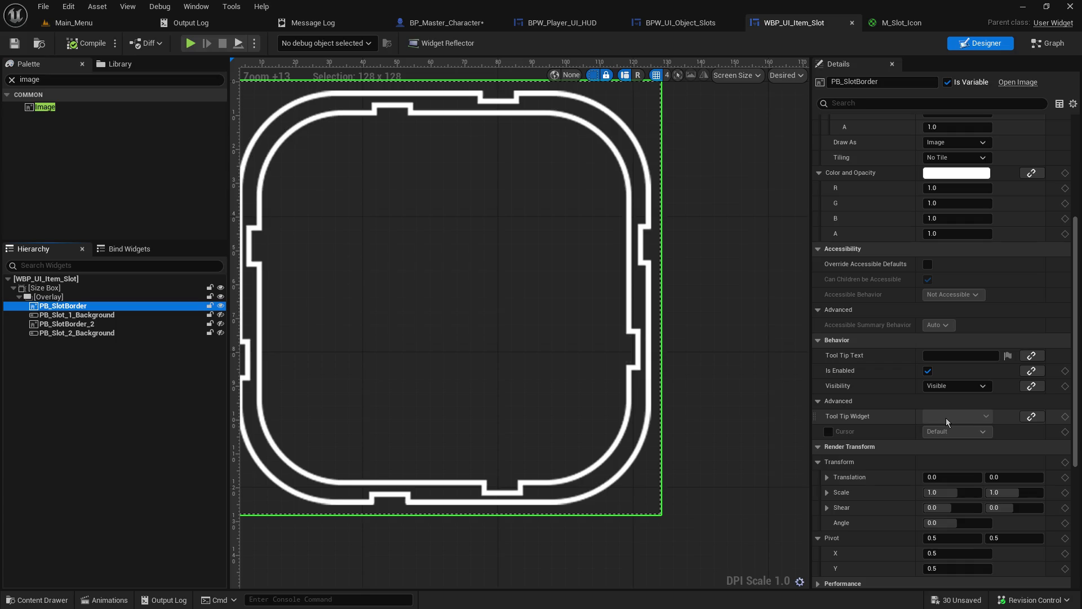
pyautogui.scroll(5, 947, 417)
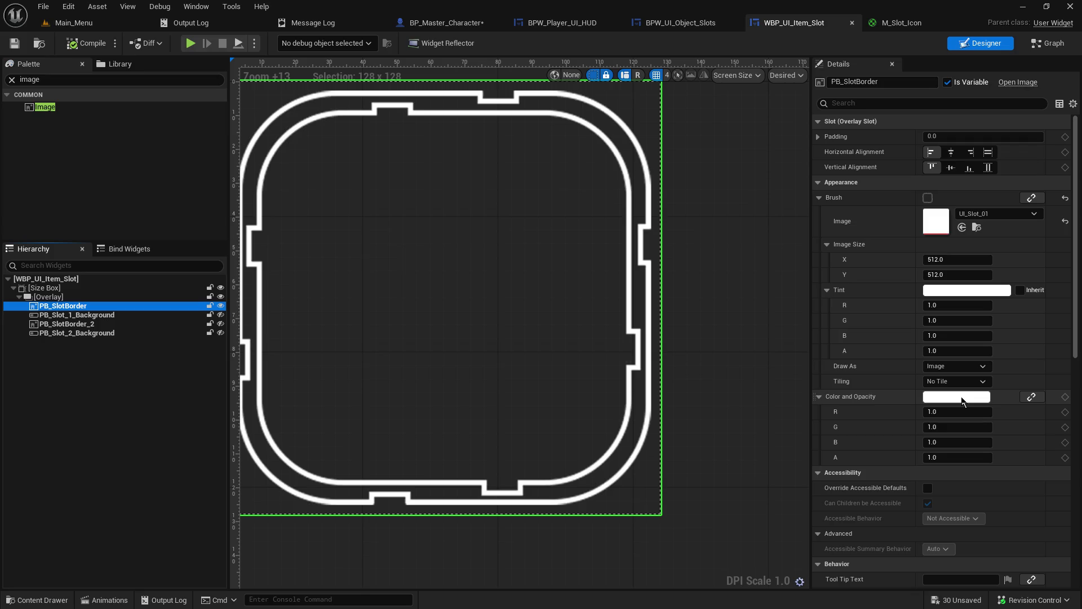
pyautogui.click(676, 22)
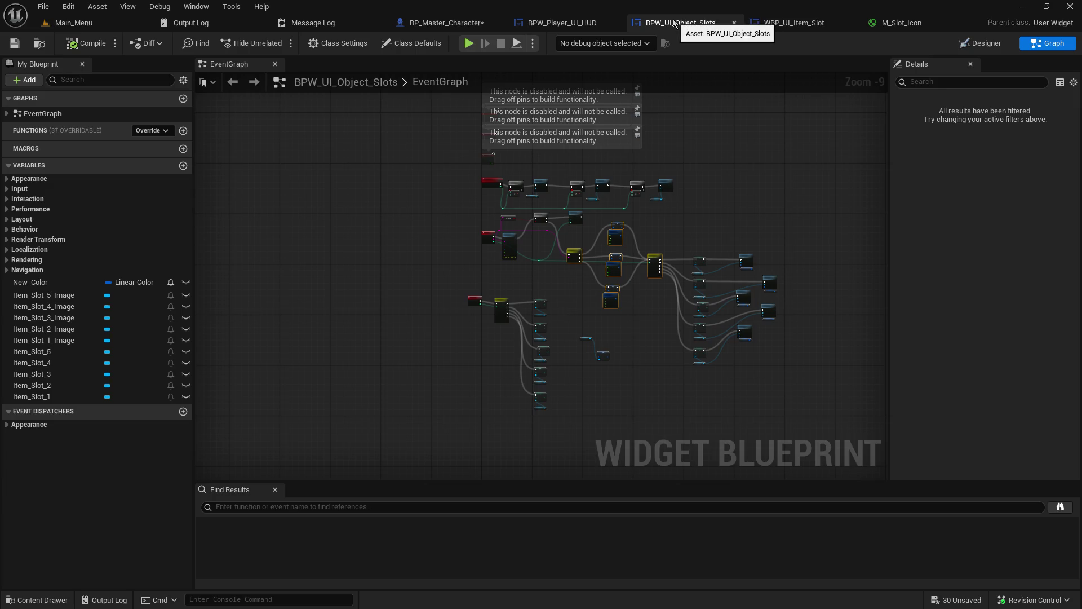
# In BPW_Player_UI_HUD, add a Set Color and Opacity node from the FIND result.
pyautogui.click(562, 22)
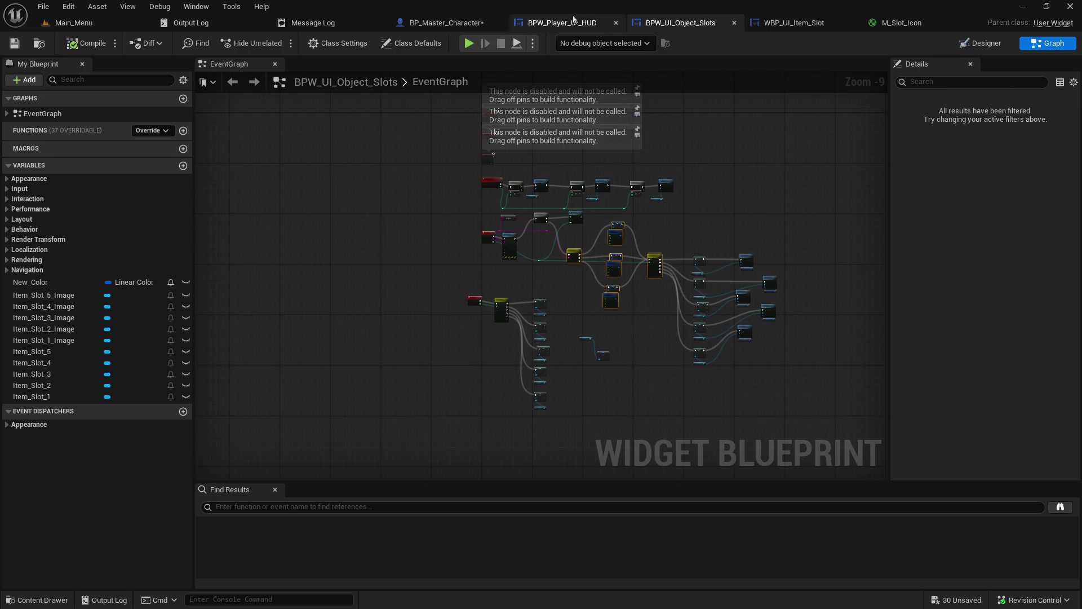
pyautogui.moveTo(485, 293); pyautogui.dragTo(597, 319)
pyautogui.write('set color')
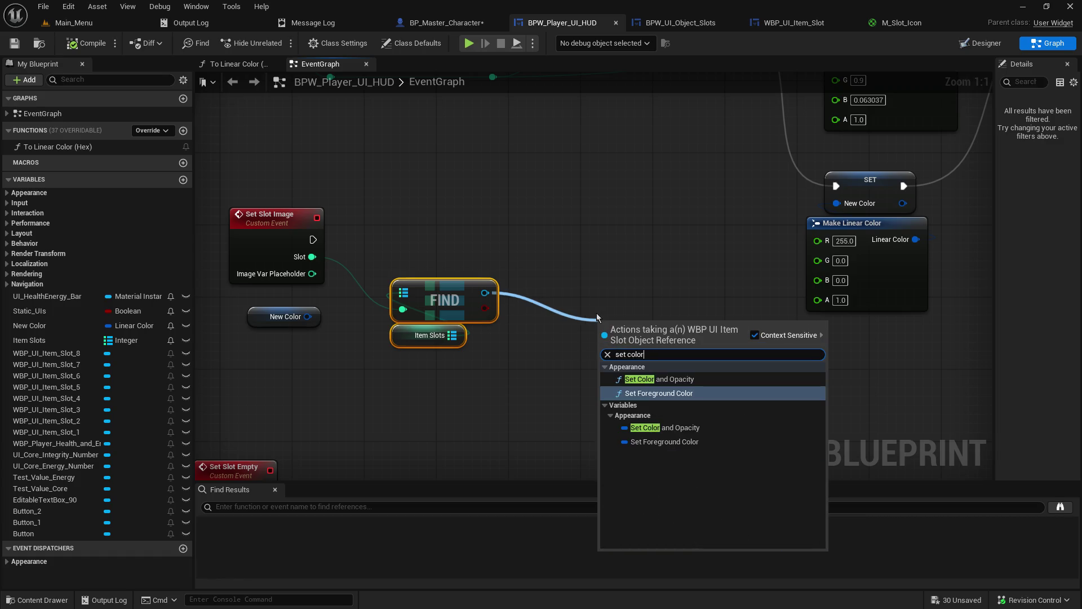
pyautogui.press('Down')
pyautogui.press('Down')
pyautogui.press('Up')
pyautogui.press('Return')
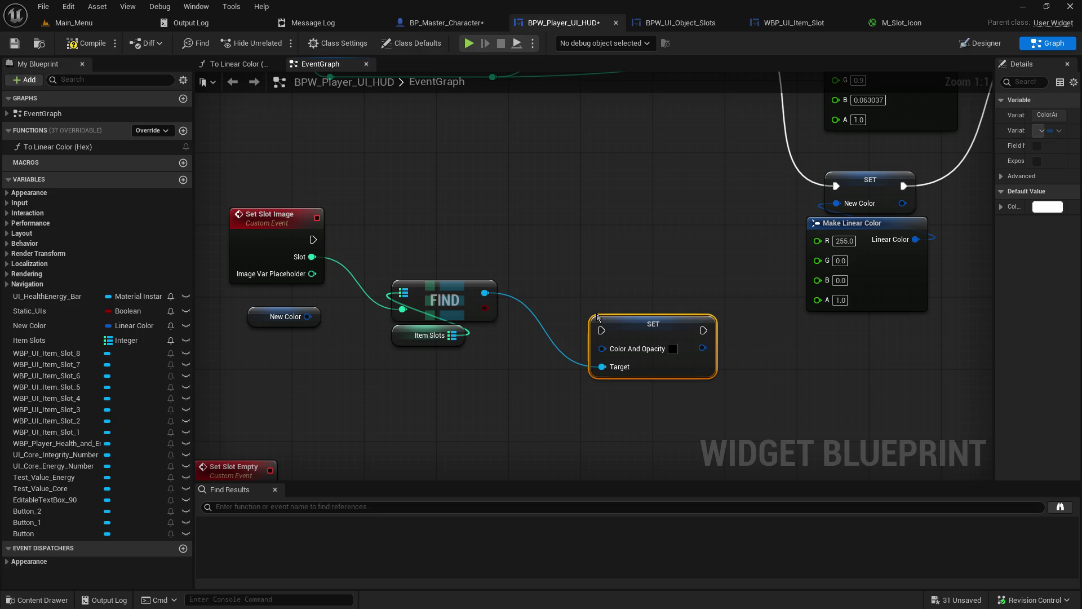
# Feed New Color into Color And Opacity and run SET after Set Slot Image.
pyautogui.moveTo(307, 316); pyautogui.dragTo(602, 348)
pyautogui.moveTo(275, 323); pyautogui.dragTo(517, 377)
pyautogui.moveTo(318, 239)
pyautogui.mouseDown()
pyautogui.moveTo(529, 298)
pyautogui.moveTo(602, 333)
pyautogui.moveTo(585, 228)
pyautogui.moveTo(582, 238)
pyautogui.mouseUp()
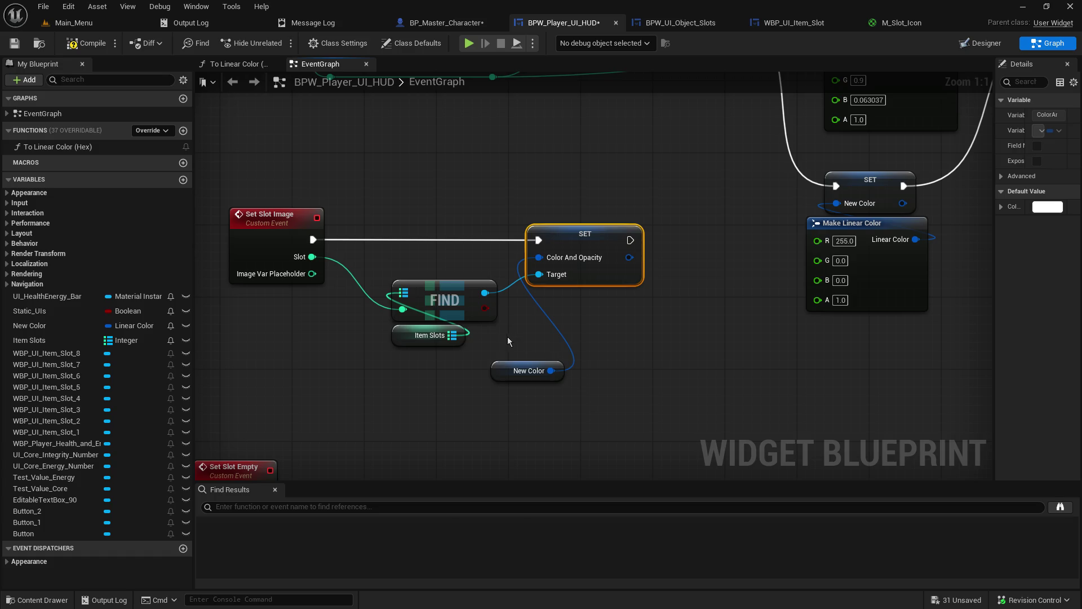
pyautogui.moveTo(499, 370); pyautogui.dragTo(428, 262)
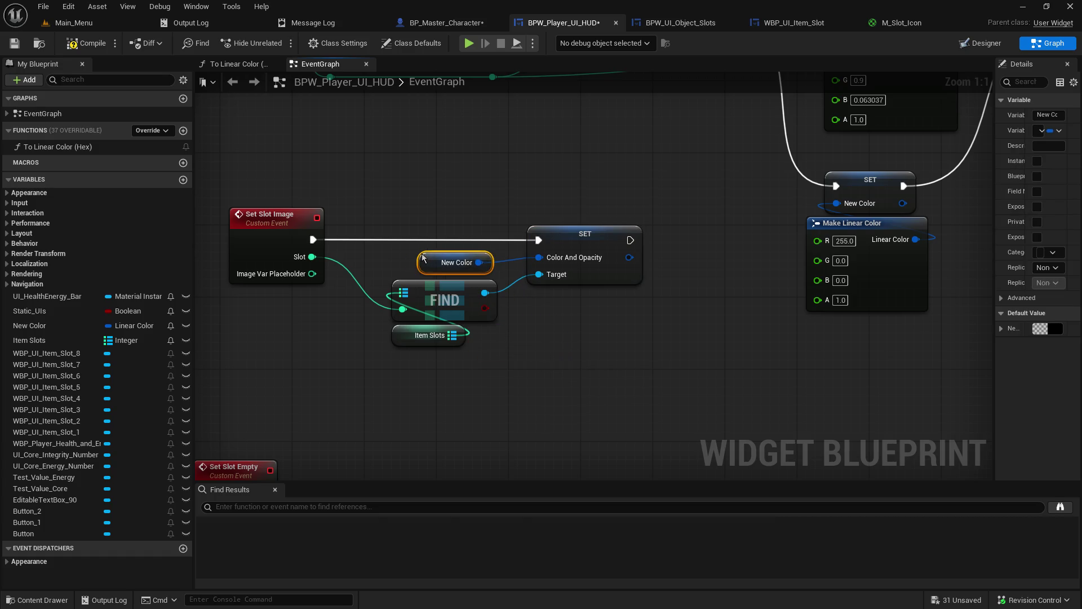
pyautogui.scroll(-3, 456, 438)
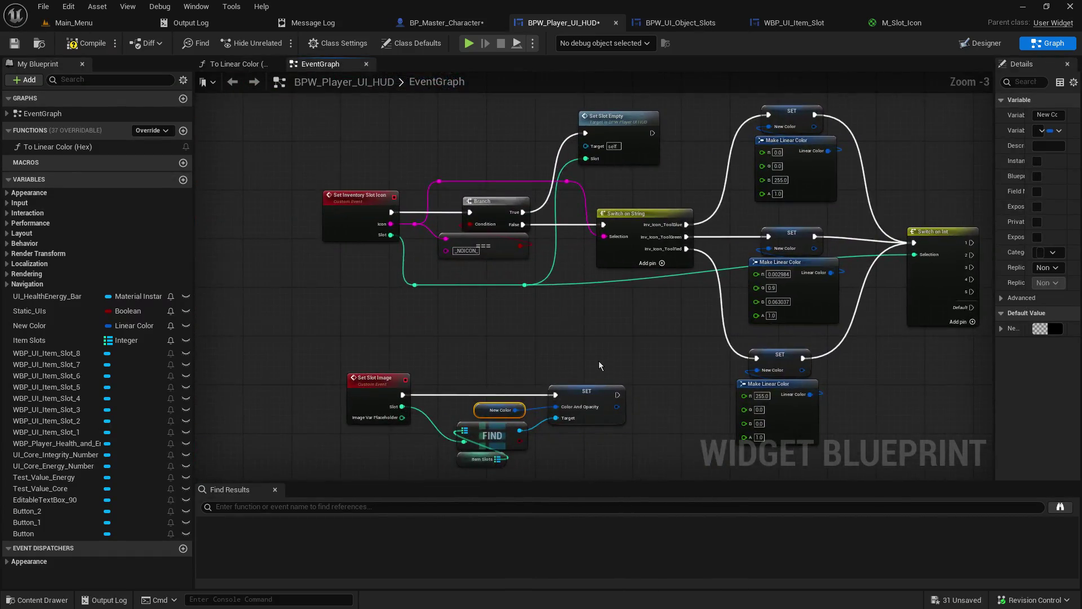
# Save and compile BPW_Player_UI_HUD.
pyautogui.click(14, 43)
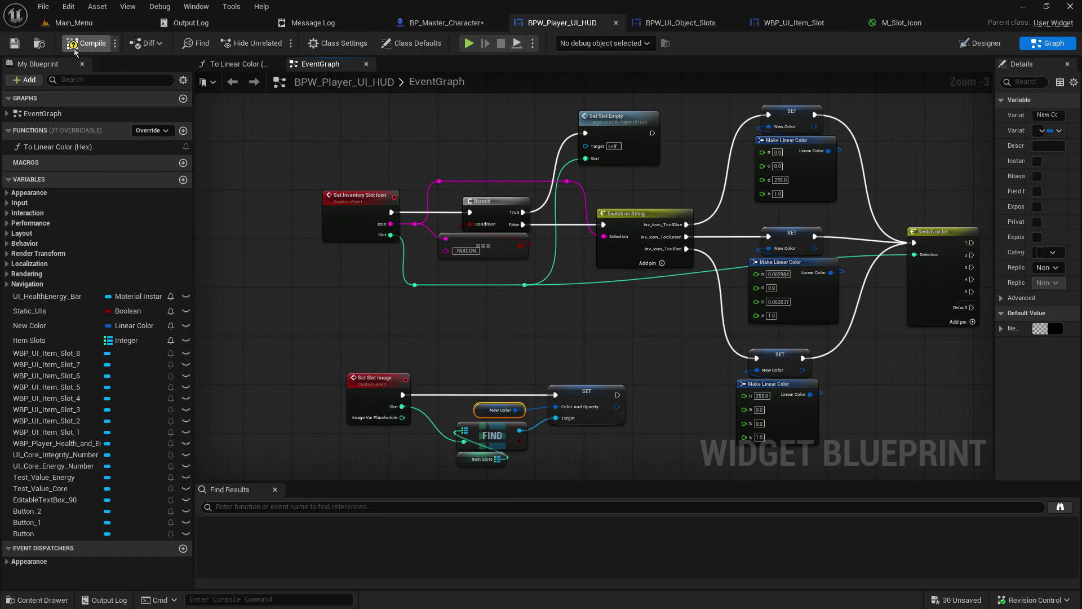
pyautogui.click(74, 48)
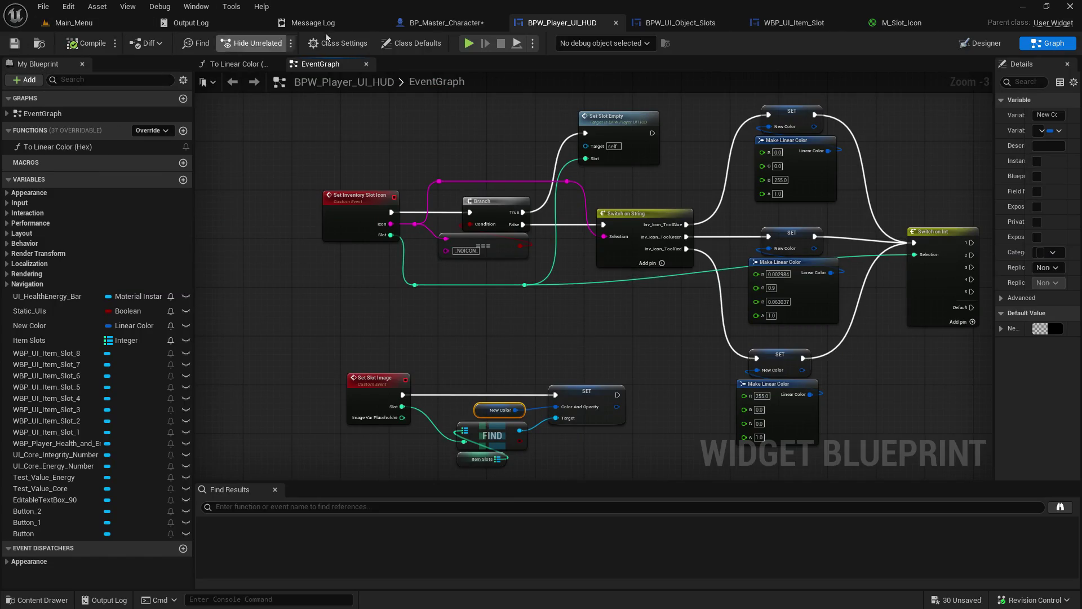
pyautogui.click(717, 25)
pyautogui.click(738, 24)
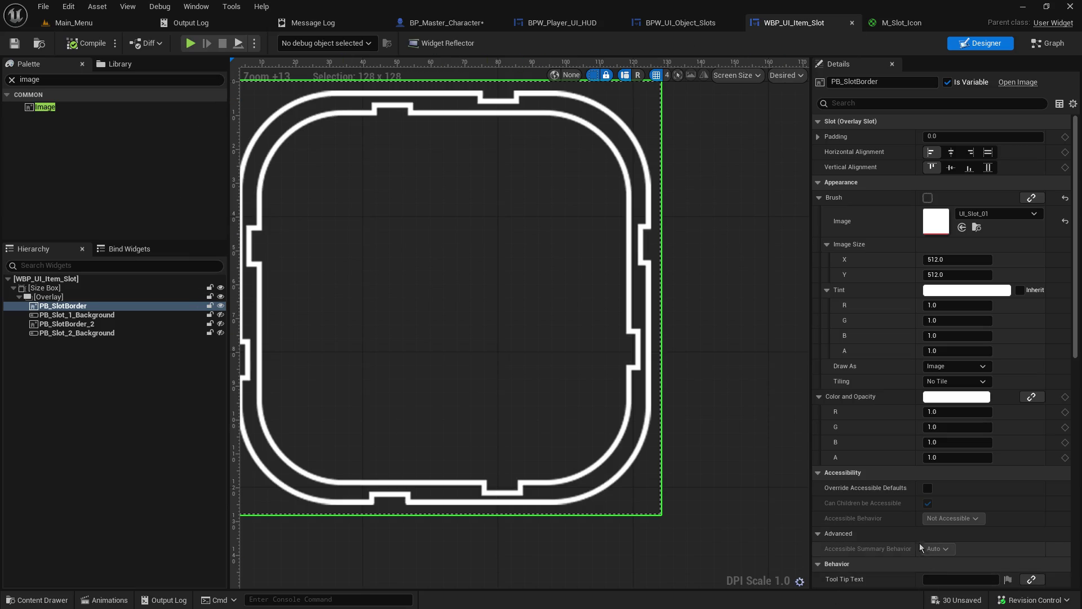
pyautogui.click(956, 396)
pyautogui.moveTo(775, 369); pyautogui.dragTo(826, 371)
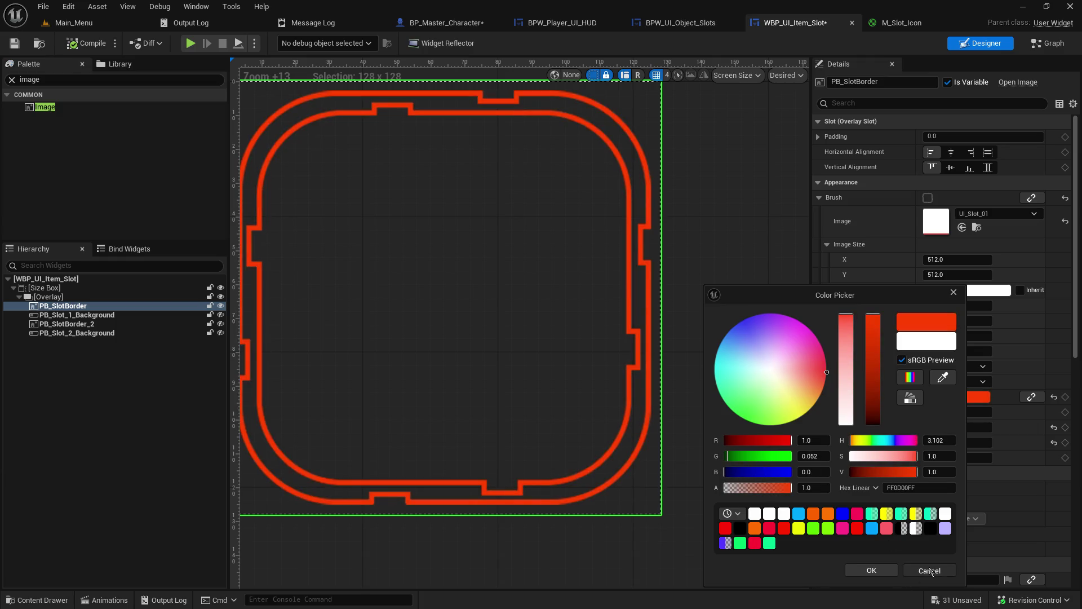
pyautogui.click(930, 570)
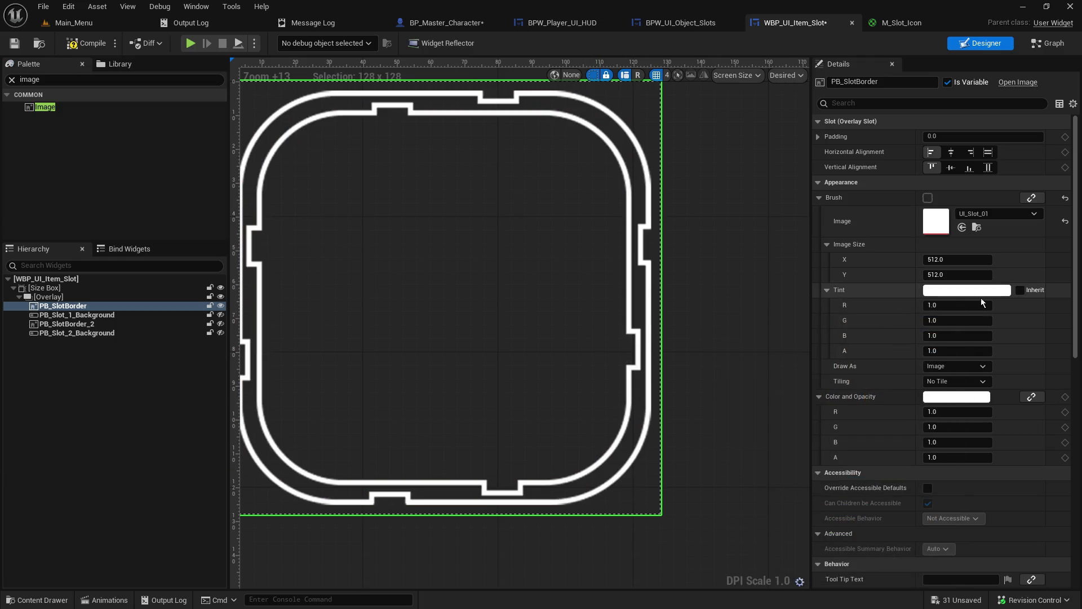
pyautogui.click(980, 290)
pyautogui.moveTo(800, 376)
pyautogui.mouseDown()
pyautogui.moveTo(831, 379)
pyautogui.moveTo(819, 375)
pyautogui.mouseUp()
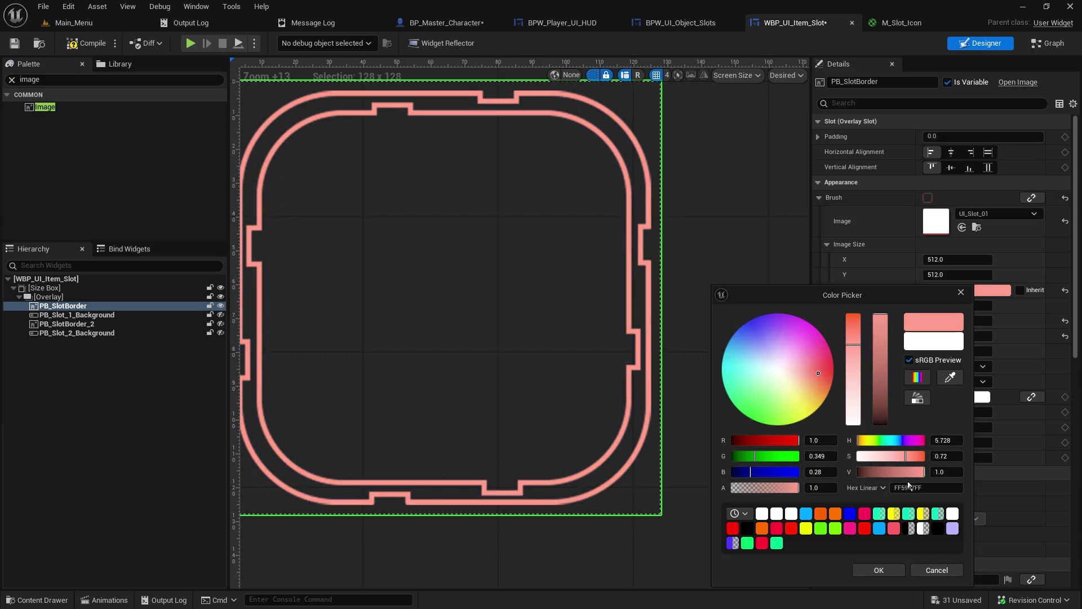
pyautogui.click(952, 573)
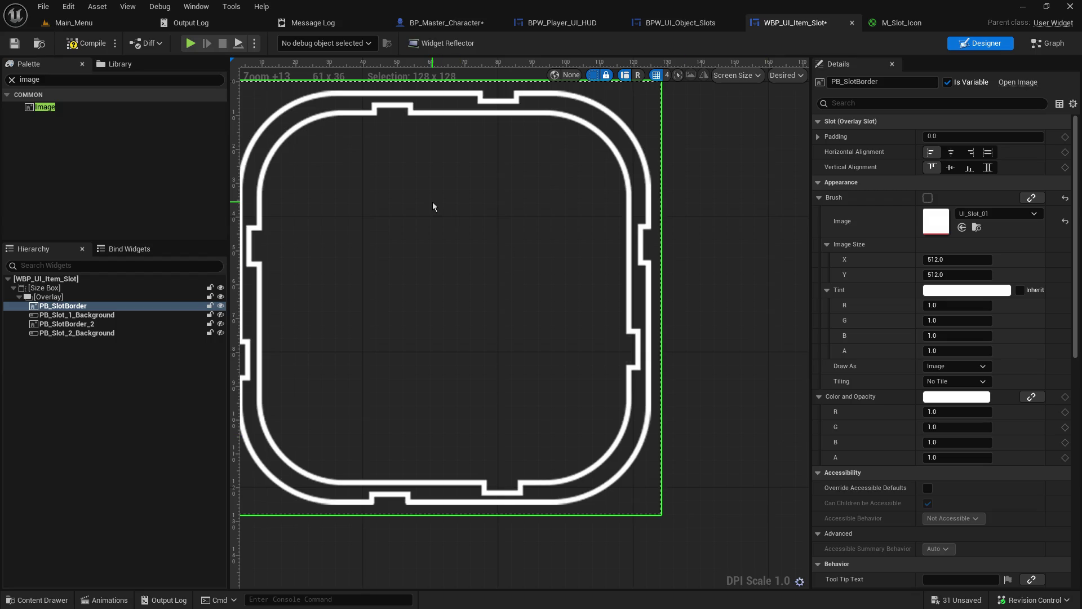
pyautogui.click(81, 307)
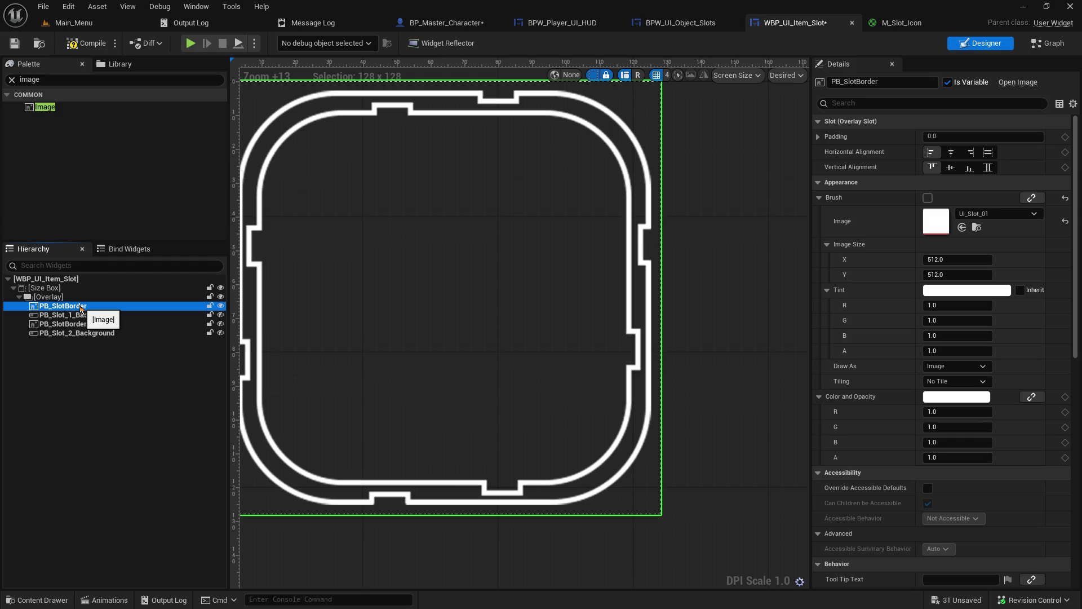
pyautogui.click(47, 110)
pyautogui.moveTo(47, 110)
pyautogui.mouseDown()
pyautogui.moveTo(80, 316)
pyautogui.moveTo(55, 315)
pyautogui.mouseUp()
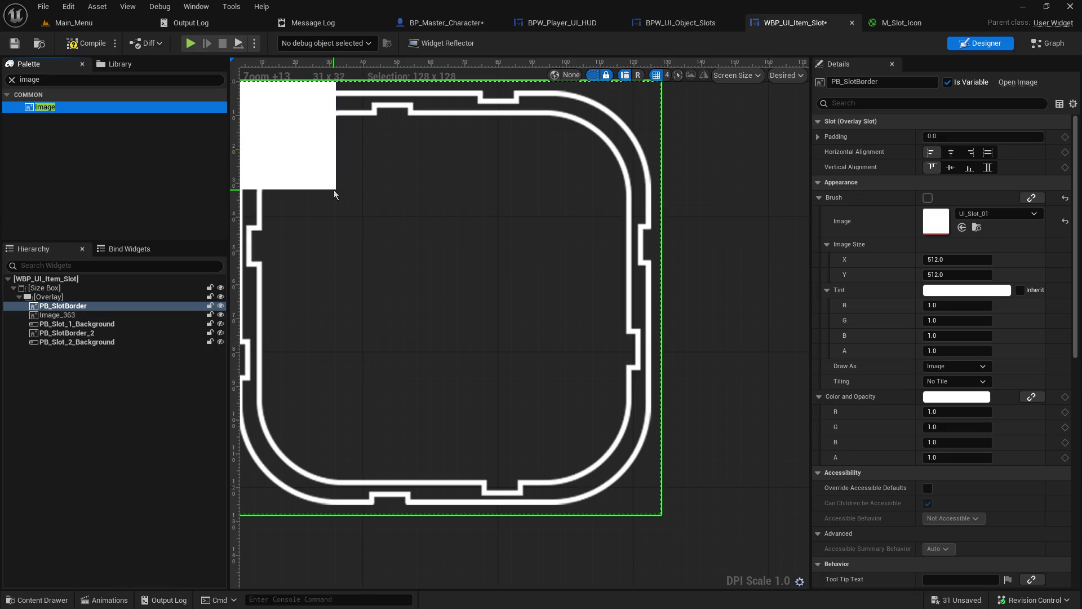
# Make the new image fill the overlay horizontally and vertically, and rename it Slot_Image.
pyautogui.click(304, 169)
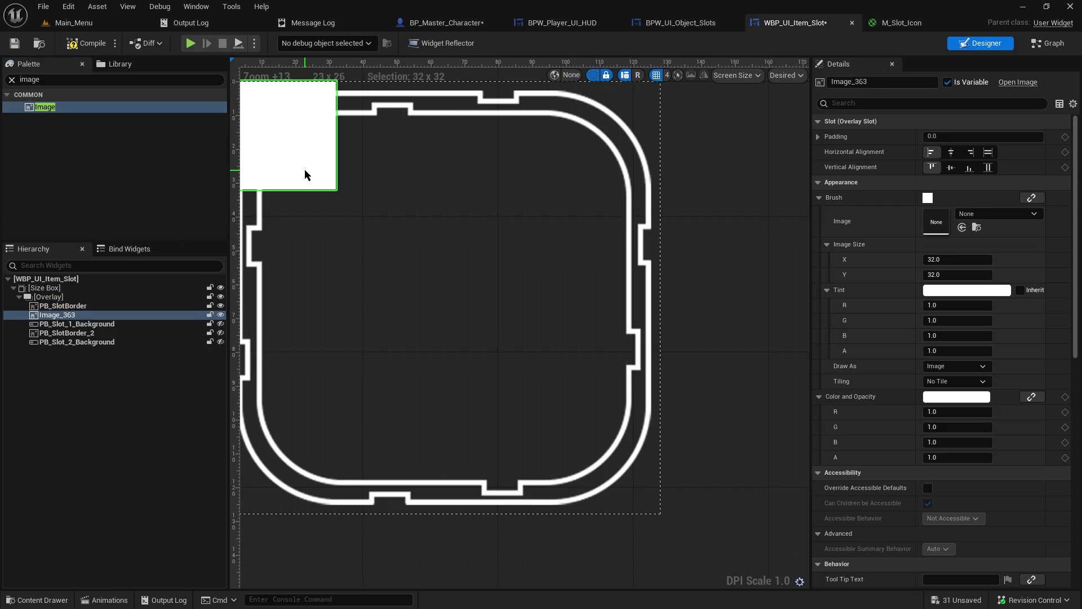
pyautogui.click(985, 156)
pyautogui.click(990, 168)
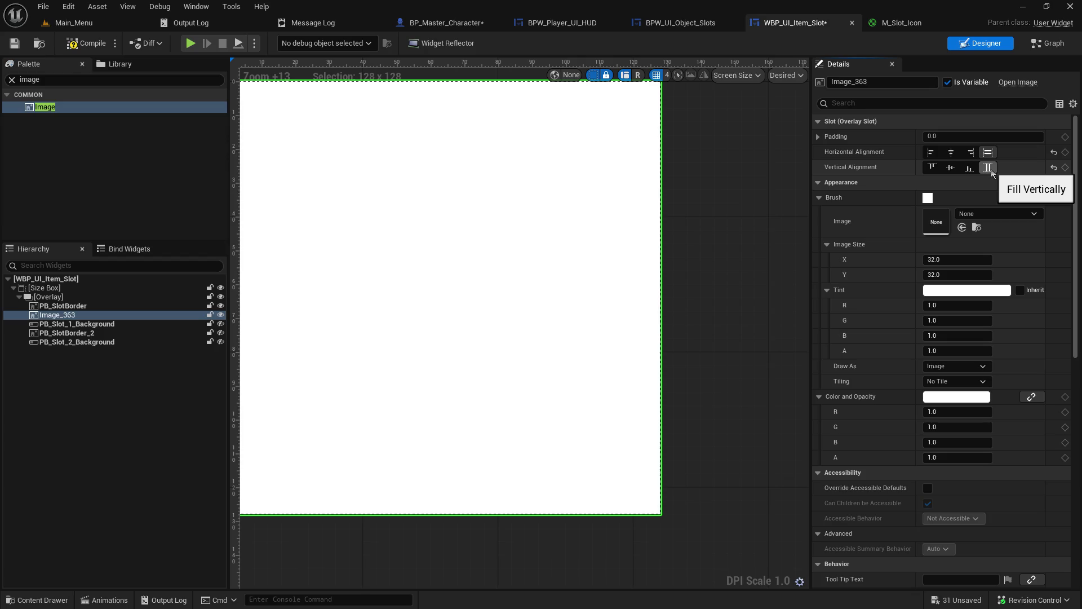
pyautogui.click(894, 84)
pyautogui.write('D')
pyautogui.press('BackSpace')
pyautogui.write('Slot_')
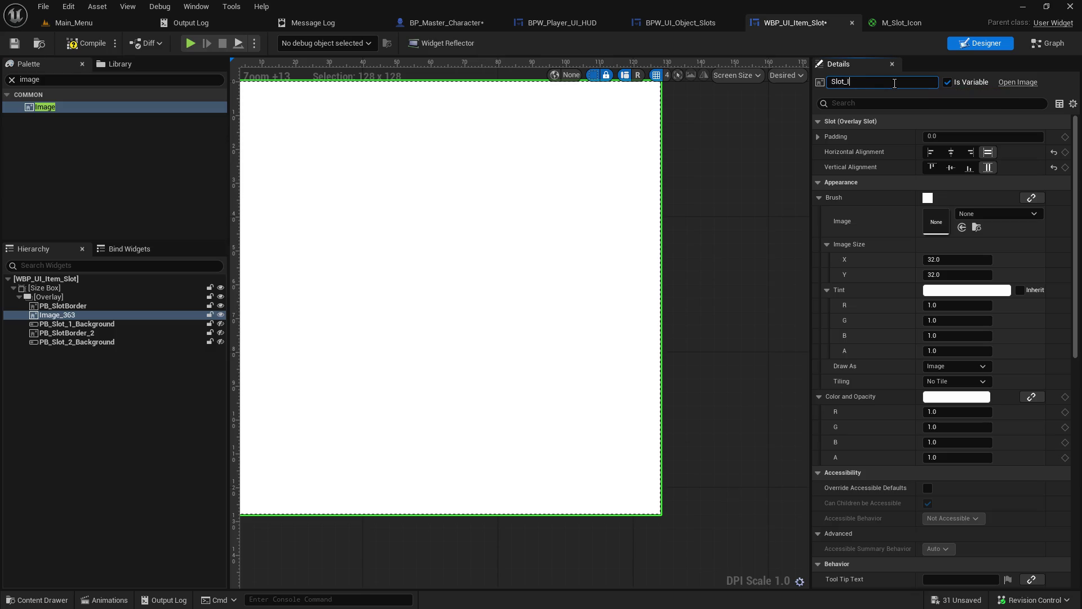
pyautogui.press('Return')
# Set Slot_Image's Tint to fully transparent black (0,0,0,0).
pyautogui.click(948, 290)
pyautogui.moveTo(861, 390); pyautogui.dragTo(853, 492)
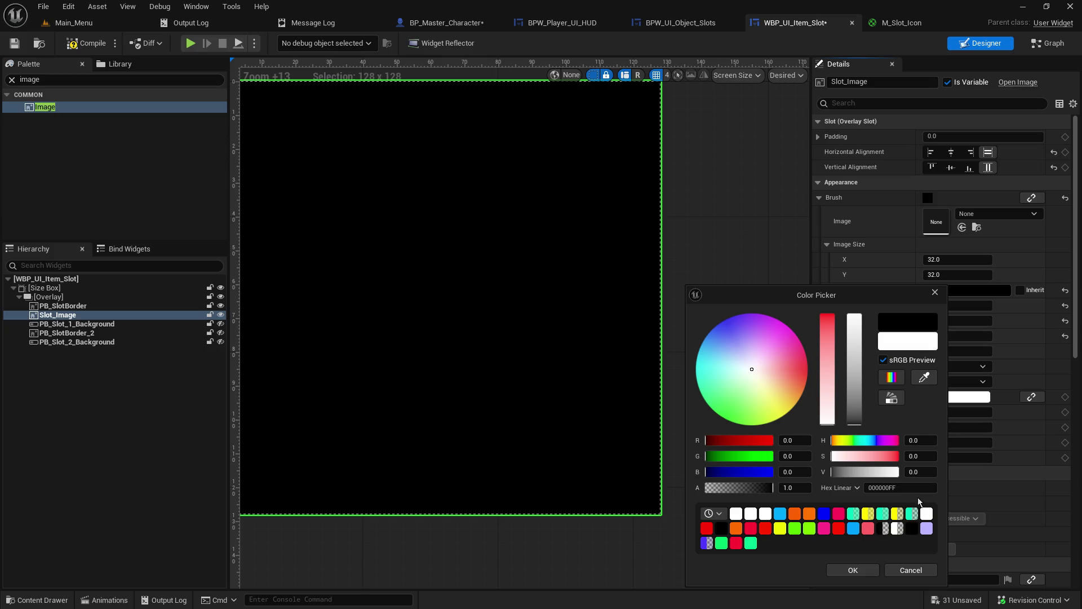
pyautogui.moveTo(756, 491); pyautogui.dragTo(706, 488)
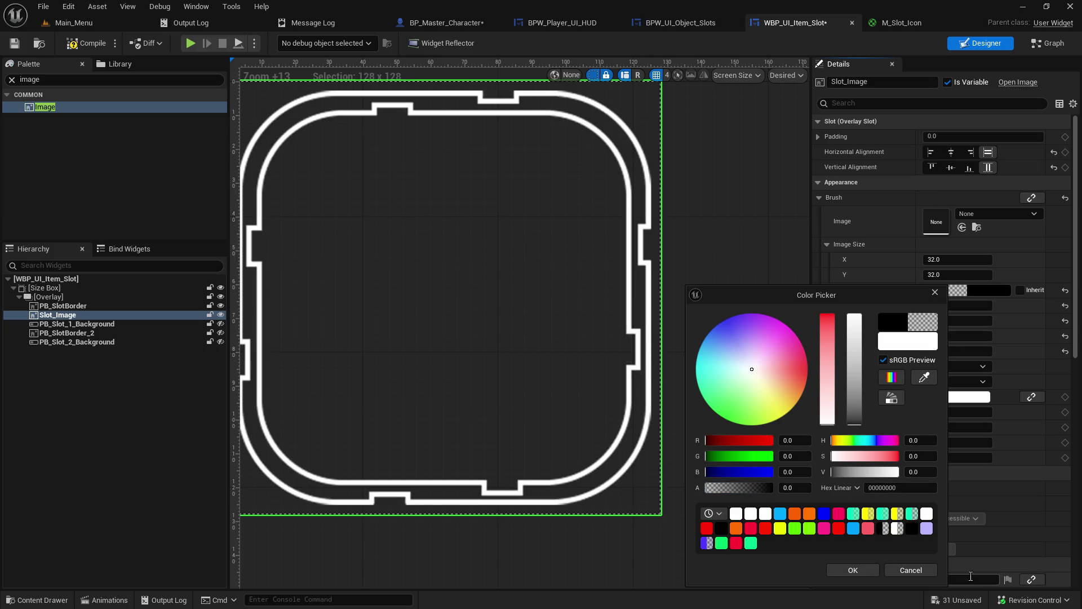
pyautogui.click(871, 571)
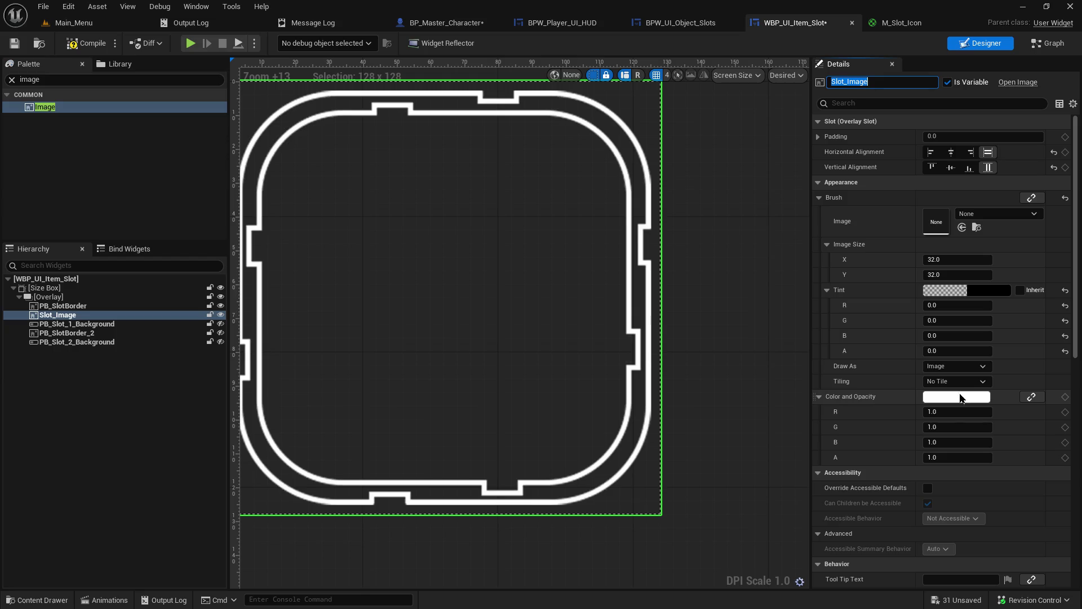
# Reset Slot_Image's Tint to white and set its Color and Opacity alpha to 0.
pyautogui.click(1065, 290)
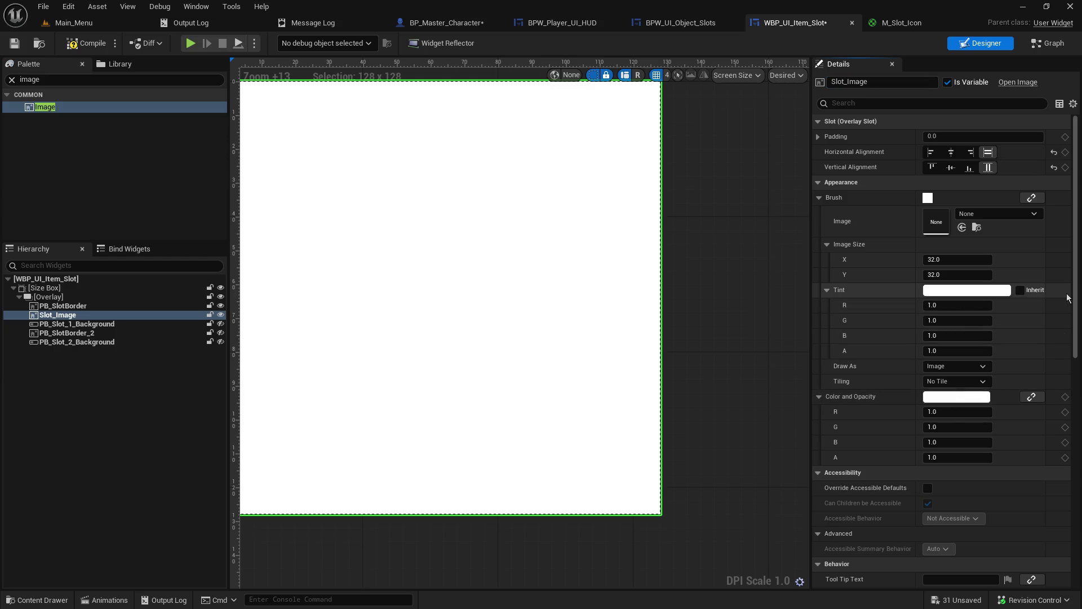
pyautogui.click(946, 403)
pyautogui.click(738, 513)
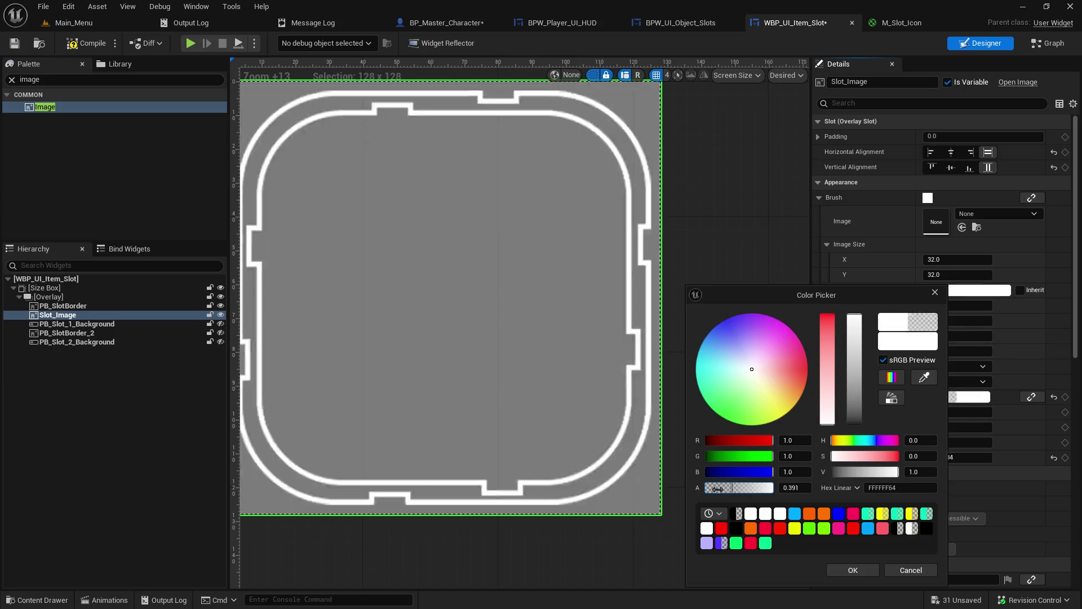
pyautogui.click(868, 570)
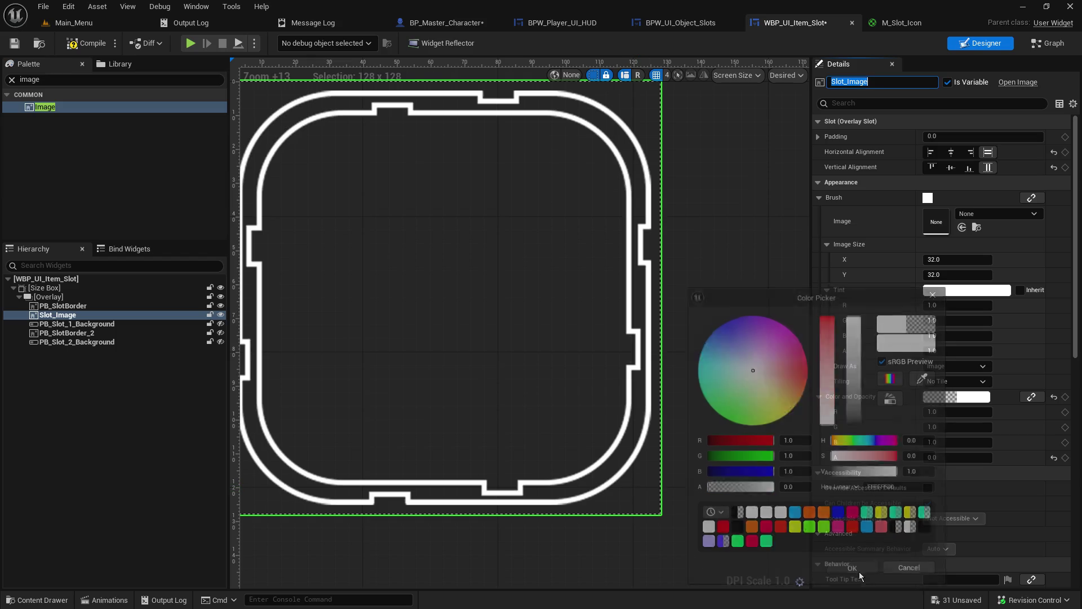
# Deselect Slot_Image, then compile and save WBP_UI_Item_Slot.
pyautogui.click(770, 355)
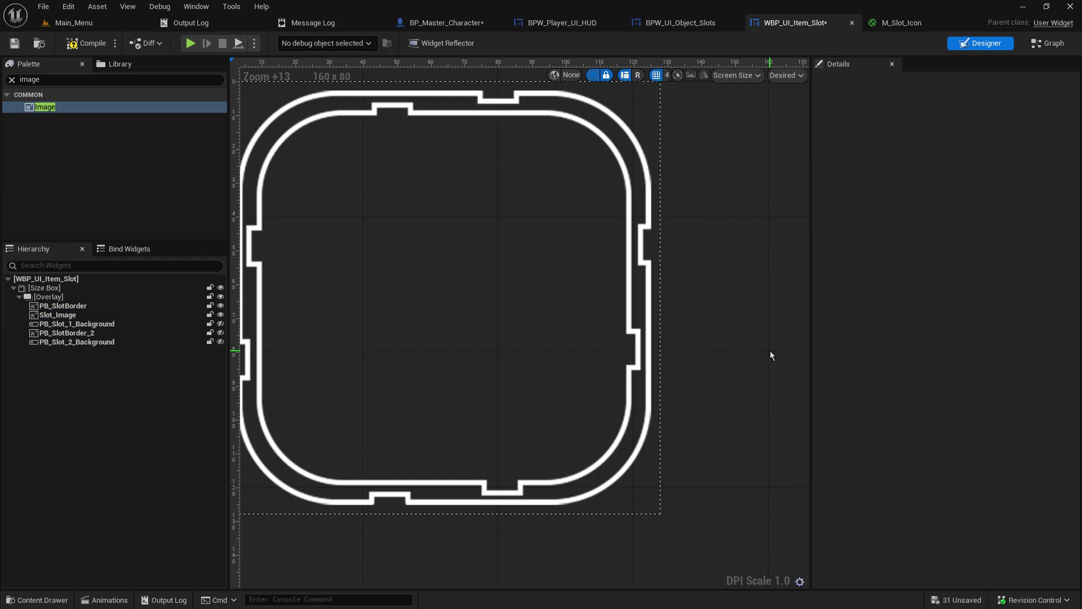
pyautogui.click(14, 42)
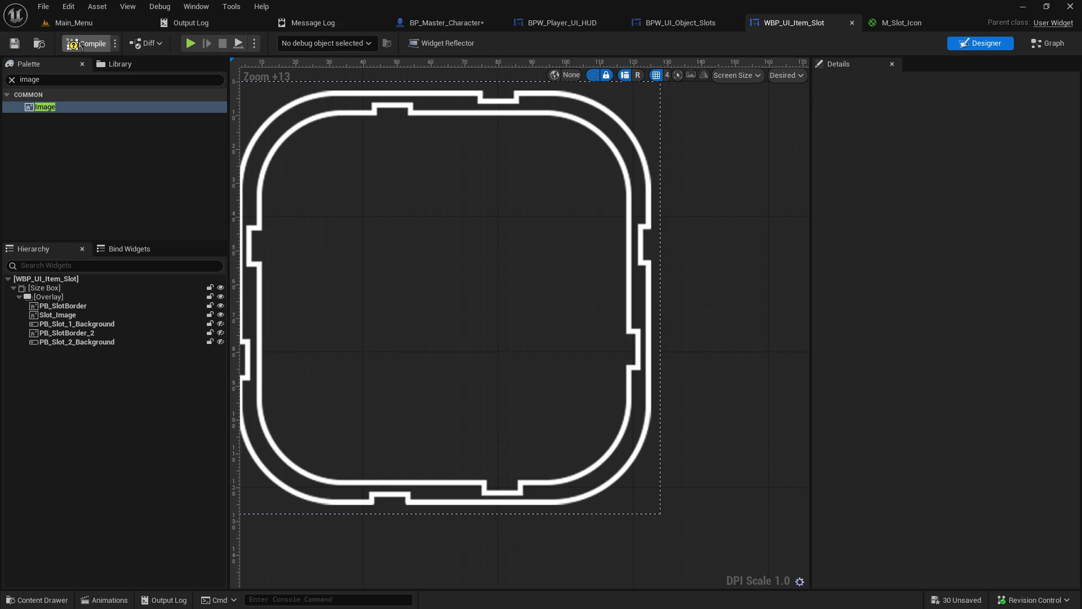
pyautogui.click(86, 43)
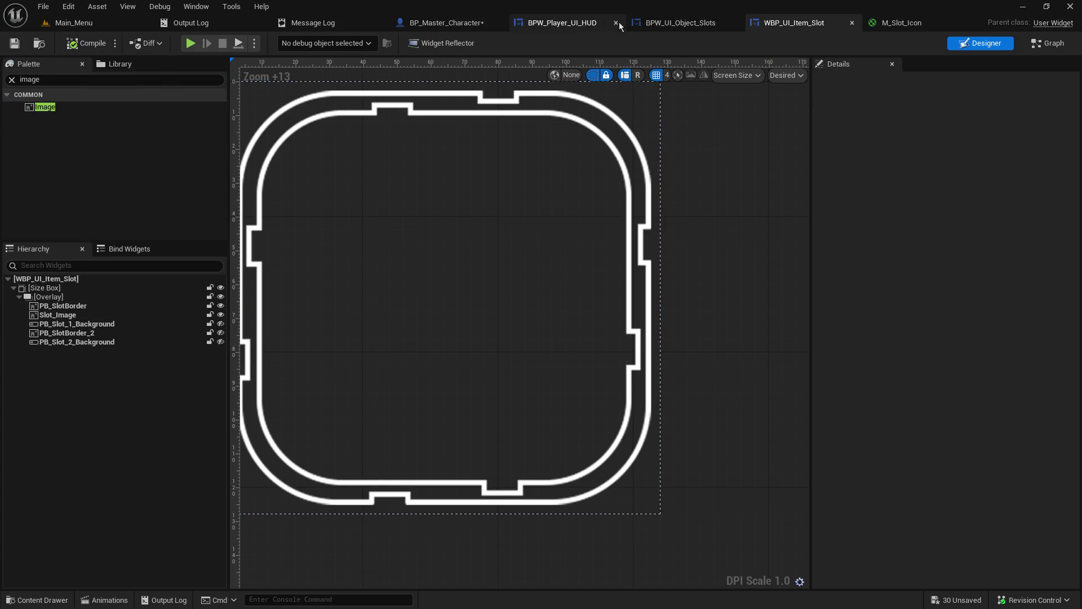
# In the HUD event graph, add a slot-image colour setter from the New Color pin.
pyautogui.click(561, 23)
pyautogui.scroll(2, 525, 361)
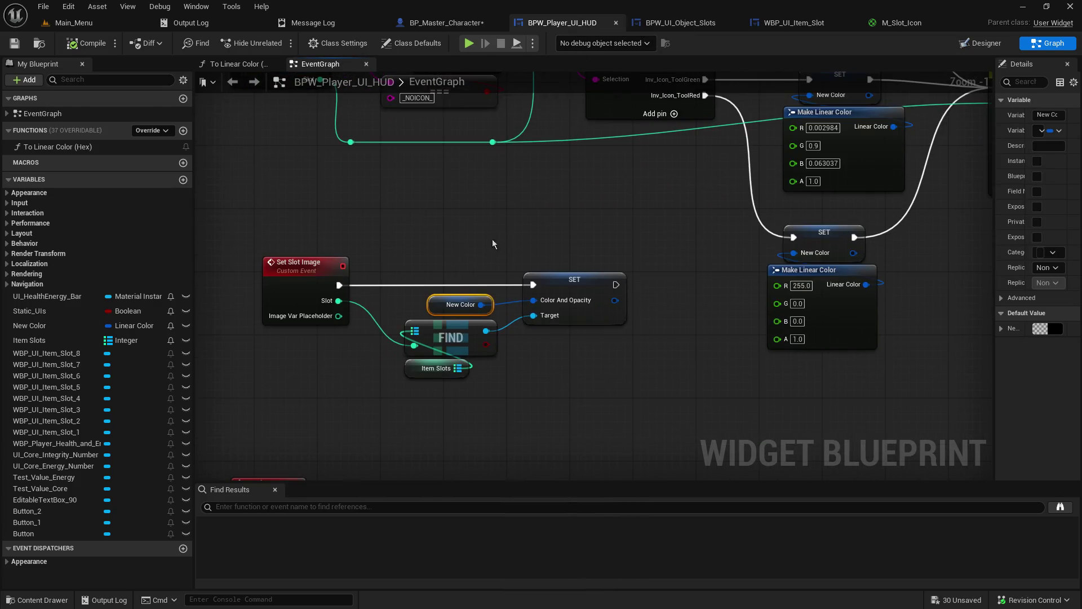
pyautogui.moveTo(480, 304); pyautogui.dragTo(494, 243)
pyautogui.write('slot im')
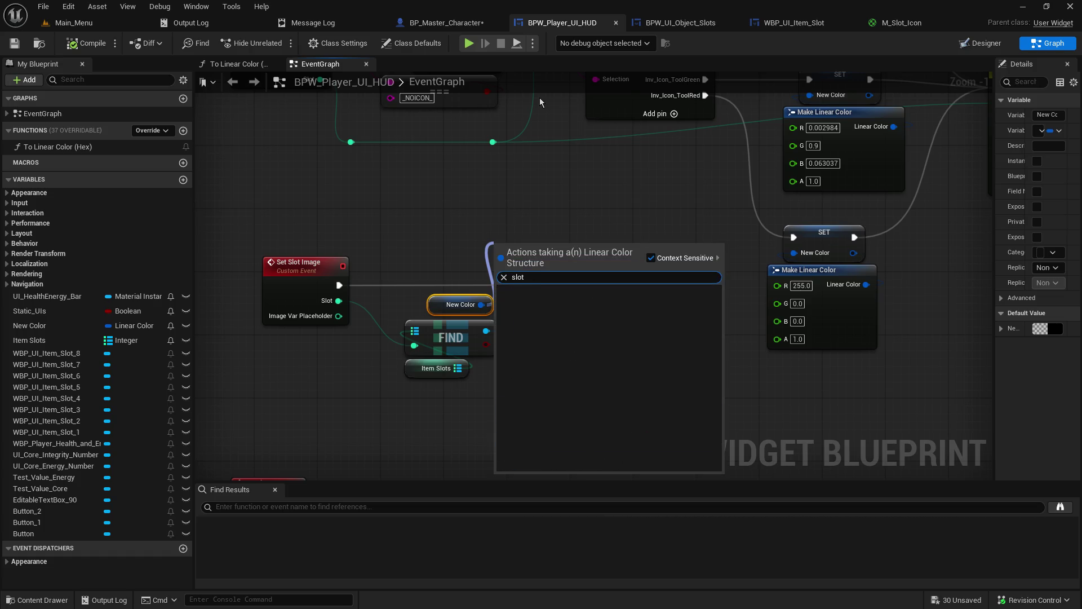
pyautogui.press('Return')
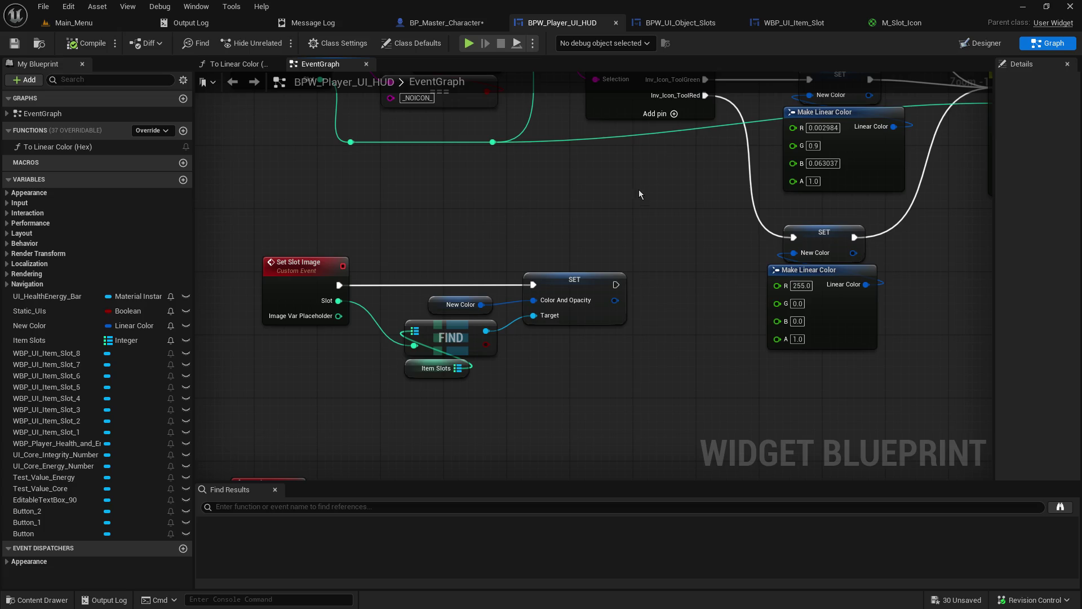
# Check the BPW_UI_Object_Slots and item slot widget tabs, then return to the HUD graph.
pyautogui.click(679, 22)
pyautogui.click(565, 22)
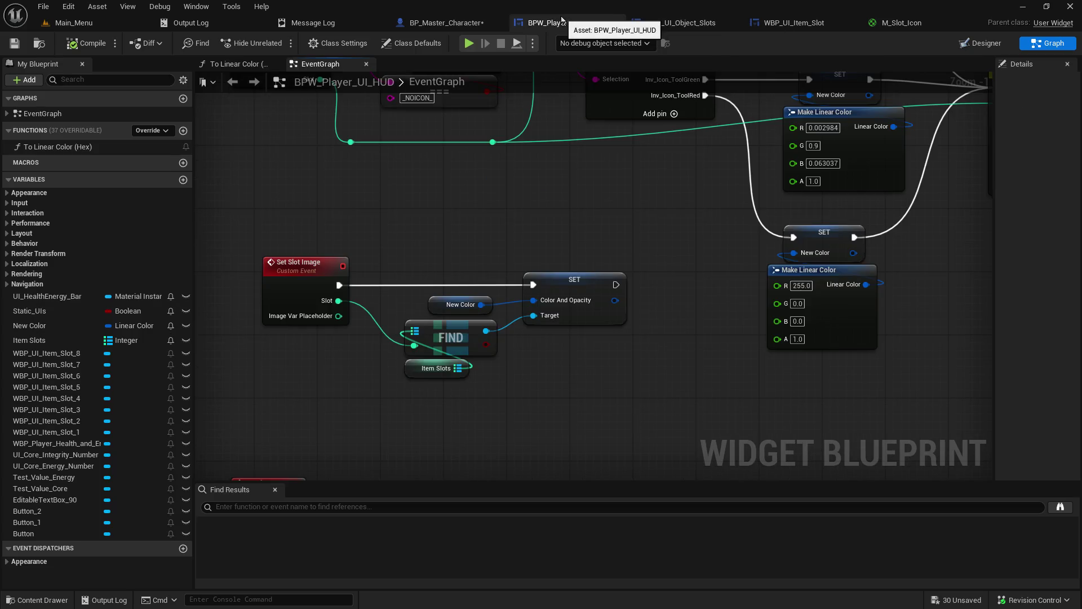
pyautogui.click(796, 26)
pyautogui.click(555, 22)
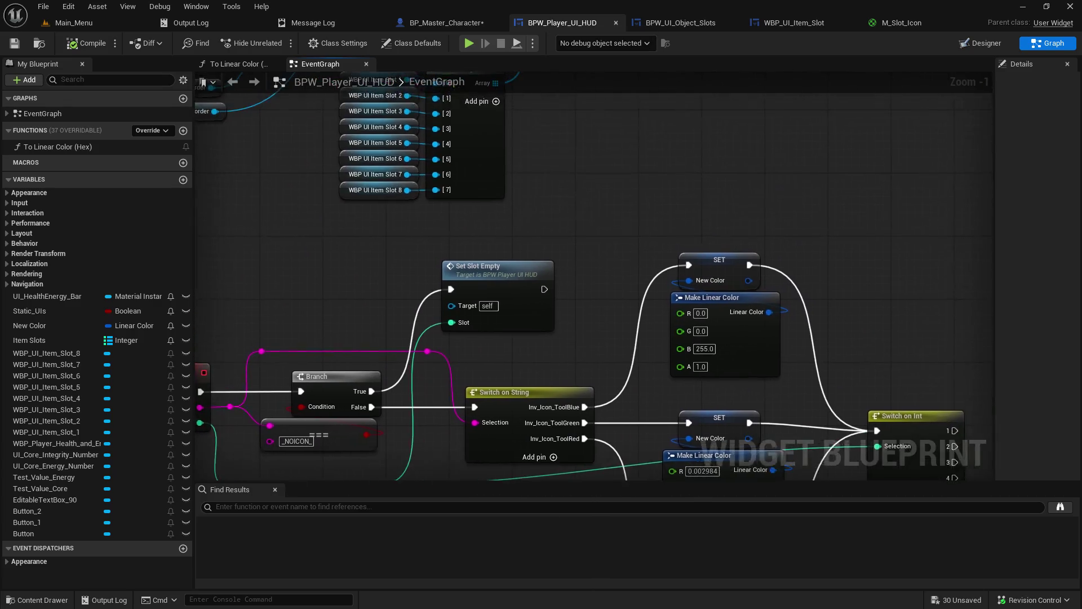
pyautogui.click(778, 25)
pyautogui.click(555, 22)
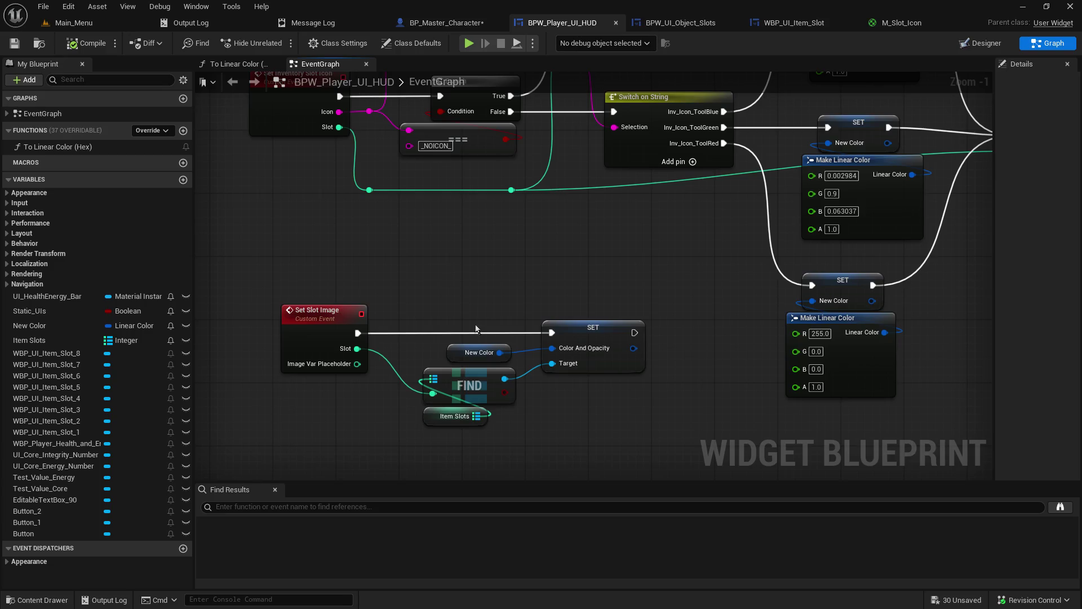
# Search New Color's actions for an image setter without adding one, then open M_Slot_Icon.
pyautogui.moveTo(499, 352); pyautogui.dragTo(526, 258)
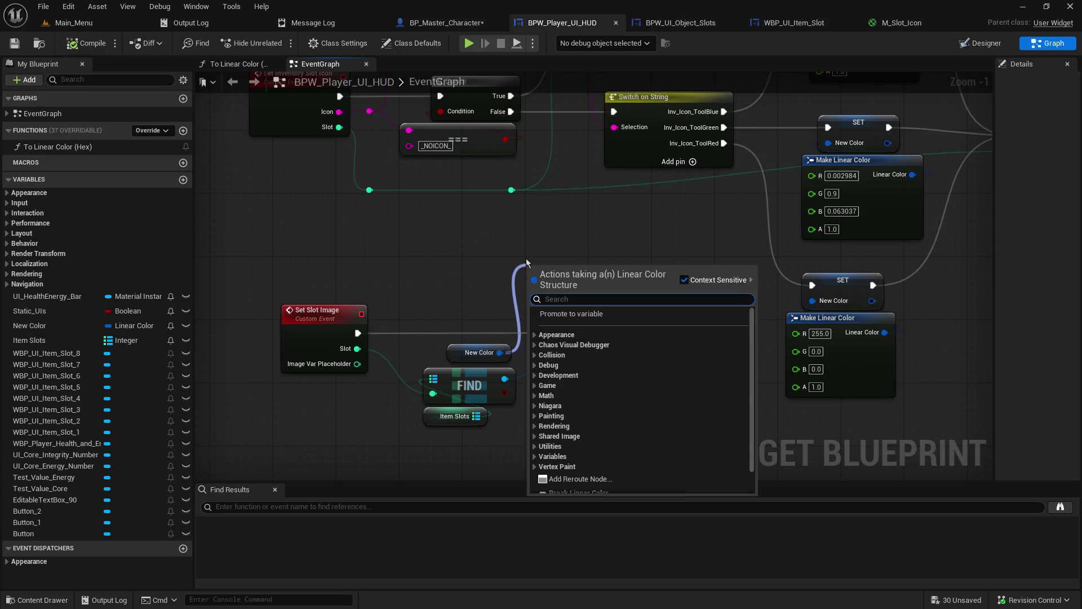
pyautogui.write('iim')
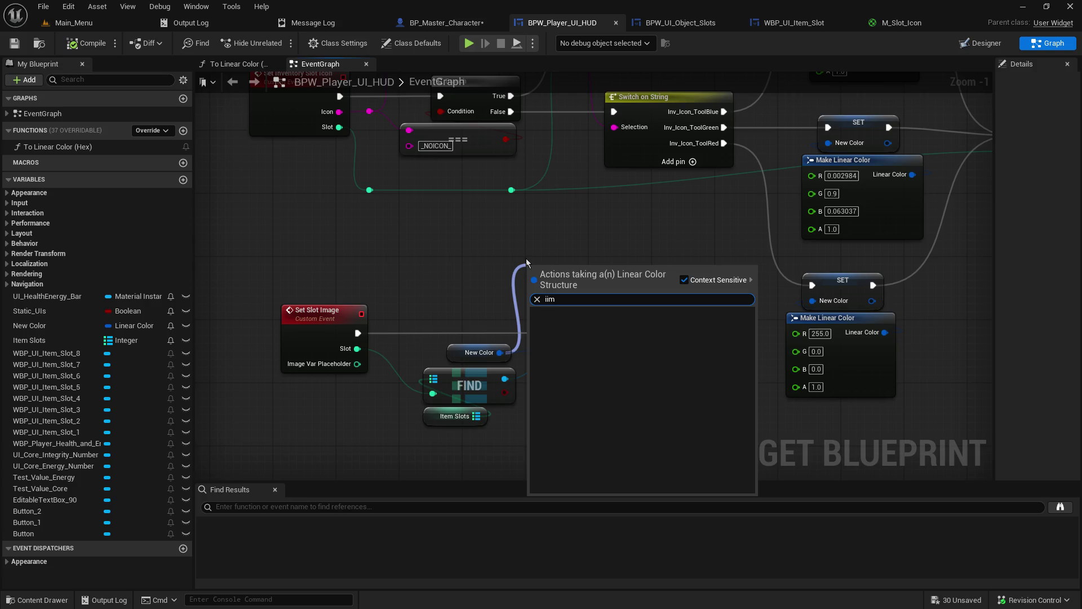
pyautogui.write('ag')
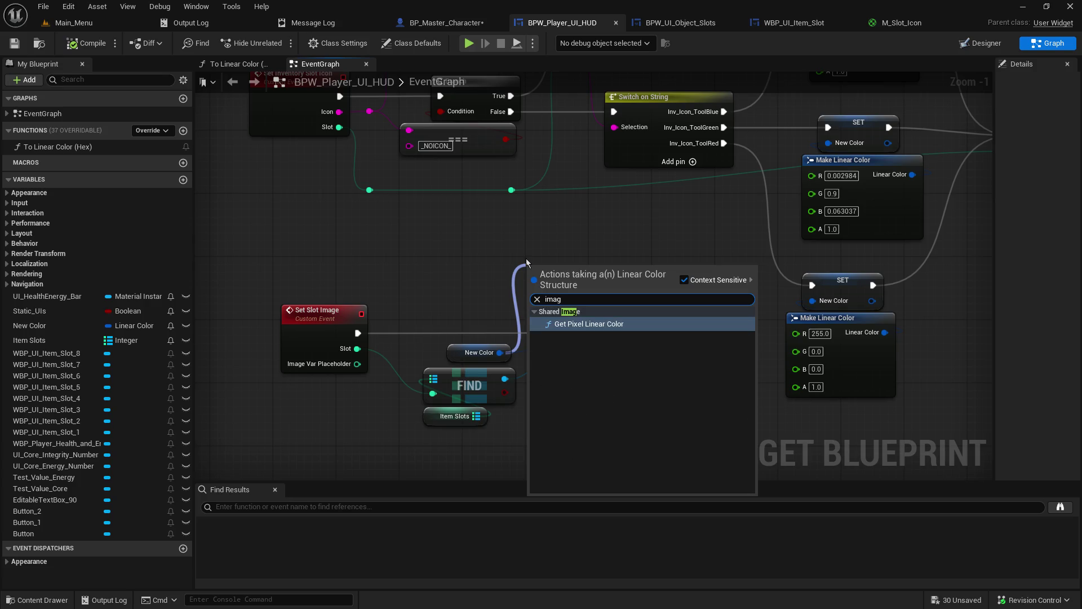
pyautogui.press('BackSpace')
pyautogui.press('BackSpace')
pyautogui.press('BackSpace')
pyautogui.write('slot')
pyautogui.press('BackSpace')
pyautogui.press('BackSpace')
pyautogui.press('BackSpace')
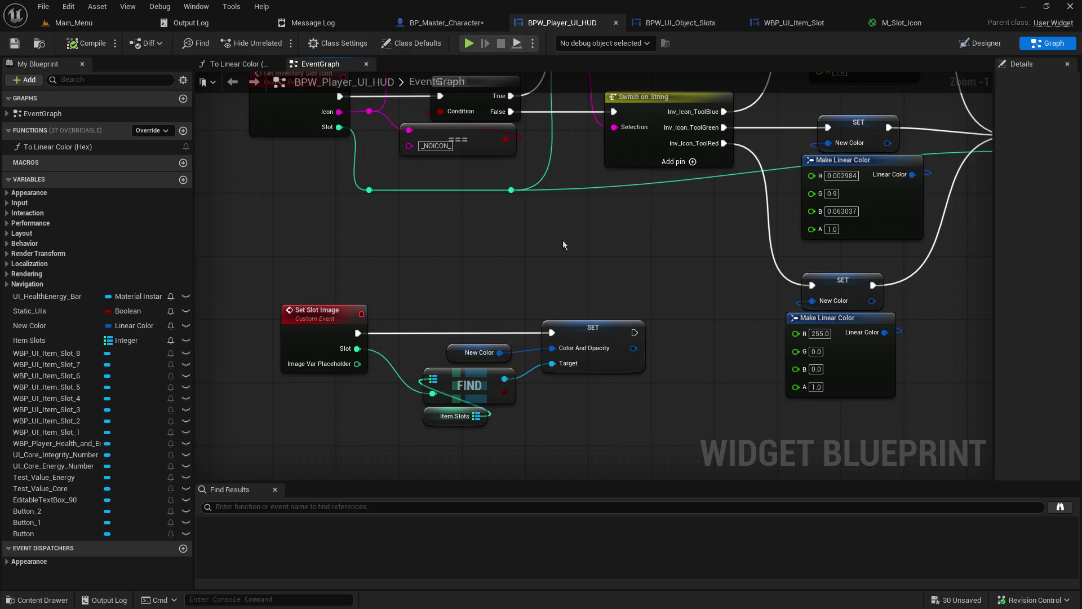
pyautogui.click(903, 25)
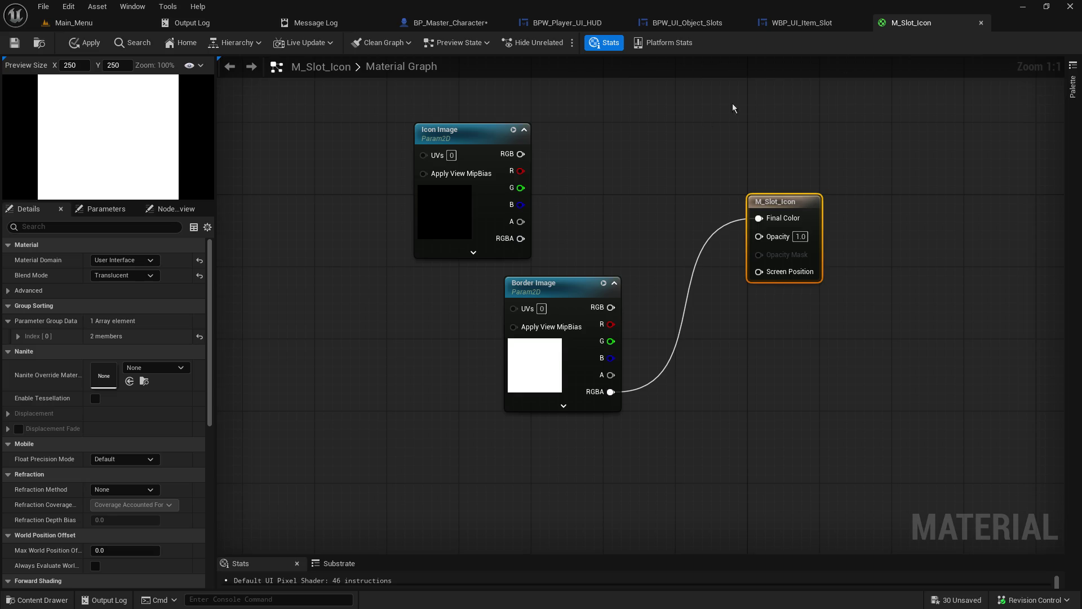
# Inspect Slot_Image in WBP_UI_Item_Slot, save the widget, and return to the HUD graph.
pyautogui.click(816, 25)
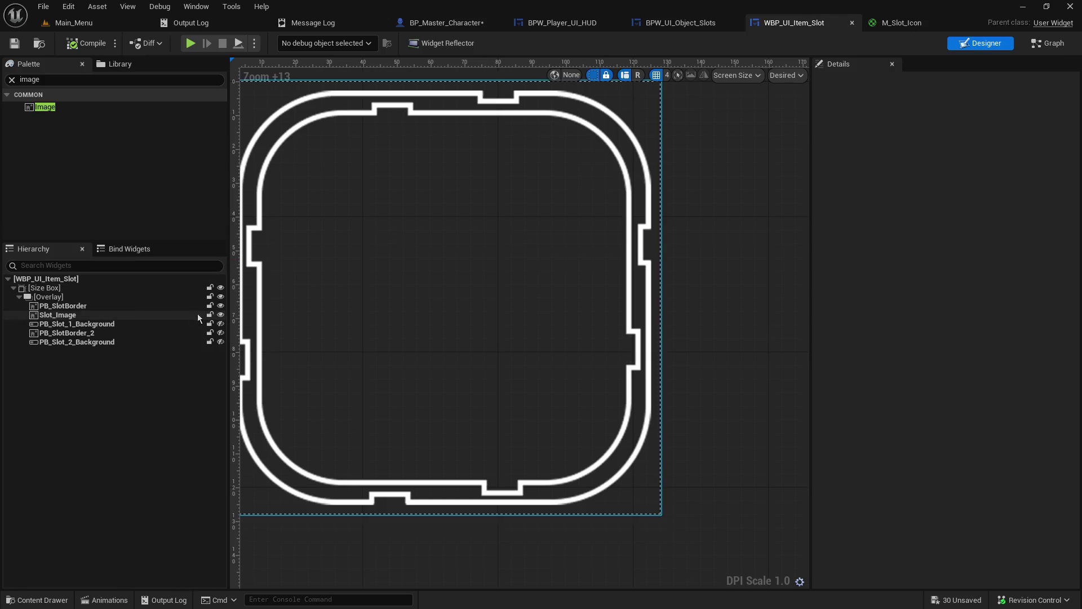
pyautogui.click(120, 315)
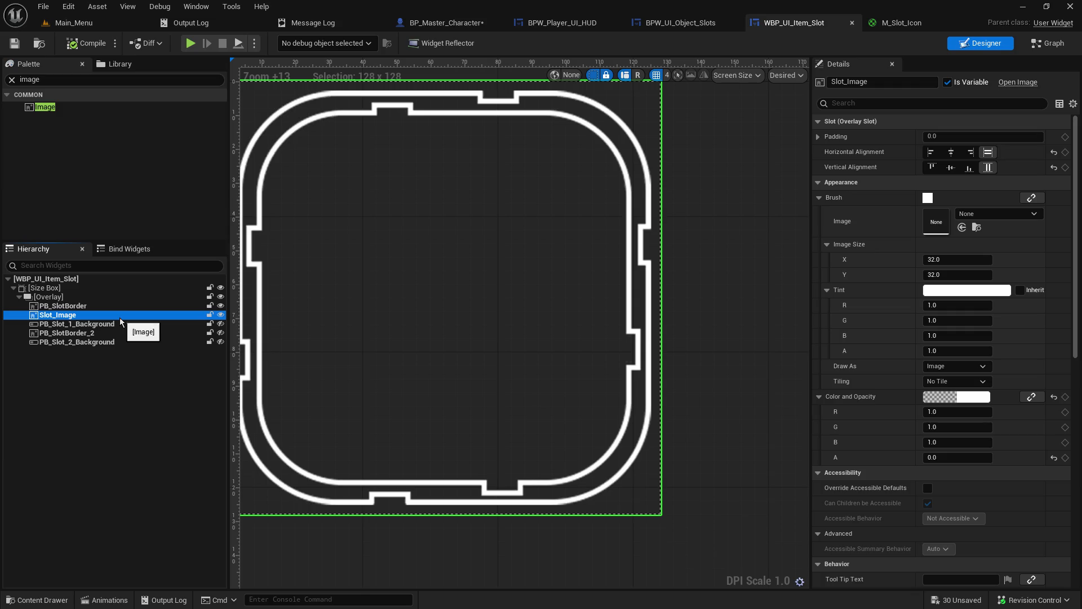
pyautogui.click(13, 49)
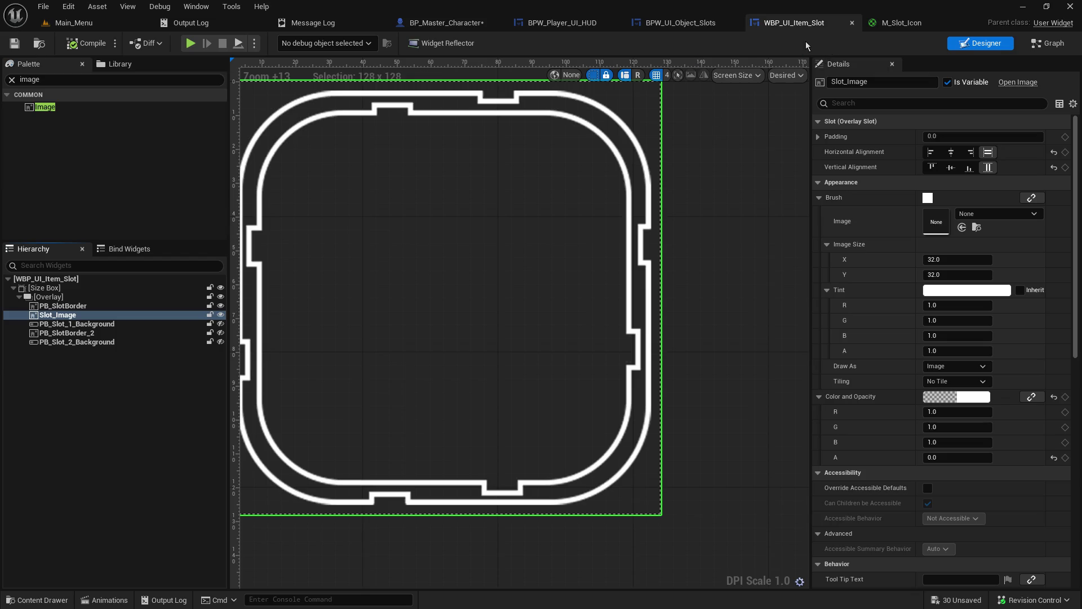
pyautogui.click(565, 23)
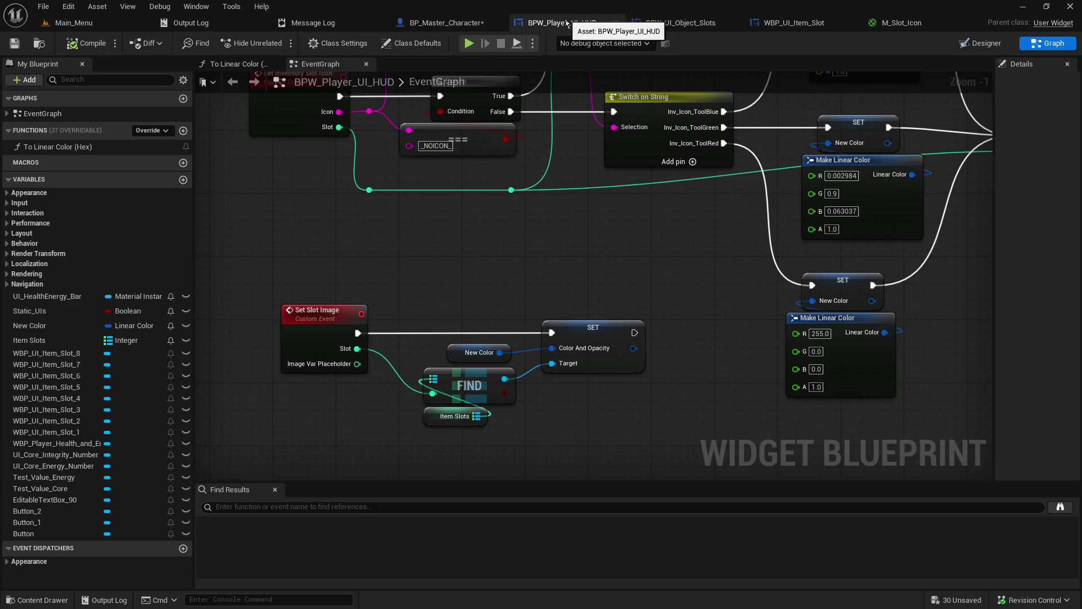
pyautogui.moveTo(503, 355); pyautogui.dragTo(516, 268)
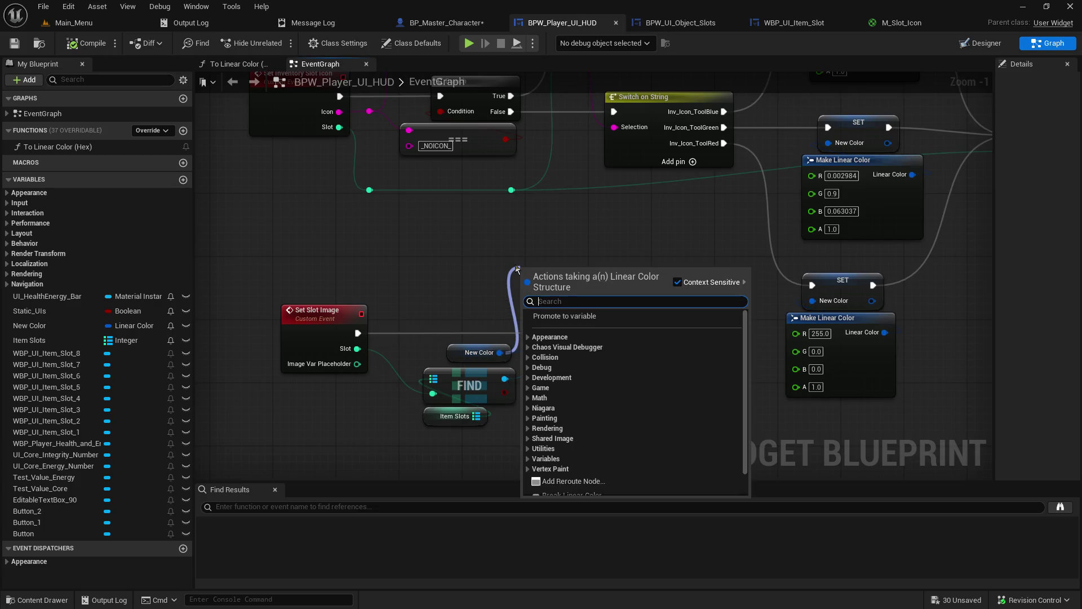
pyautogui.write('get slo')
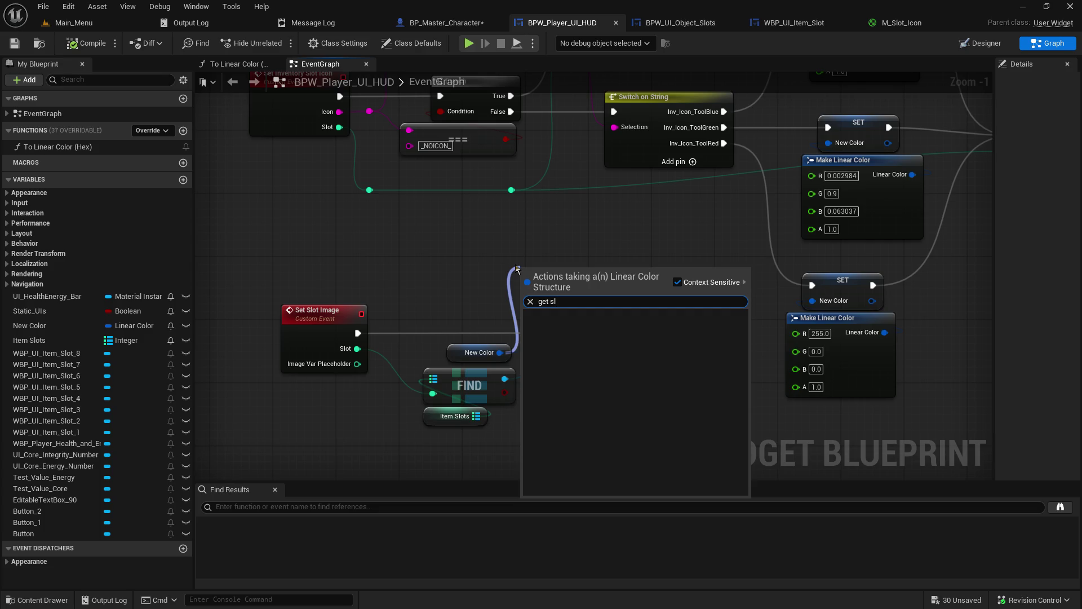
pyautogui.press('BackSpace')
pyautogui.press('BackSpace')
pyautogui.press('BackSpace')
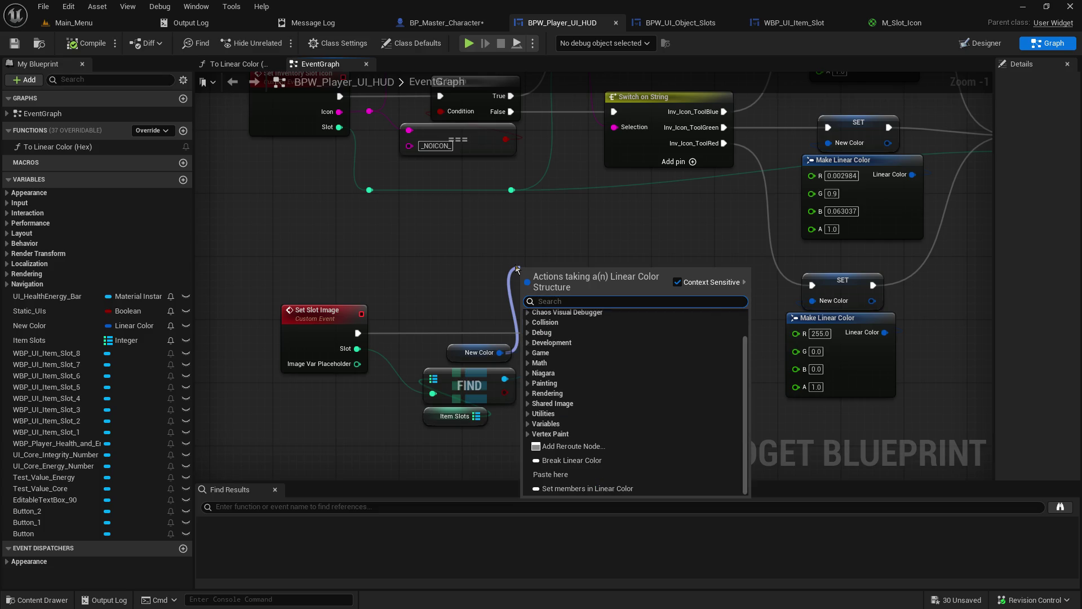
pyautogui.write('pg')
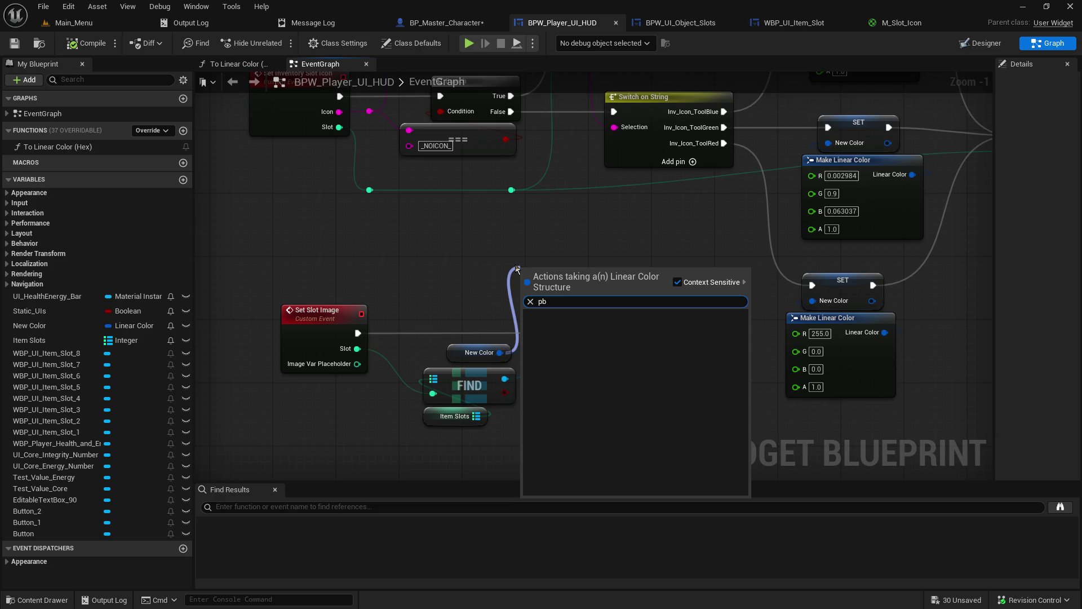
pyautogui.press('BackSpace')
pyautogui.press('BackSpace')
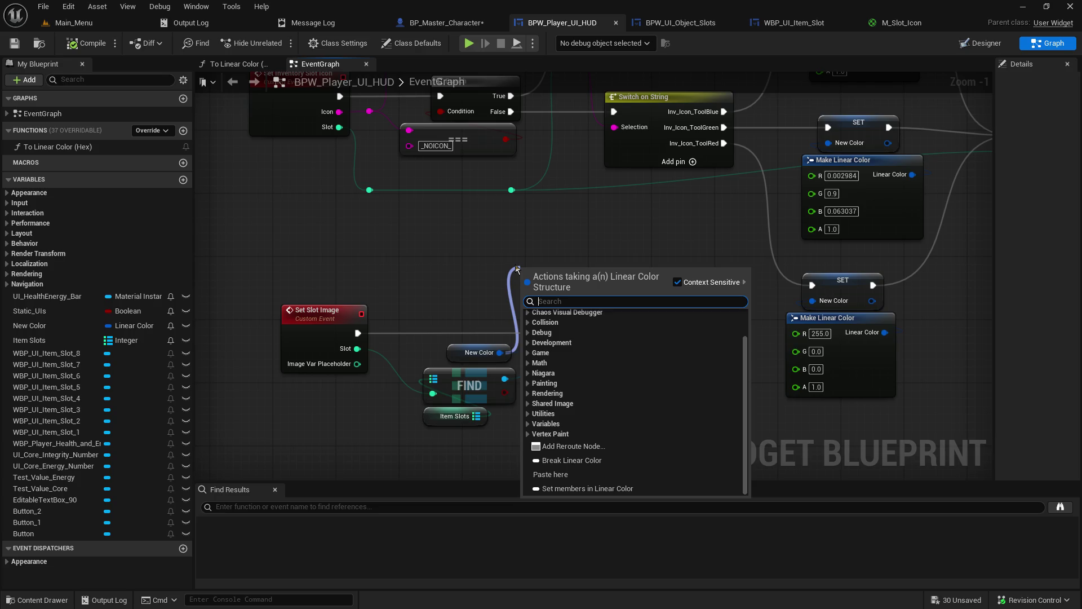
pyautogui.moveTo(685, 250); pyautogui.dragTo(476, 595)
pyautogui.moveTo(563, 253)
pyautogui.mouseDown()
pyautogui.moveTo(529, 365)
pyautogui.moveTo(795, 438)
pyautogui.moveTo(507, 225)
pyautogui.moveTo(848, 70)
pyautogui.mouseUp()
pyautogui.moveTo(586, 84); pyautogui.dragTo(430, 183)
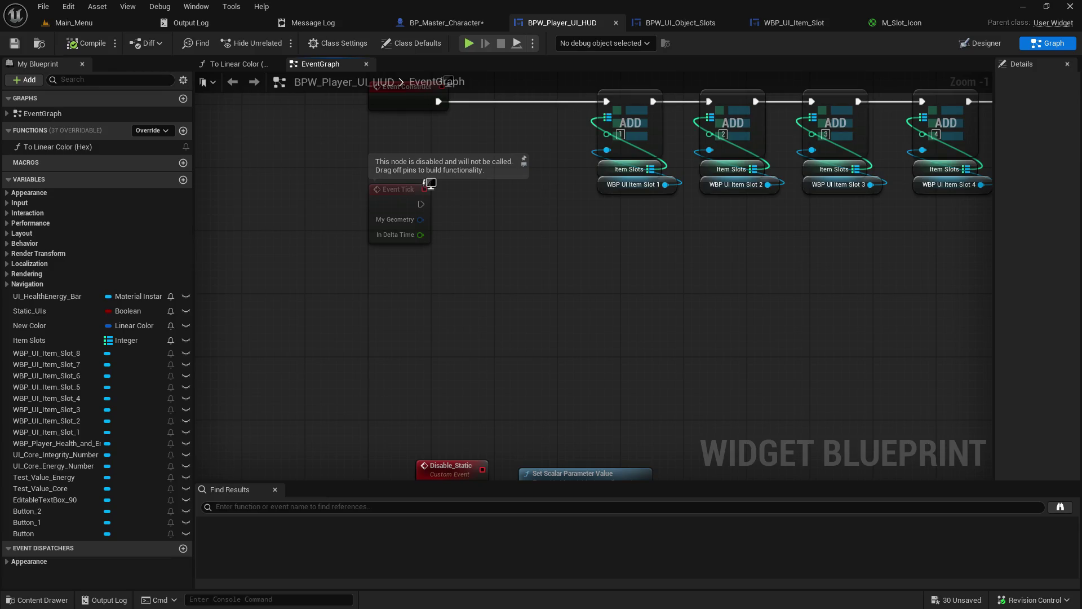
pyautogui.moveTo(45, 409); pyautogui.dragTo(553, 294)
pyautogui.click(618, 317)
pyautogui.moveTo(618, 303); pyautogui.dragTo(703, 308)
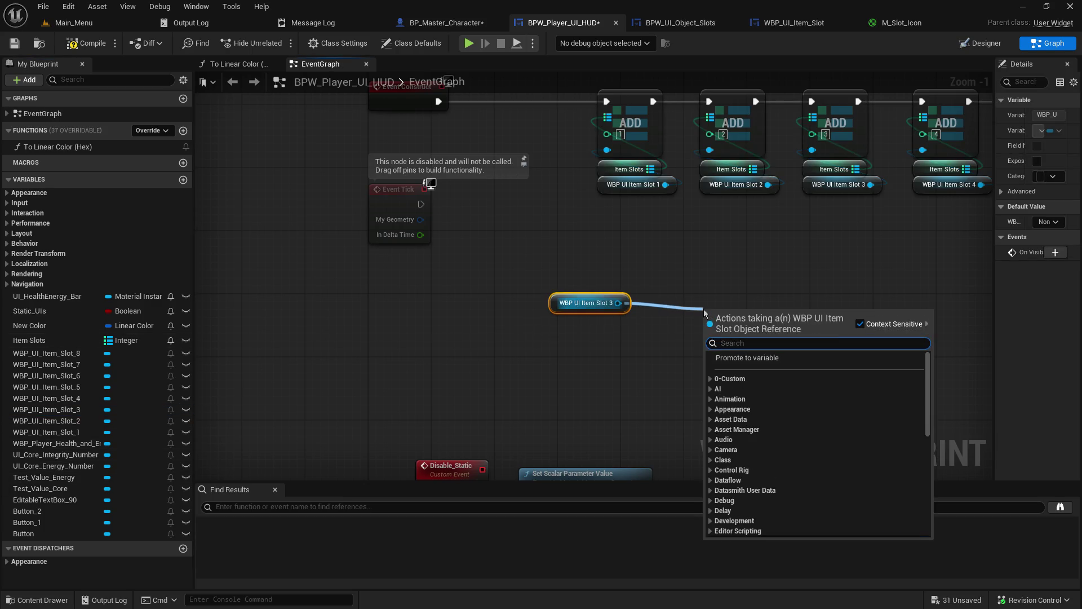
pyautogui.write('imag')
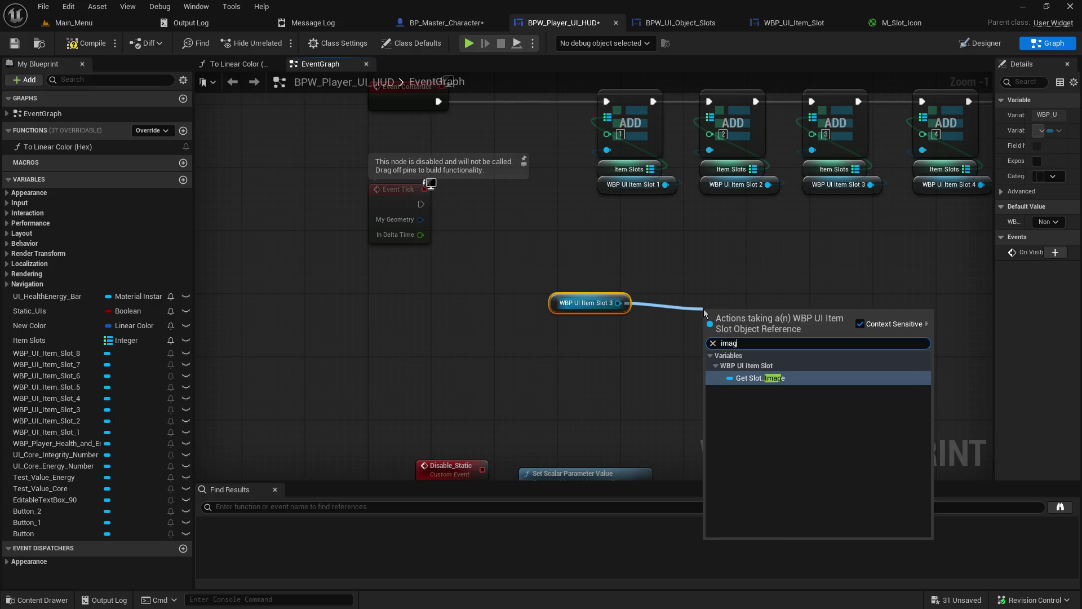
pyautogui.click(678, 265)
pyautogui.moveTo(665, 184)
pyautogui.mouseDown()
pyautogui.moveTo(721, 203)
pyautogui.moveTo(698, 251)
pyautogui.mouseUp()
pyautogui.write('slot img')
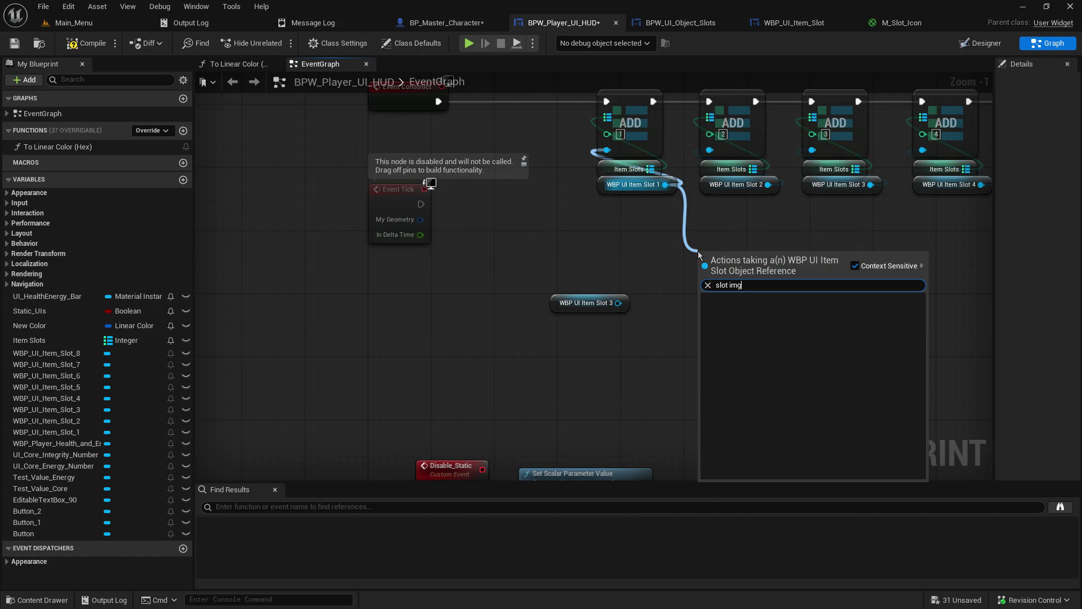
pyautogui.press('BackSpace')
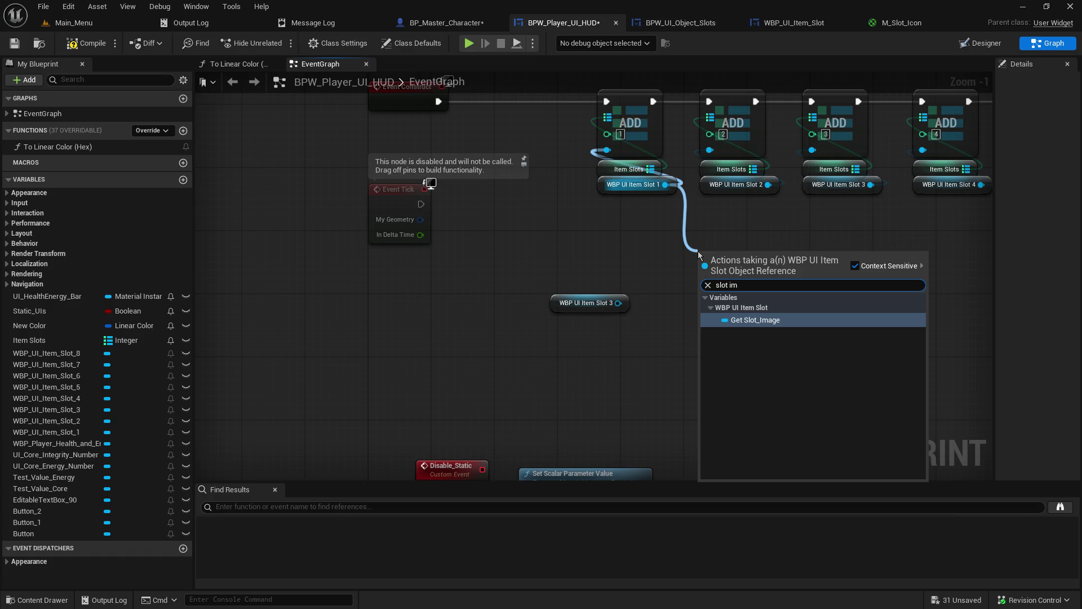
pyautogui.press('Escape')
pyautogui.click(586, 307)
pyautogui.press('Delete')
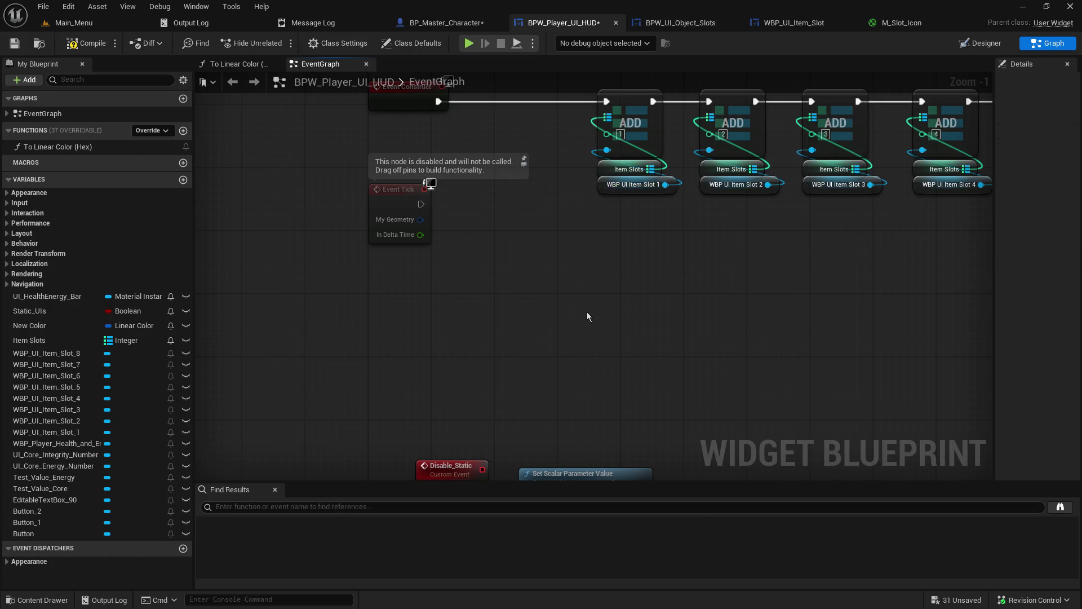
pyautogui.moveTo(567, 302); pyautogui.dragTo(593, 100)
pyautogui.moveTo(507, 226)
pyautogui.mouseDown()
pyautogui.moveTo(780, 309)
pyautogui.moveTo(513, 458)
pyautogui.moveTo(524, 452)
pyautogui.mouseUp()
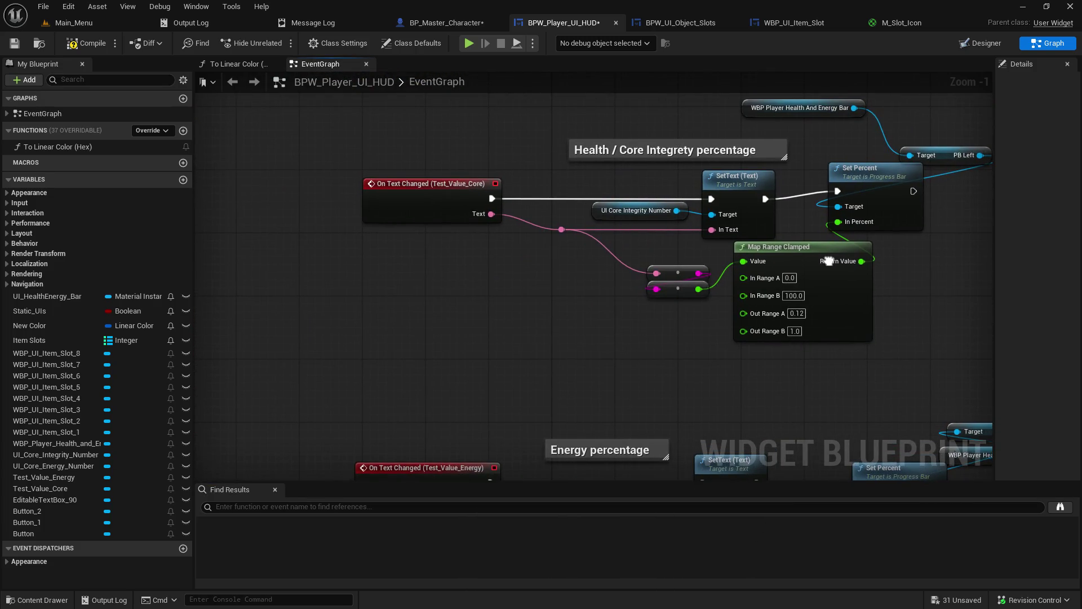
pyautogui.scroll(-4, 828, 260)
pyautogui.moveTo(558, 381)
pyautogui.mouseDown()
pyautogui.moveTo(521, 251)
pyautogui.moveTo(450, 111)
pyautogui.moveTo(411, 74)
pyautogui.moveTo(243, 77)
pyautogui.moveTo(710, 215)
pyautogui.mouseUp()
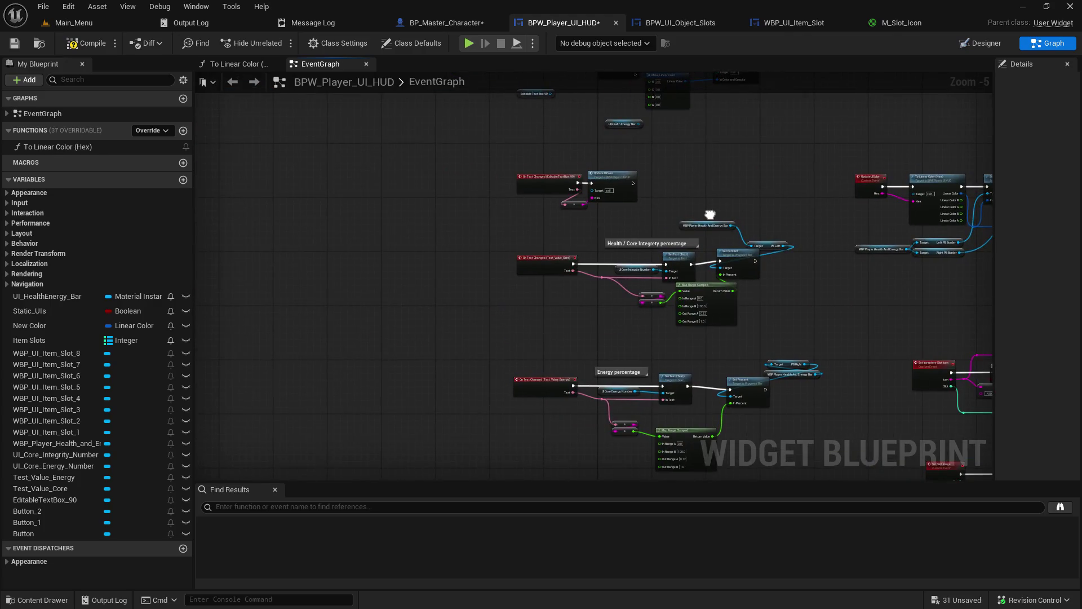
pyautogui.scroll(4, 663, 301)
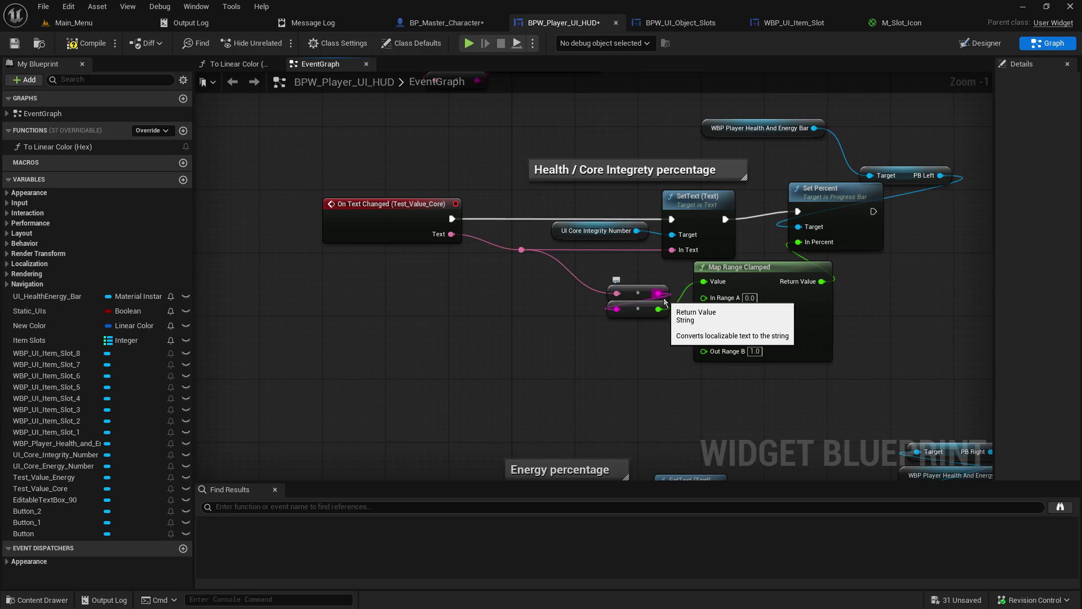
pyautogui.scroll(-5, 654, 350)
pyautogui.moveTo(580, 198); pyautogui.dragTo(544, 181)
pyautogui.scroll(5, 749, 238)
pyautogui.moveTo(811, 278); pyautogui.dragTo(662, 229)
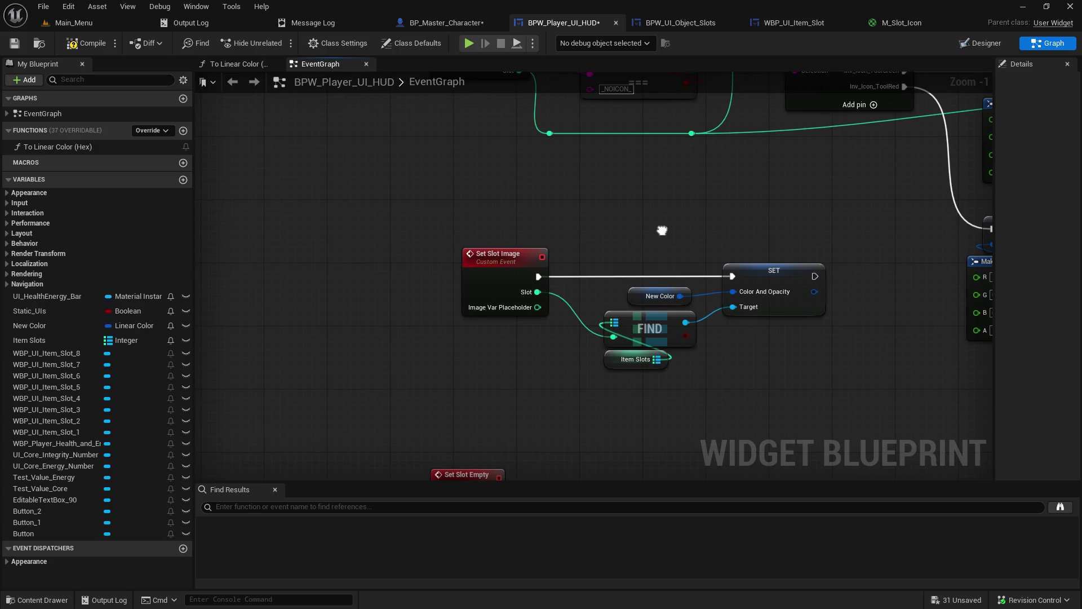
# Add a Get Slot_Image node on the found item slot.
pyautogui.moveTo(685, 322); pyautogui.dragTo(782, 359)
pyautogui.write('d')
pyautogui.press('BackSpace')
pyautogui.write('i')
pyautogui.press('BackSpace')
pyautogui.write('d')
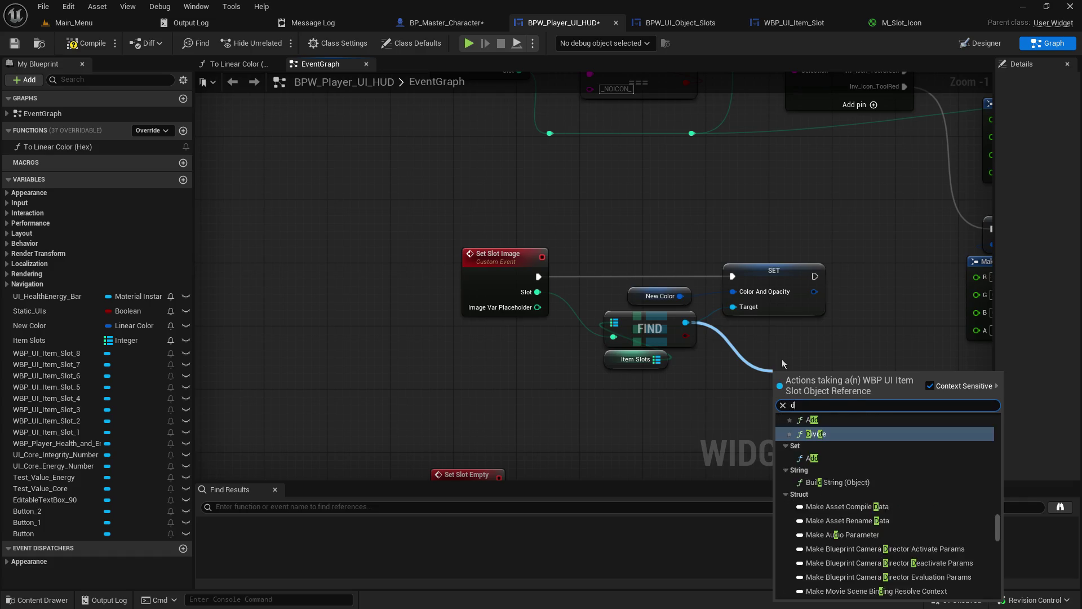
pyautogui.press('BackSpace')
pyautogui.write('sl')
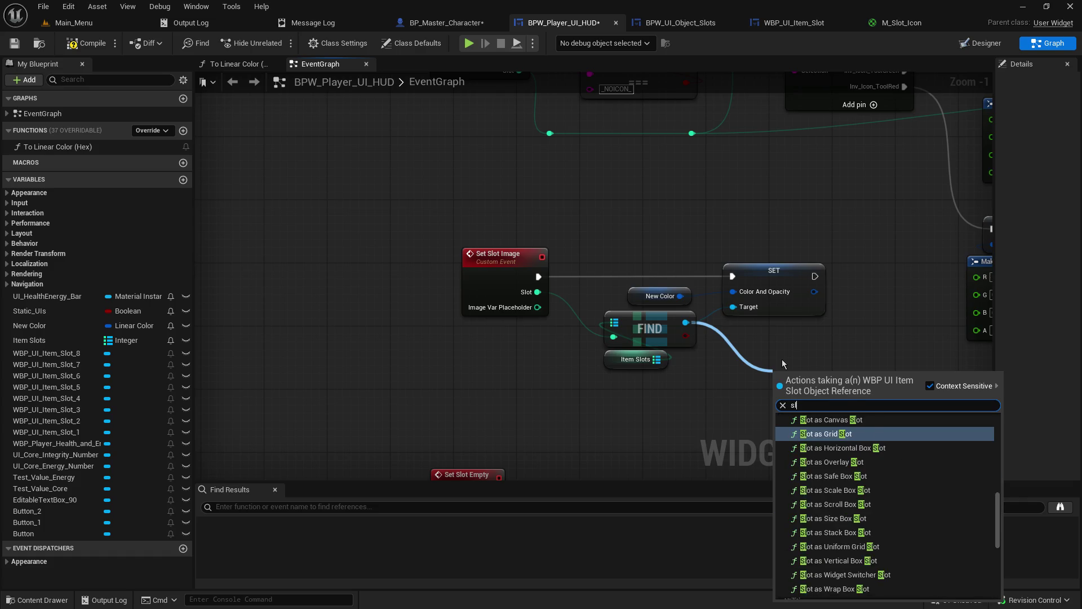
pyautogui.write('ot im')
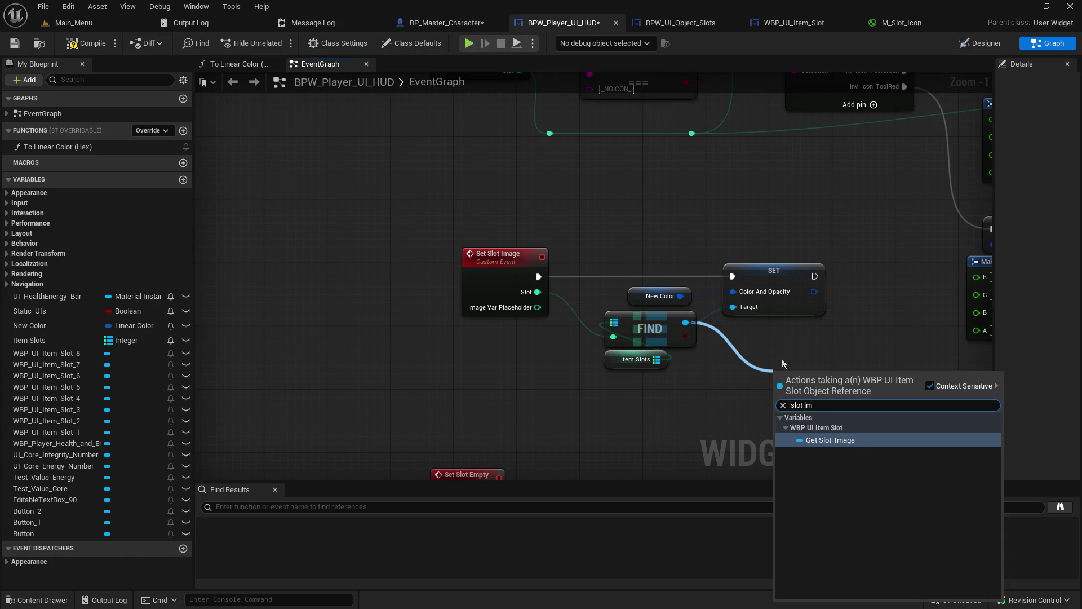
pyautogui.press('Return')
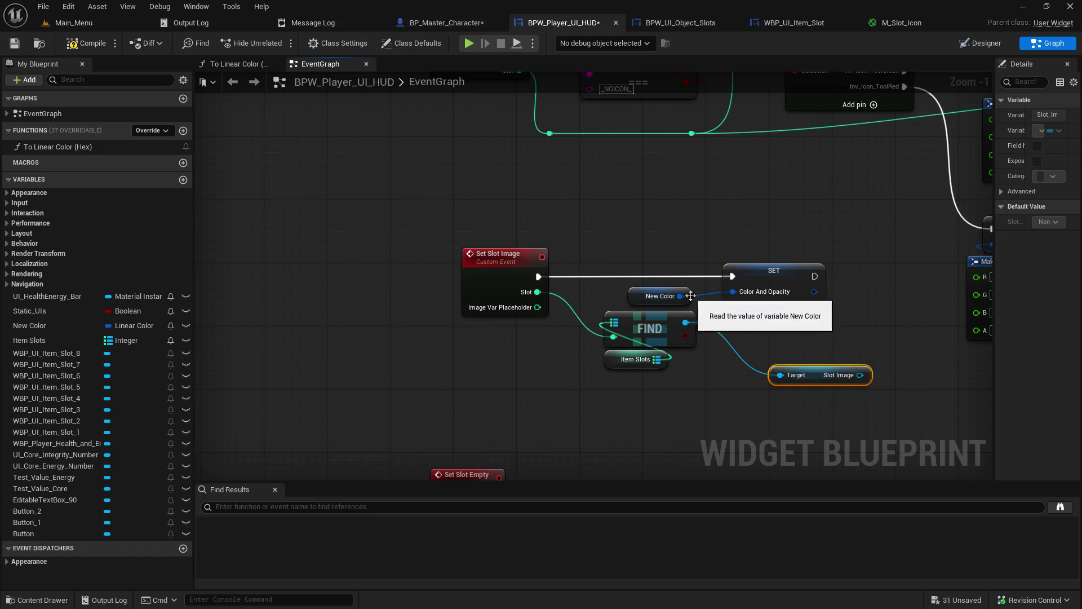
# Replace the old SET with a Slot Image Set Color and Opacity, wired after Set Slot Image.
pyautogui.moveTo(860, 375); pyautogui.dragTo(855, 334)
pyautogui.write('s')
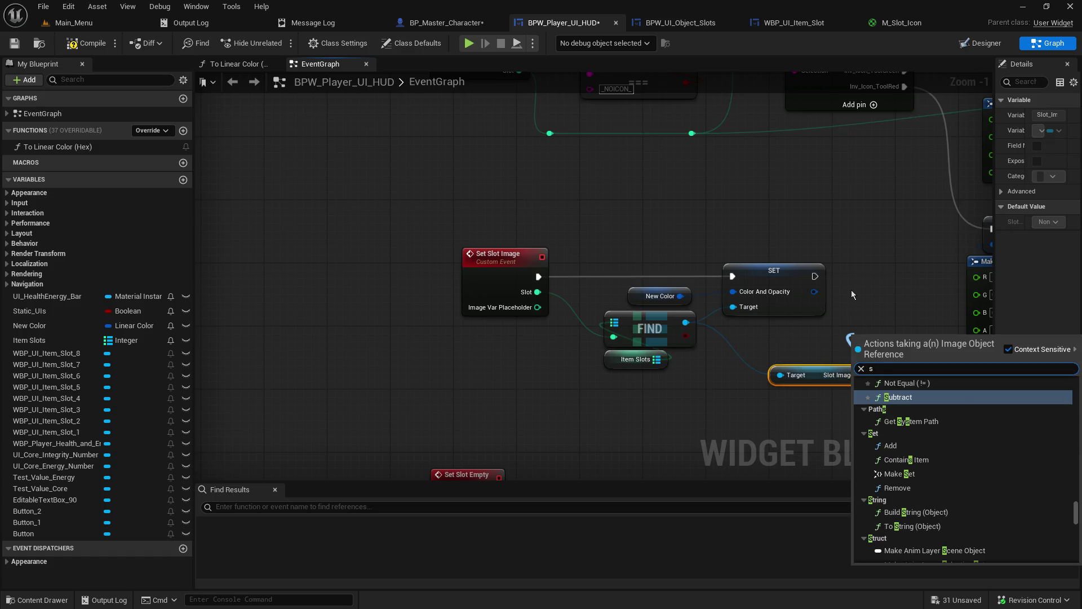
pyautogui.write('et color')
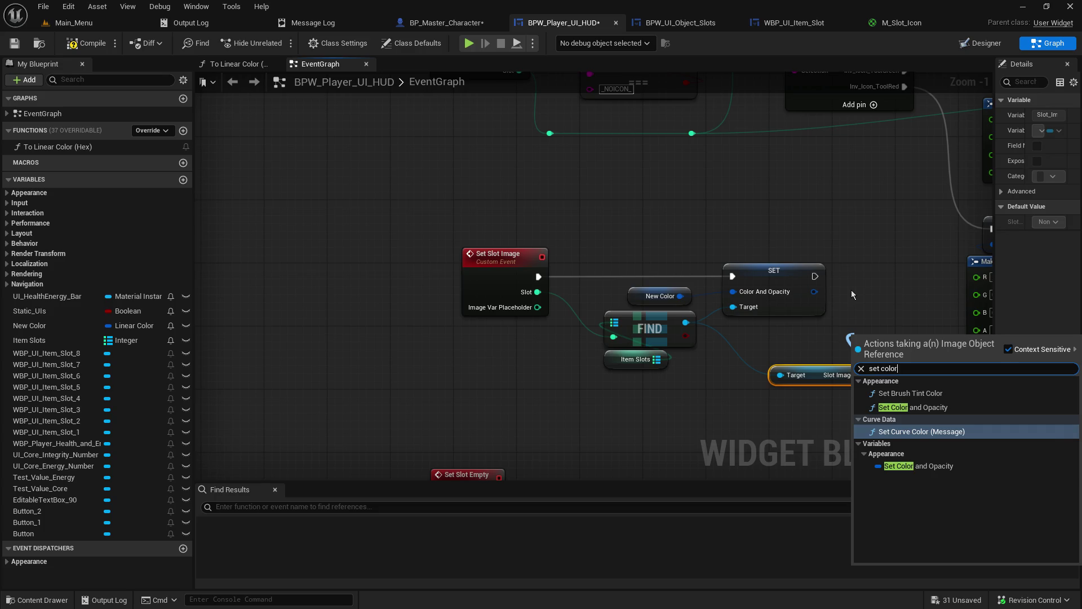
pyautogui.press('Return')
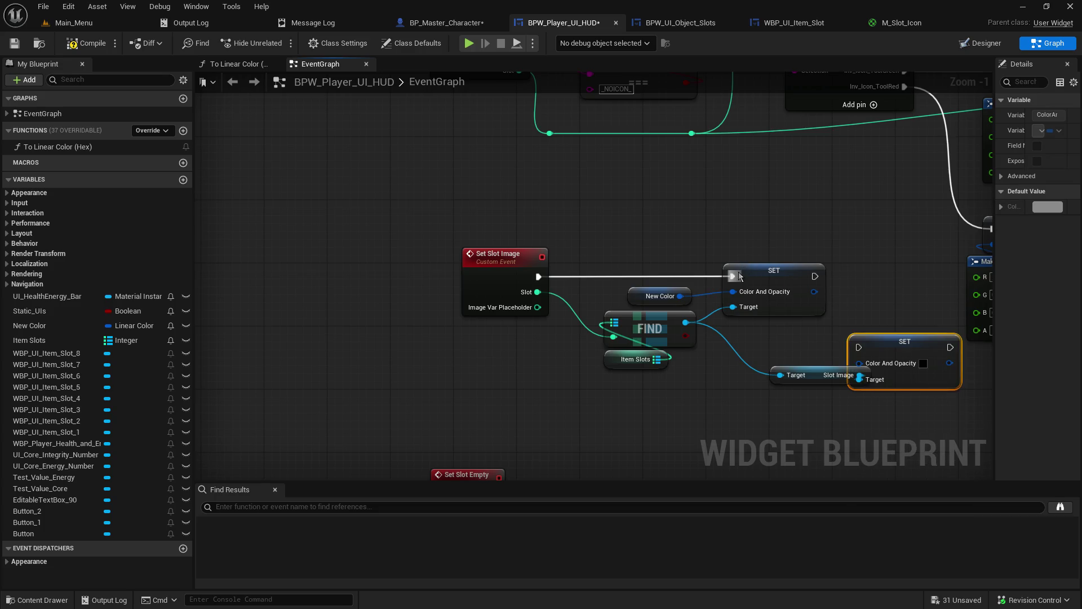
pyautogui.click(778, 272)
pyautogui.press('Delete')
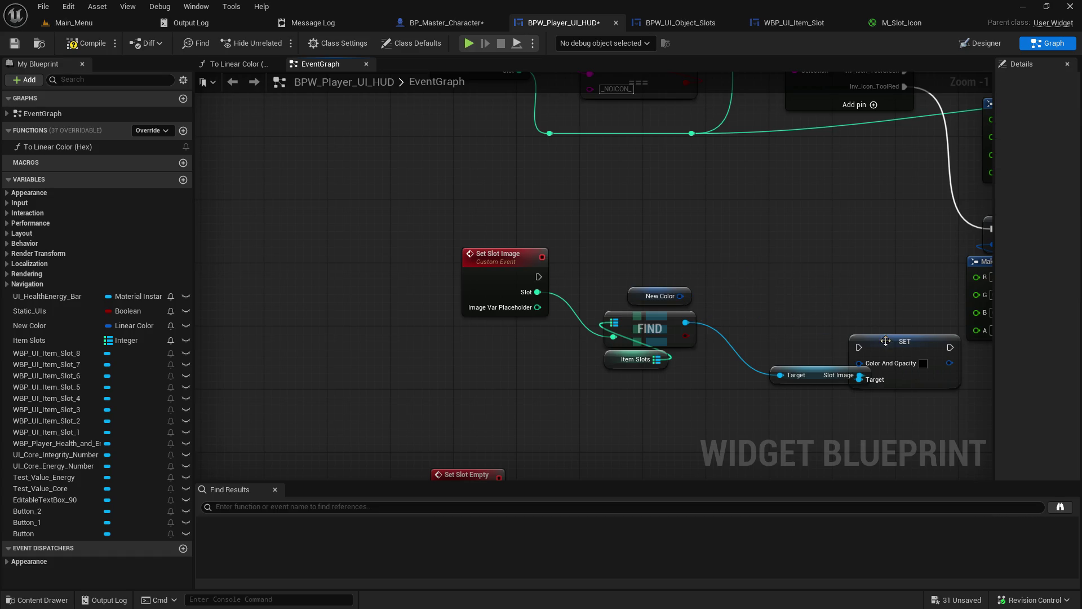
pyautogui.moveTo(886, 347); pyautogui.dragTo(750, 266)
pyautogui.moveTo(538, 277)
pyautogui.mouseDown()
pyautogui.moveTo(724, 268)
pyautogui.moveTo(727, 311)
pyautogui.moveTo(733, 303)
pyautogui.moveTo(687, 302)
pyautogui.moveTo(726, 284)
pyautogui.mouseUp()
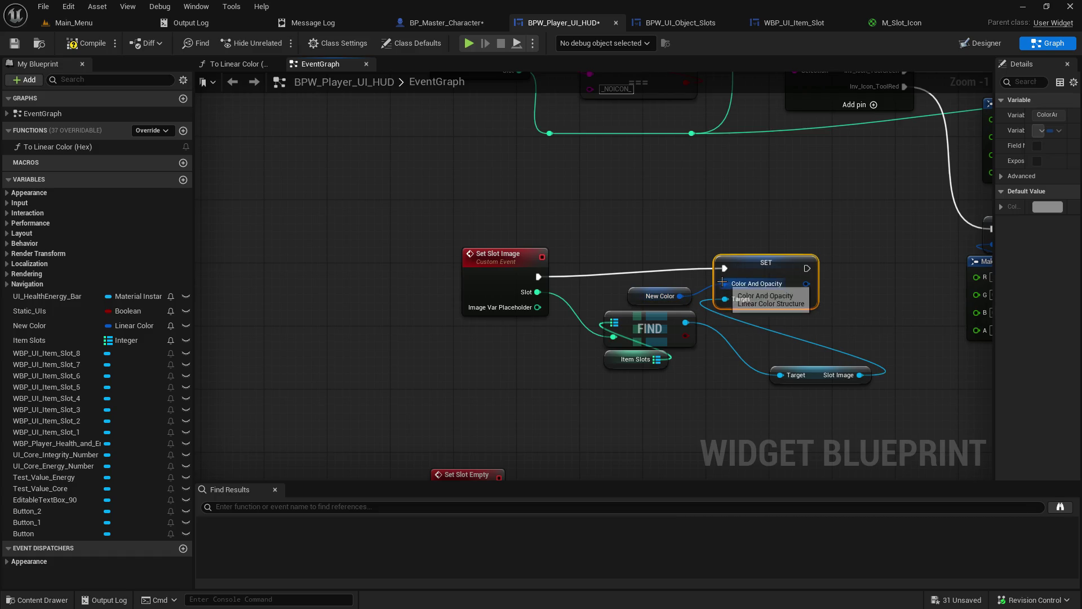
# Compile and save the HUD blueprint, tidying the SET and Slot Image nodes.
pyautogui.click(14, 43)
pyautogui.click(79, 44)
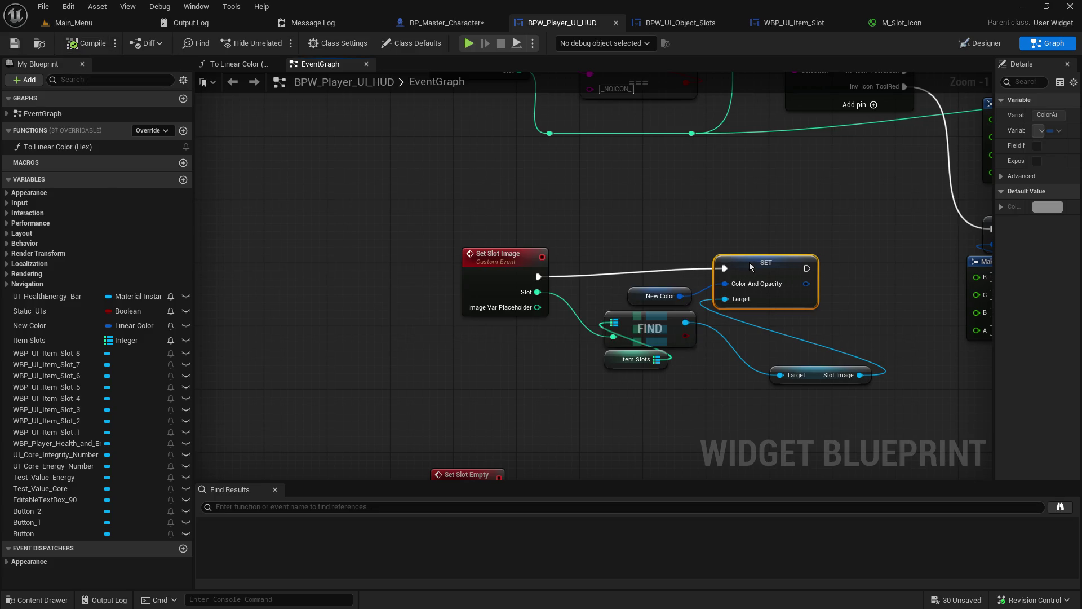
pyautogui.moveTo(751, 266); pyautogui.dragTo(764, 277)
pyautogui.moveTo(809, 380); pyautogui.dragTo(770, 342)
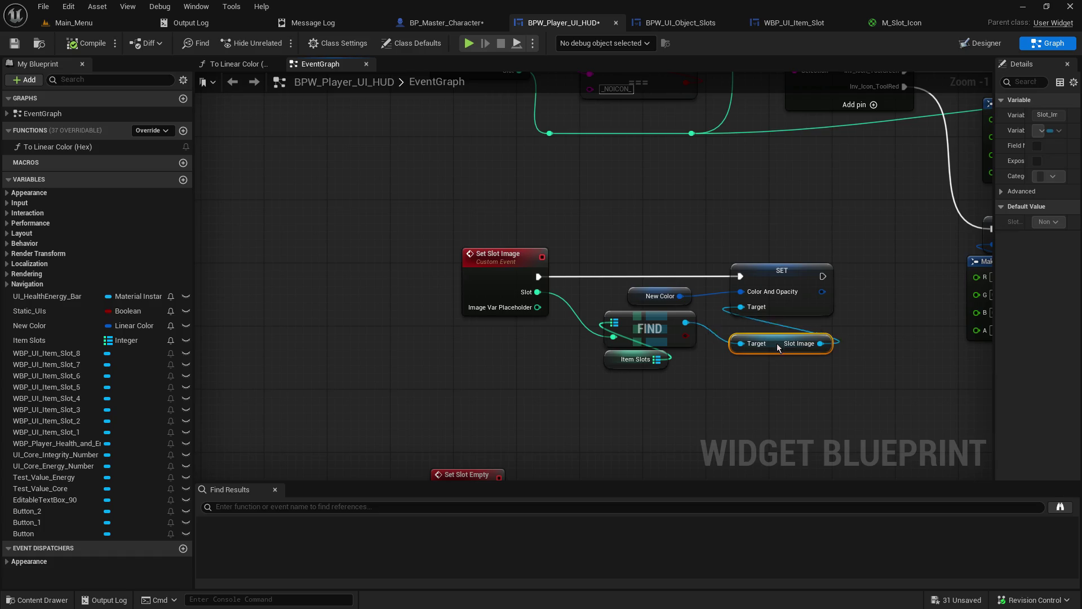
pyautogui.click(796, 248)
pyautogui.scroll(-2, 789, 239)
pyautogui.scroll(2, 664, 303)
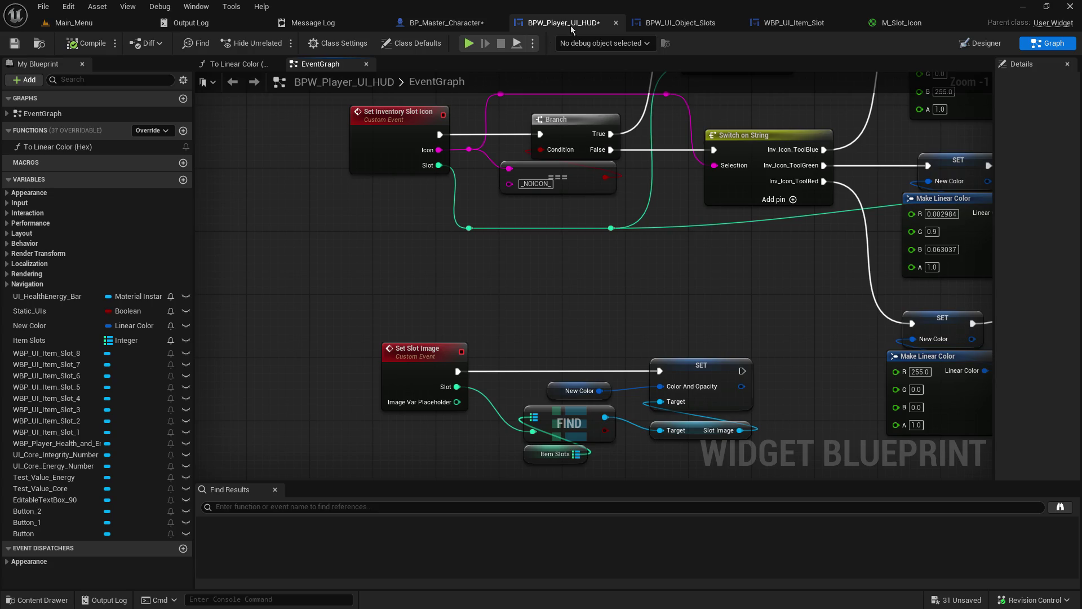
pyautogui.click(14, 43)
pyautogui.click(446, 25)
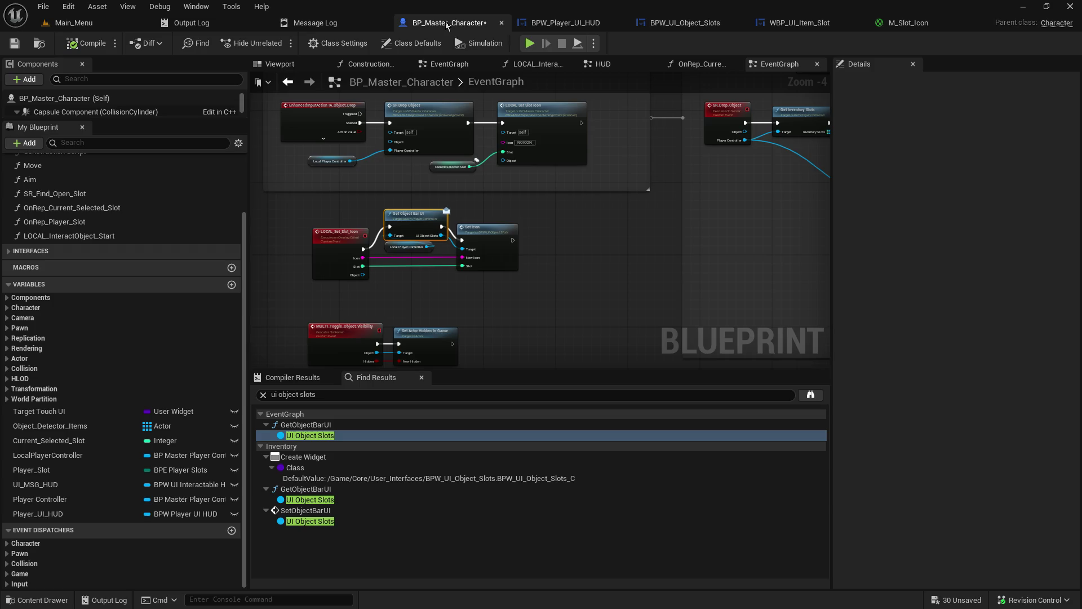
# Close the search results and bring the HUD creation and Add to Viewport nodes into view.
pyautogui.scroll(-5, 529, 214)
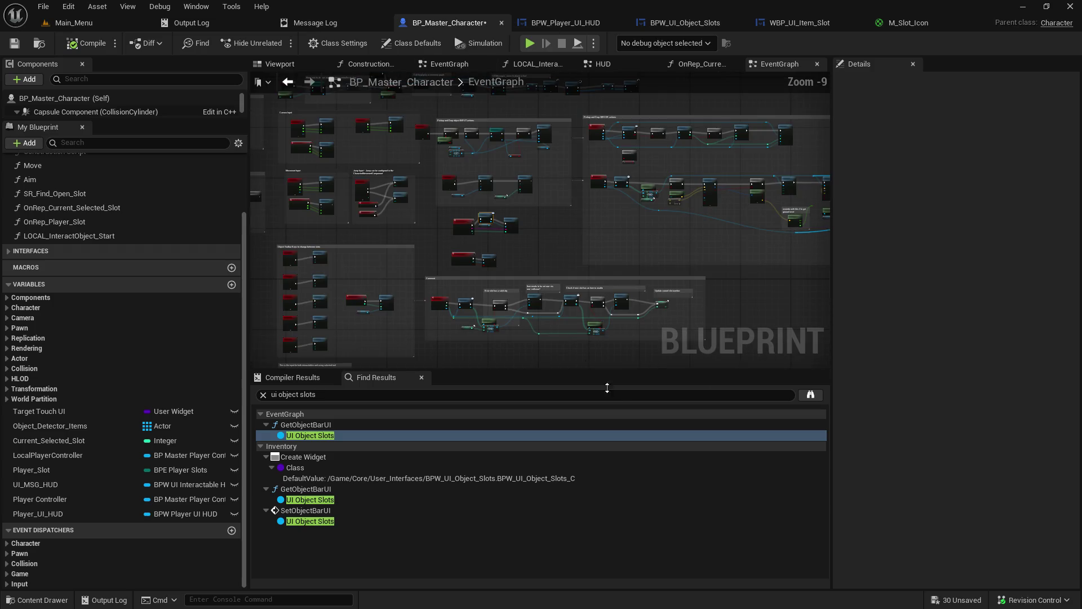
pyautogui.click(422, 377)
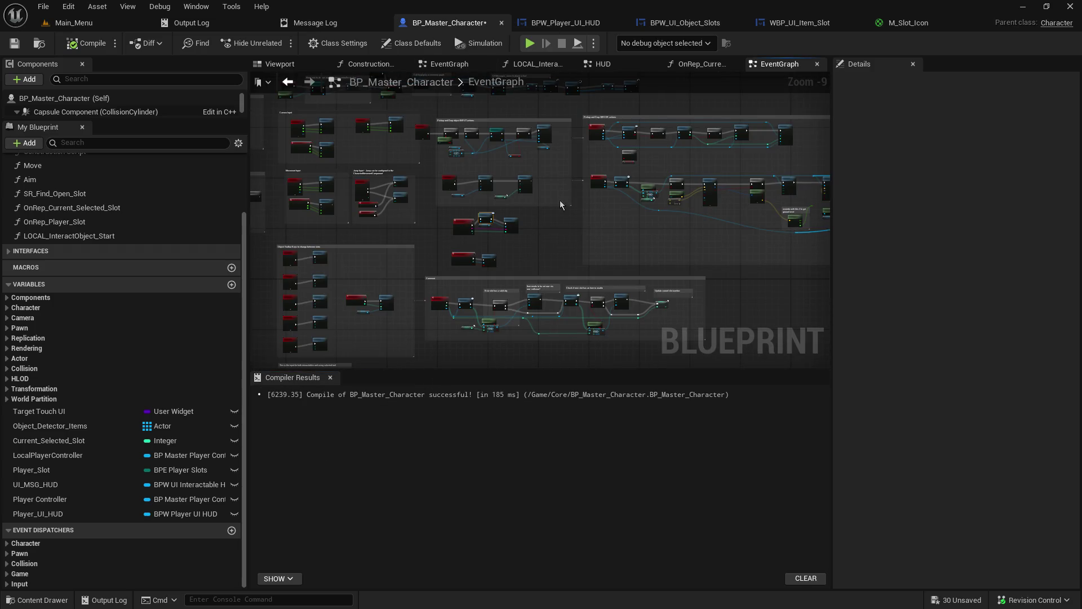
pyautogui.scroll(8, 560, 200)
pyautogui.moveTo(444, 141)
pyautogui.mouseDown()
pyautogui.moveTo(648, 112)
pyautogui.moveTo(676, 71)
pyautogui.moveTo(451, 169)
pyautogui.mouseUp()
pyautogui.moveTo(817, 169); pyautogui.dragTo(253, 172)
pyautogui.moveTo(661, 169); pyautogui.dragTo(285, 170)
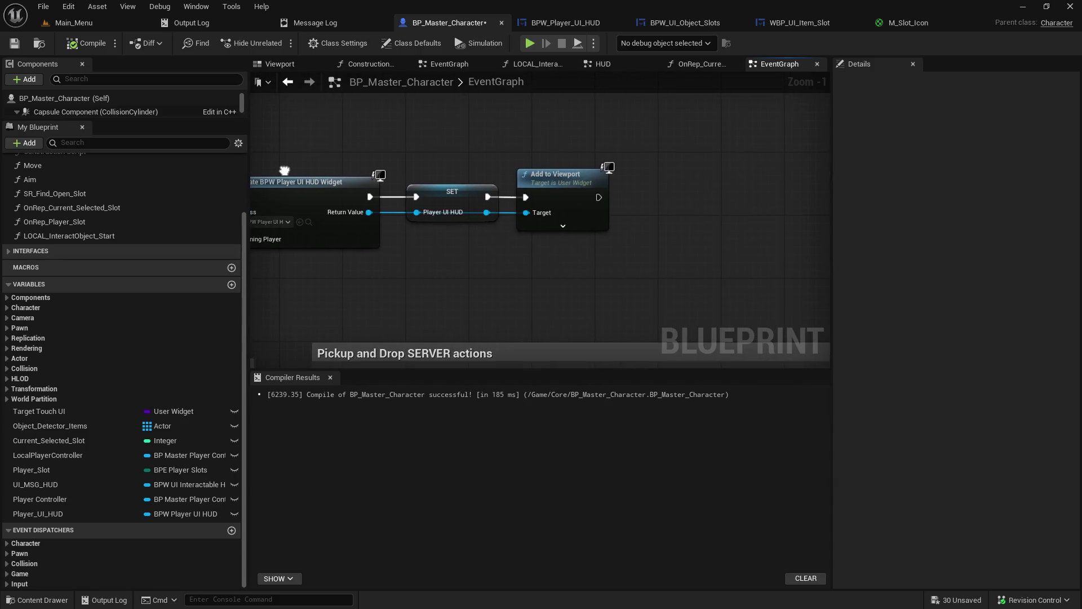
# Add a Set Icon node after Add to Viewport, then disconnect it as the wrong one.
pyautogui.moveTo(598, 197); pyautogui.dragTo(727, 187)
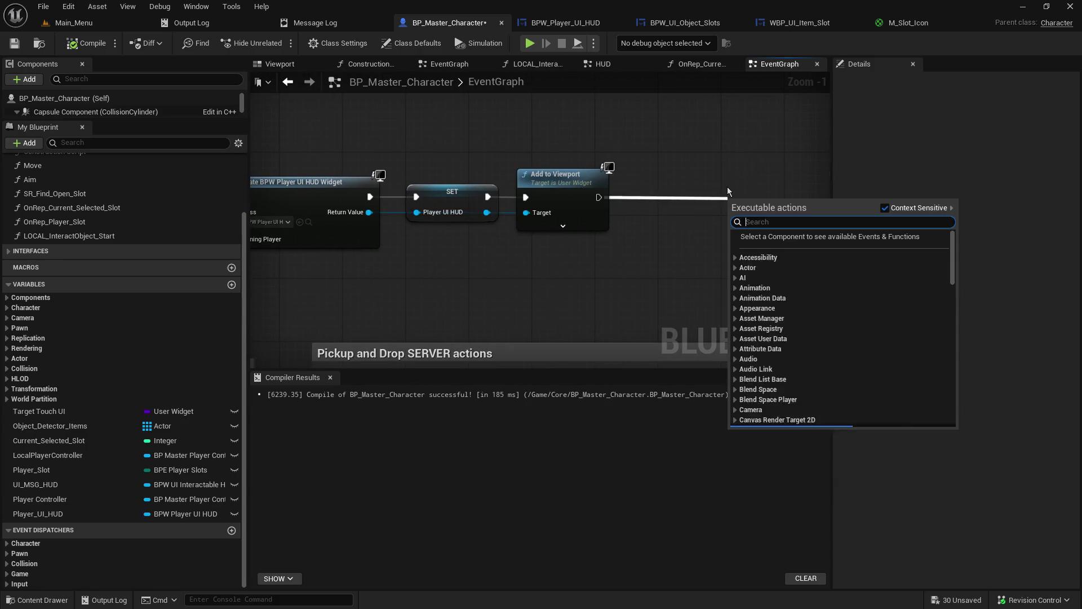
pyautogui.write('set u')
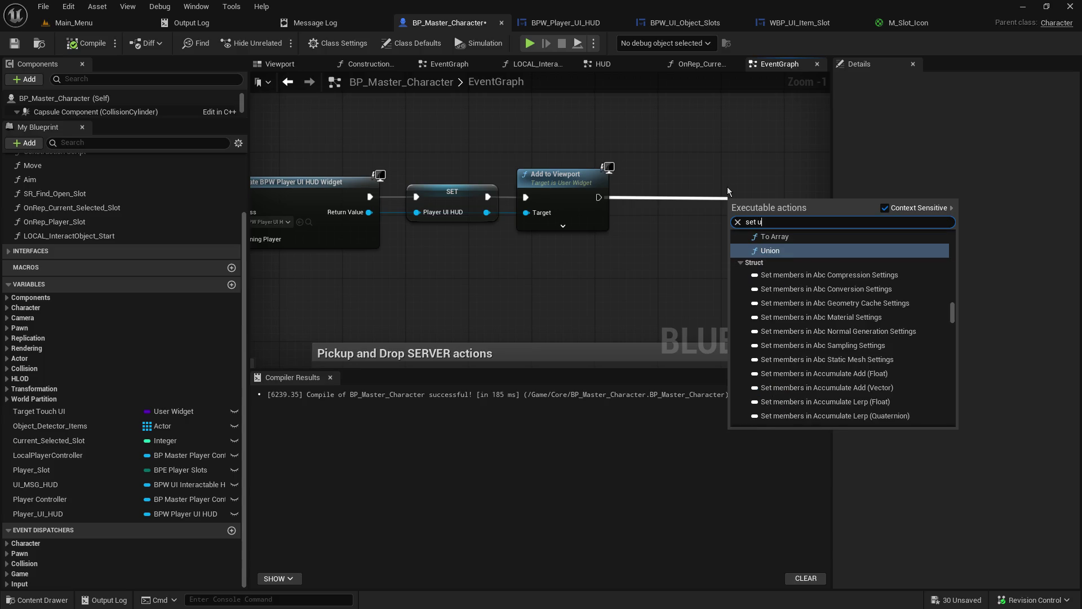
pyautogui.press('BackSpace')
pyautogui.write('ici')
pyautogui.press('BackSpace')
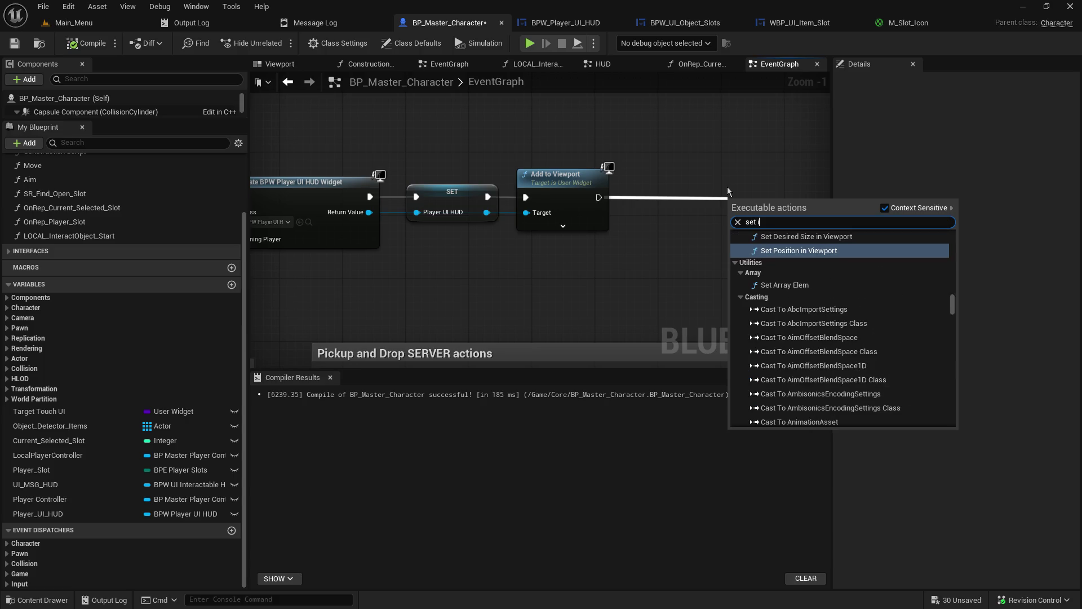
pyautogui.write('on')
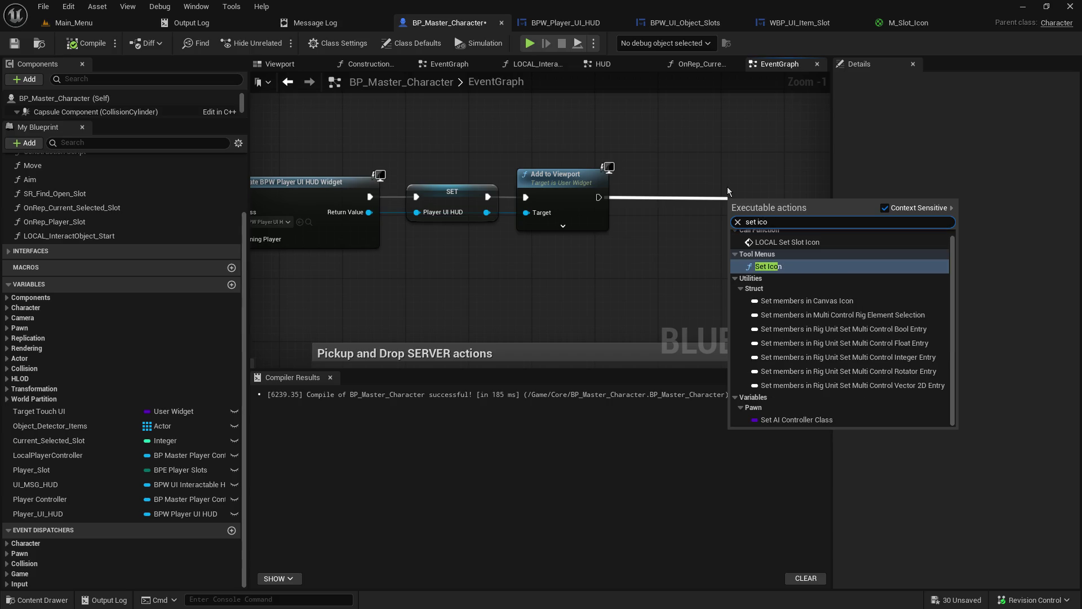
pyautogui.press('Return')
pyautogui.keyDown('alt'); pyautogui.click(599, 197); pyautogui.keyUp('alt')
# Call LOCAL Set Slot Icon after Add to Viewport and delete the stray Set Icon node.
pyautogui.moveTo(598, 197)
pyautogui.mouseDown()
pyautogui.moveTo(611, 209)
pyautogui.moveTo(671, 148)
pyautogui.mouseUp()
pyautogui.write('set icon')
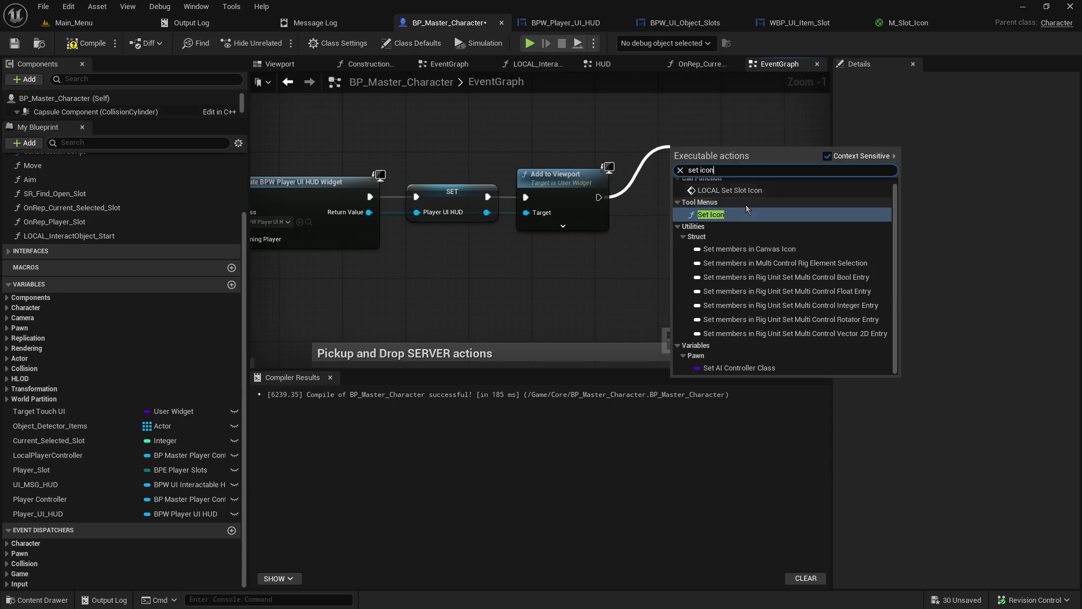
pyautogui.scroll(1, 799, 346)
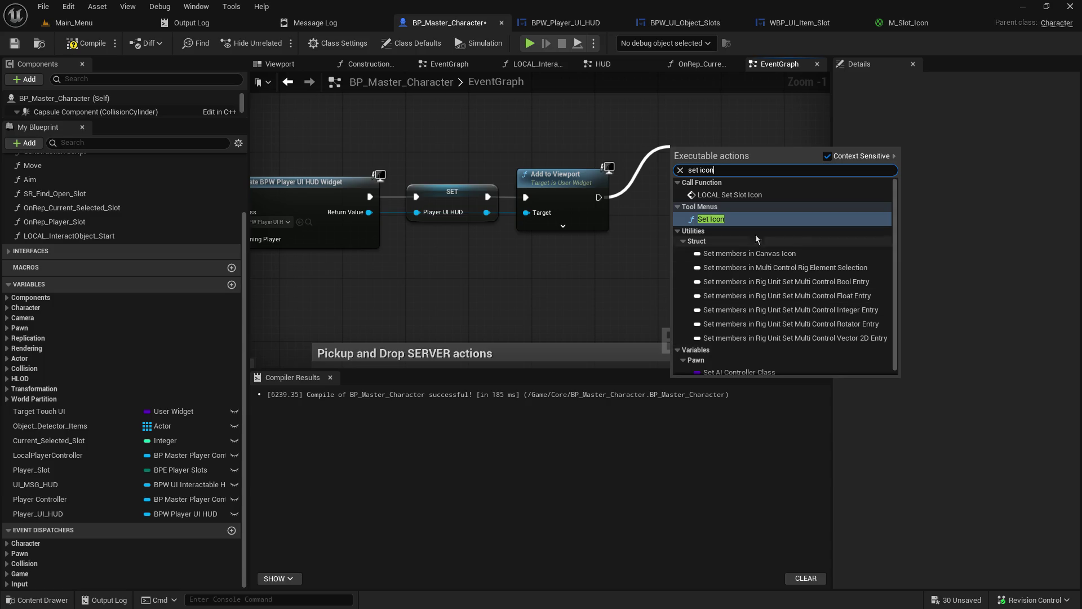
pyautogui.click(733, 195)
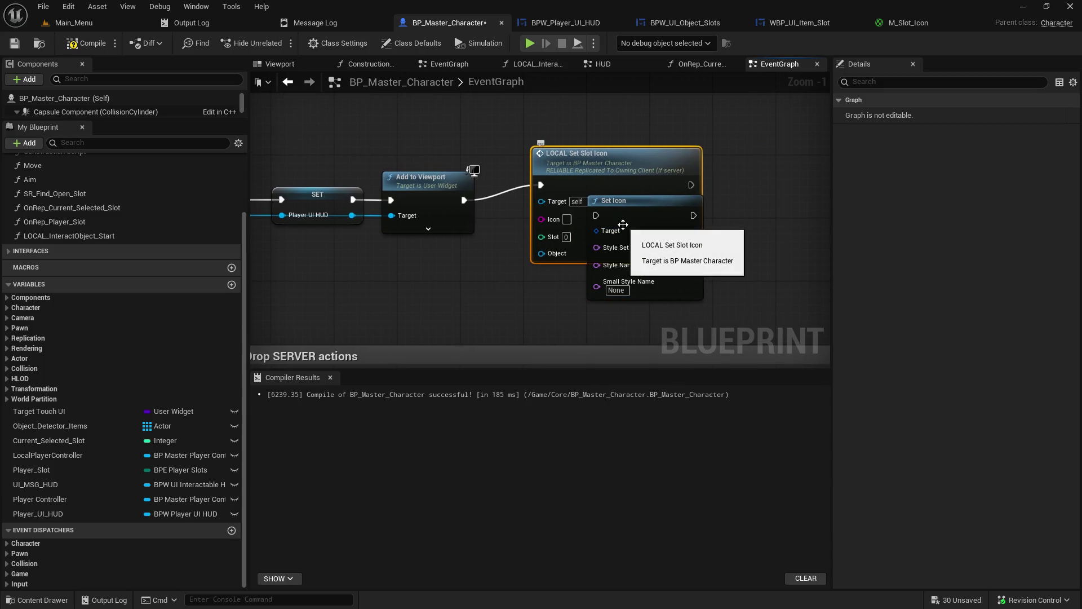
pyautogui.moveTo(631, 215)
pyautogui.mouseDown()
pyautogui.moveTo(674, 205)
pyautogui.moveTo(702, 175)
pyautogui.mouseUp()
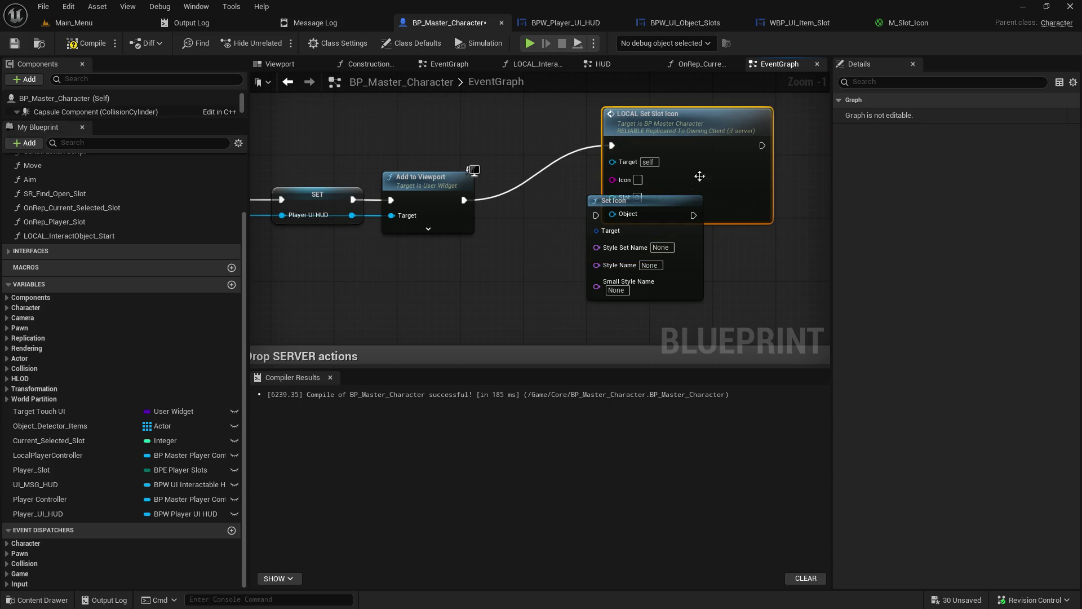
pyautogui.moveTo(620, 201); pyautogui.dragTo(541, 225)
pyautogui.press('Delete')
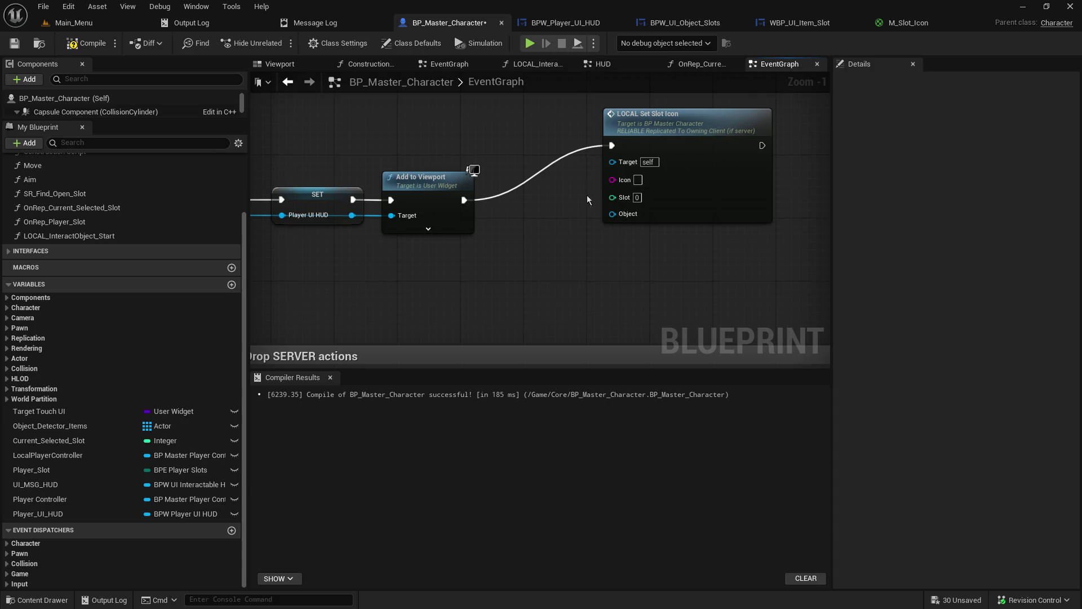
# Set LOCAL Set Slot Icon's Slot to 2 and locate the LOCAL_Set_Slot_Icon event definition.
pyautogui.write('2')
pyautogui.press('Delete')
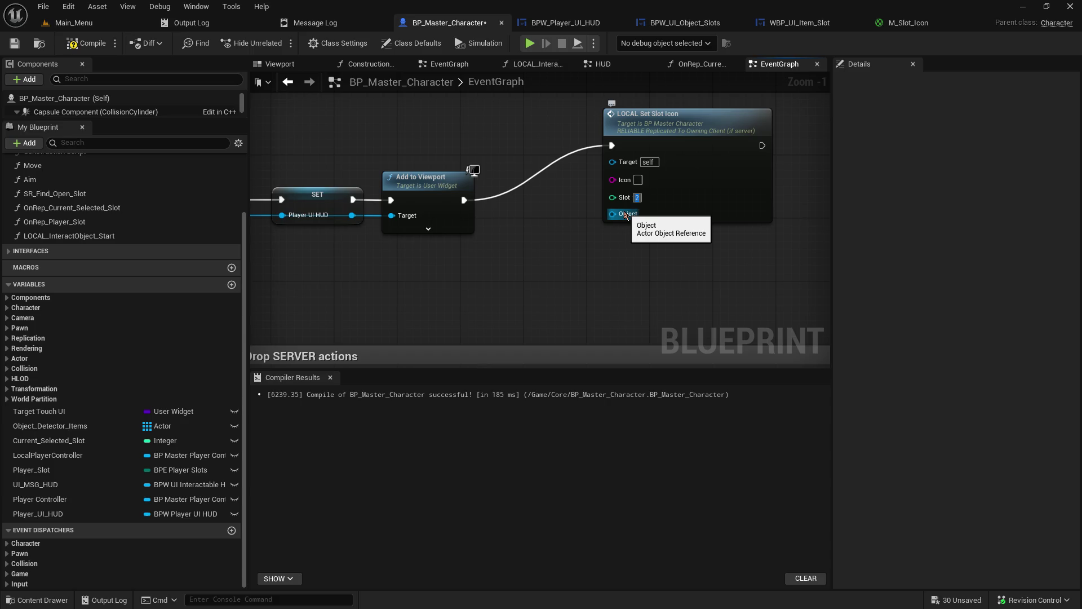
pyautogui.scroll(-11, 577, 256)
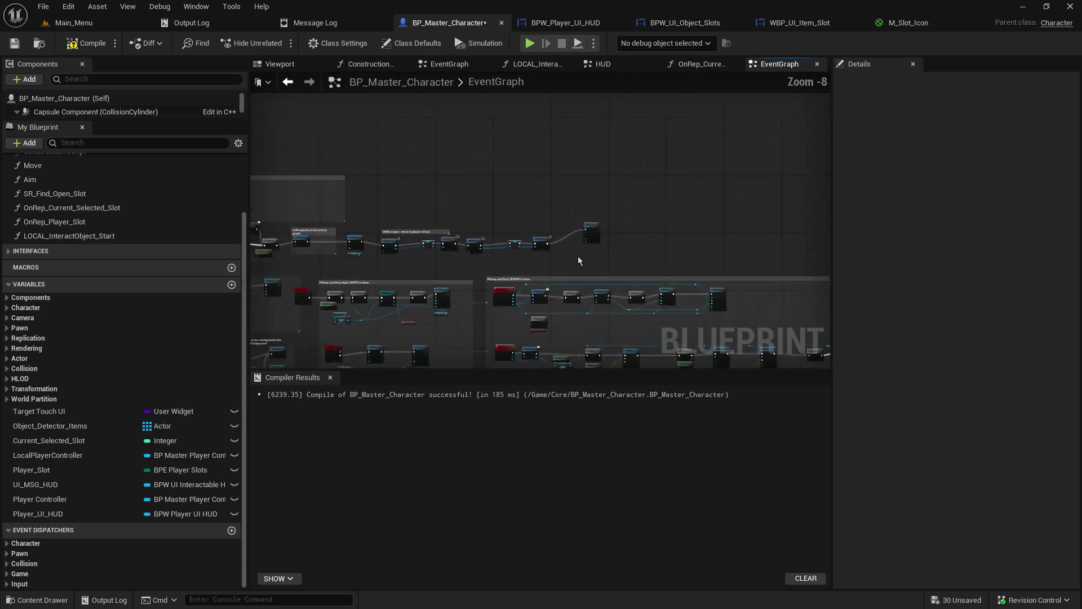
pyautogui.click(562, 286)
pyautogui.scroll(7, 598, 268)
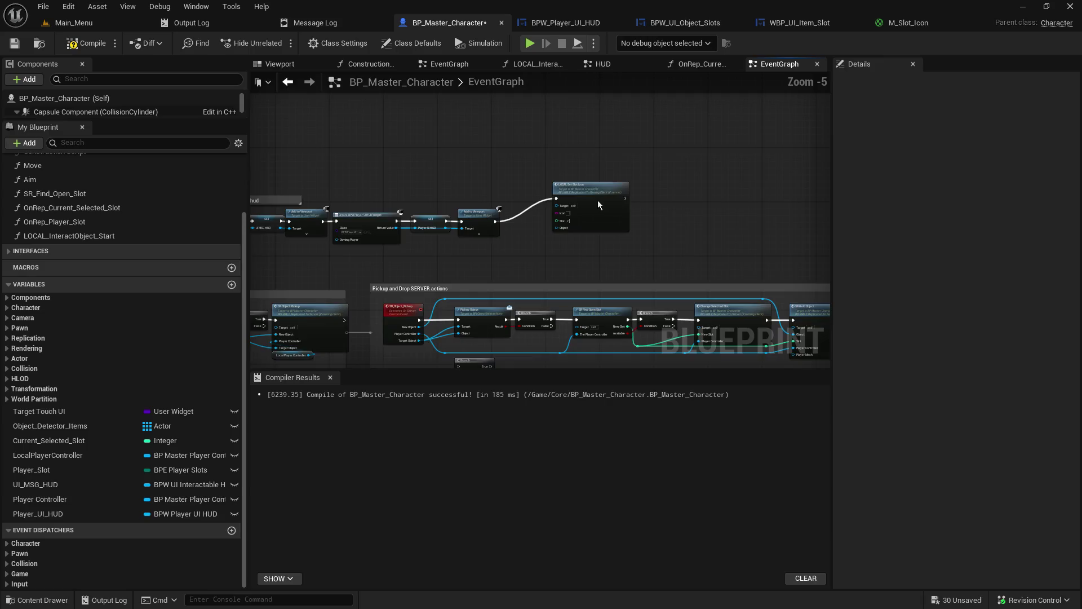
pyautogui.scroll(5, 599, 205)
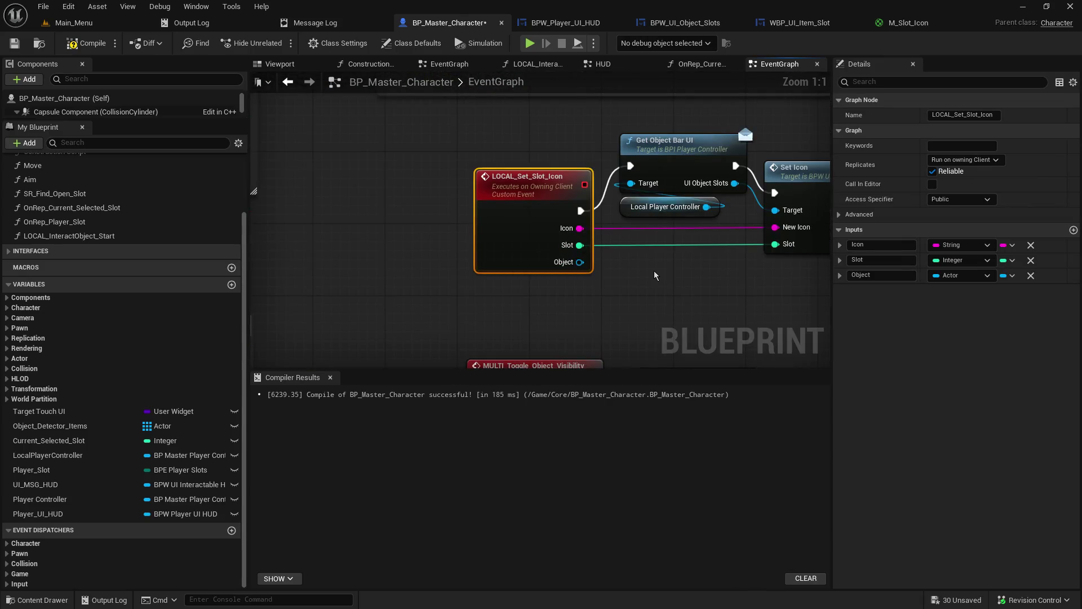
pyautogui.scroll(-5, 635, 278)
pyautogui.scroll(-6, 635, 278)
pyautogui.scroll(8, 564, 225)
pyautogui.scroll(-5, 459, 188)
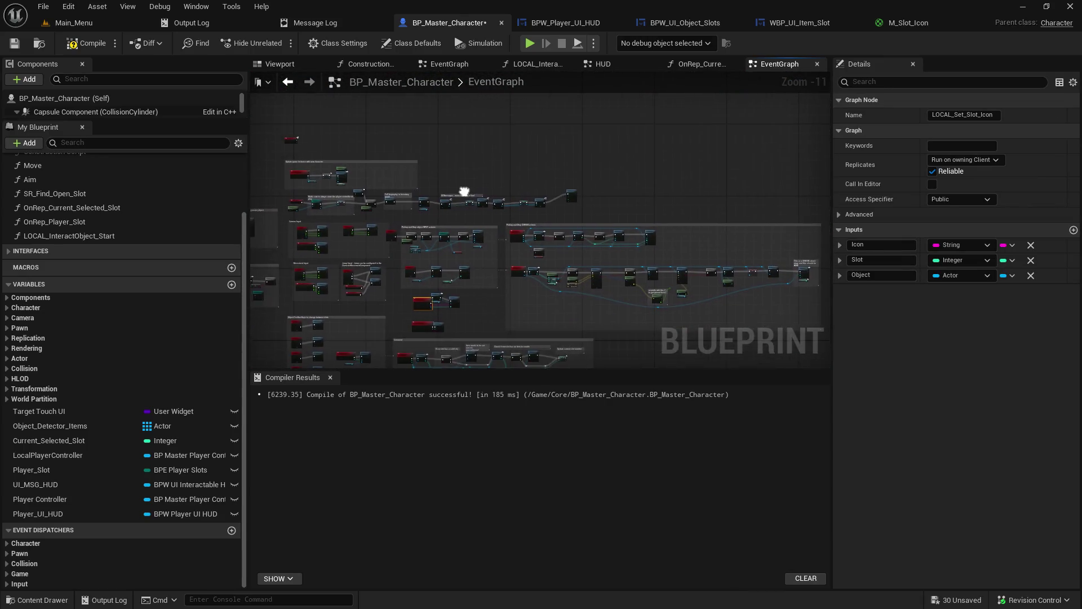
pyautogui.scroll(6, 603, 221)
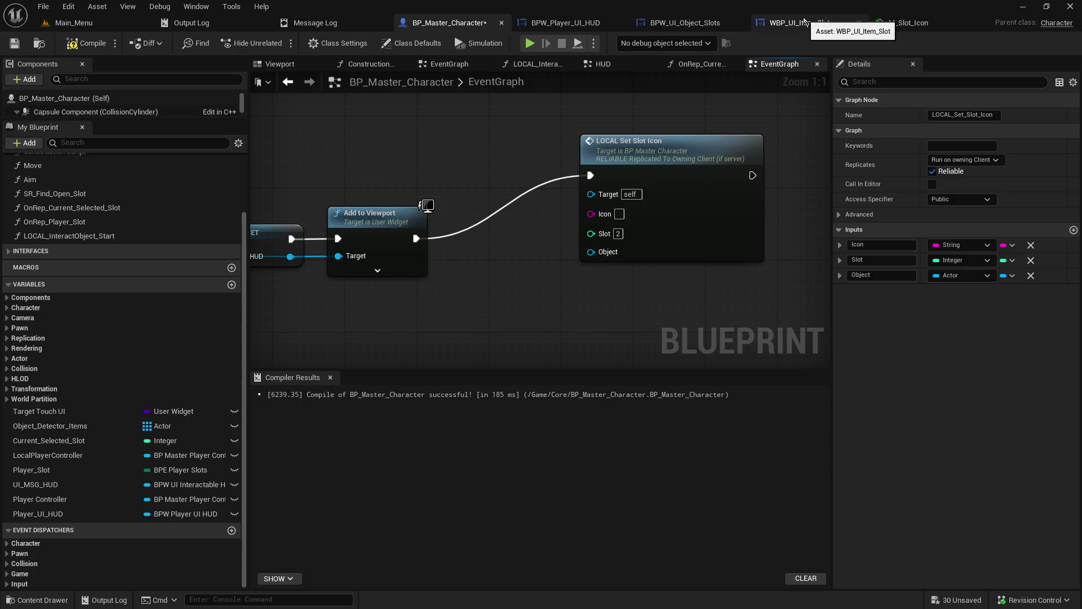
# Look over the item slot and object slots widget graphs, then return to the player HUD graph.
pyautogui.click(799, 22)
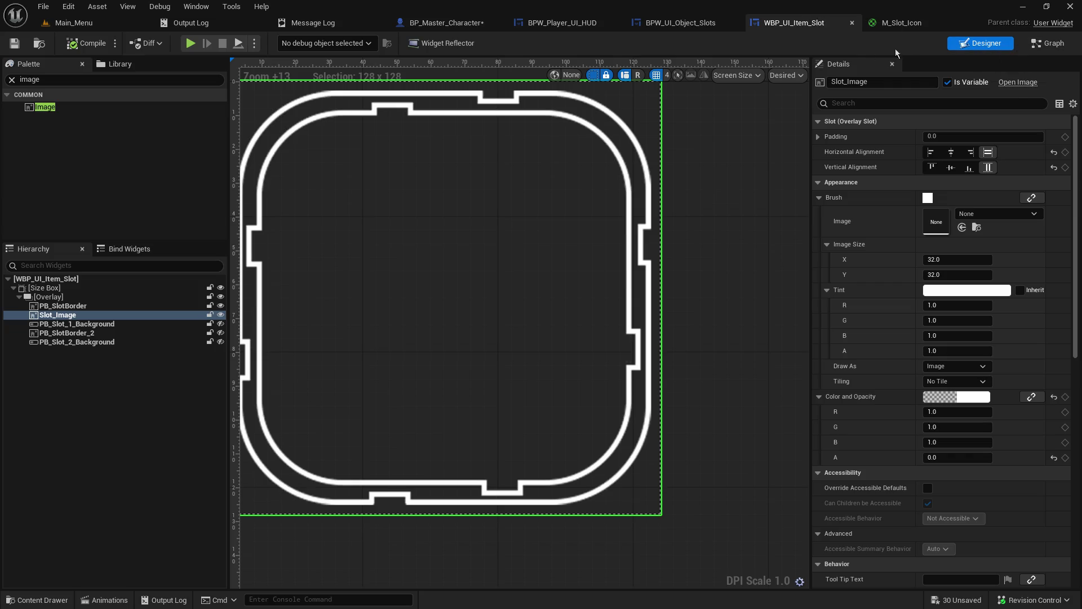
pyautogui.click(659, 23)
pyautogui.click(812, 24)
pyautogui.click(1021, 45)
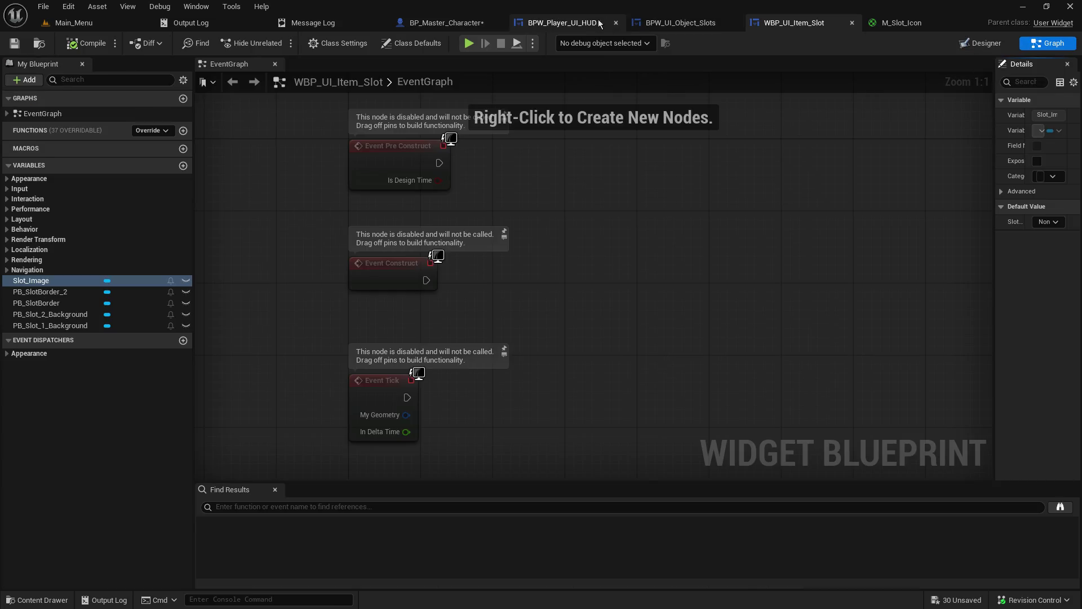
pyautogui.click(561, 23)
# Copy the Inv_Icon_ToolGreen pin name from the HUD's Switch on String node.
pyautogui.moveTo(560, 251)
pyautogui.mouseDown()
pyautogui.moveTo(254, 315)
pyautogui.moveTo(188, 318)
pyautogui.mouseUp()
pyautogui.click(414, 221)
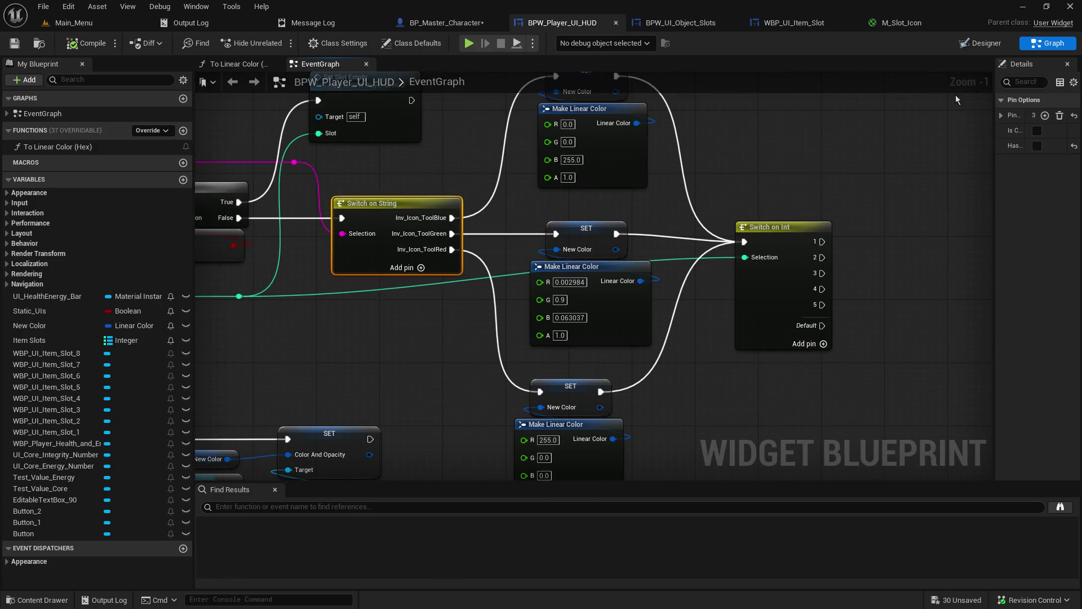
pyautogui.moveTo(991, 117); pyautogui.dragTo(816, 116)
pyautogui.click(820, 115)
pyautogui.click(995, 147)
pyautogui.click(932, 147)
pyautogui.rightClick(932, 148)
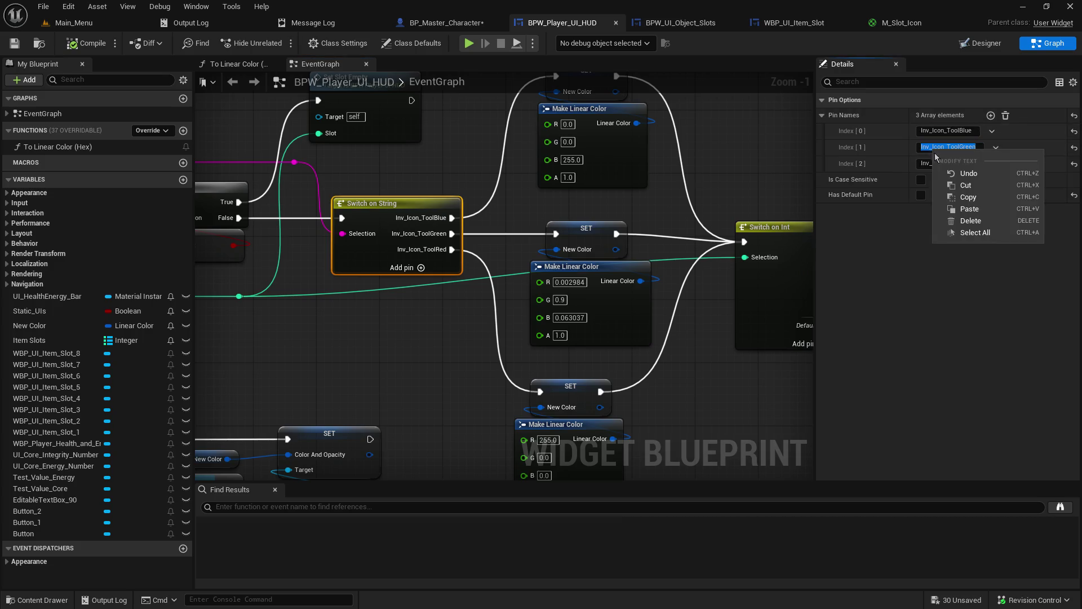
pyautogui.click(961, 191)
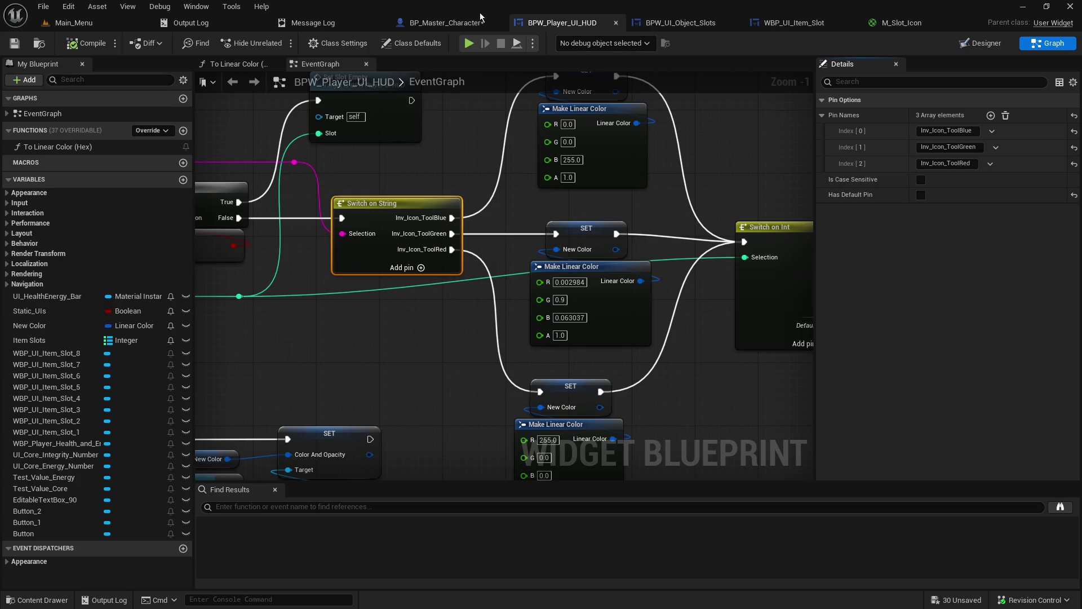
pyautogui.click(445, 23)
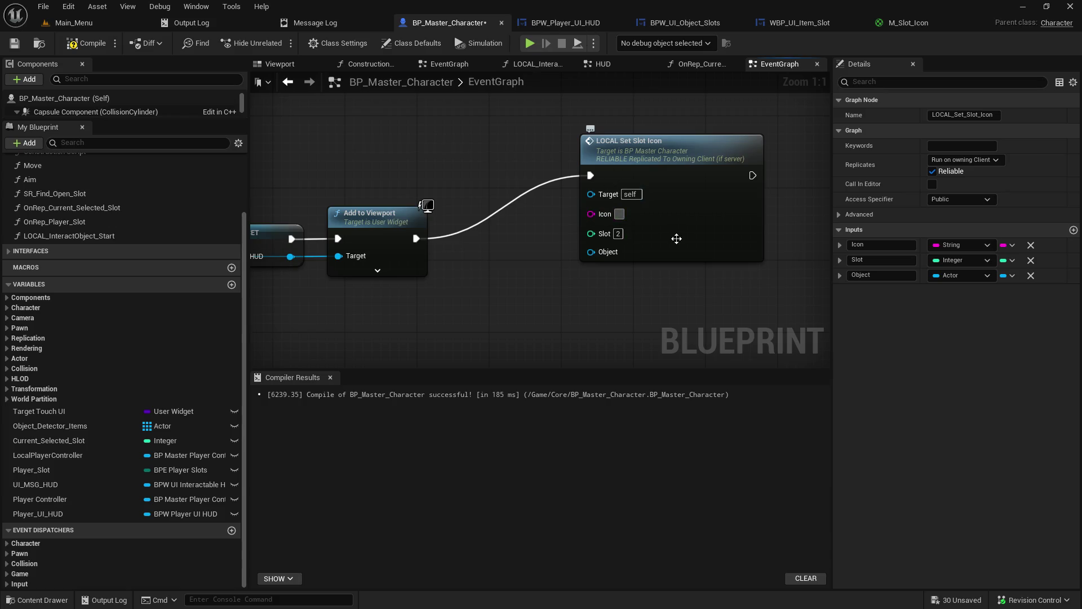
# Fill the slot 2 call's Icon input with Inv_Icon_ToolGreen and jump to the LOCAL_Set_Slot_Icon event.
pyautogui.write('Inv_Icon_ToolGreen')
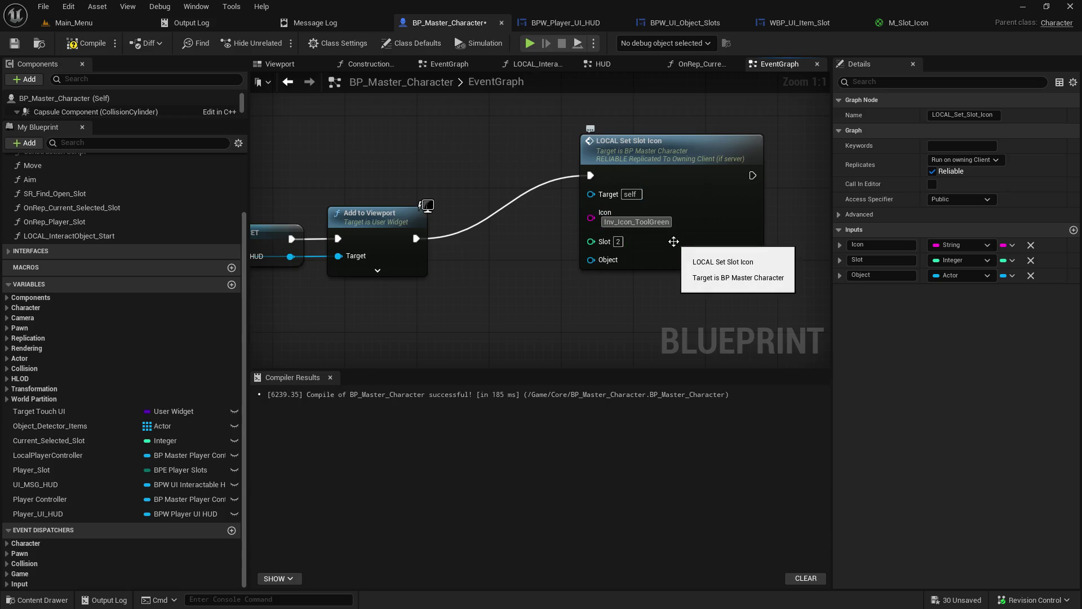
pyautogui.click(607, 310)
pyautogui.scroll(-4, 547, 300)
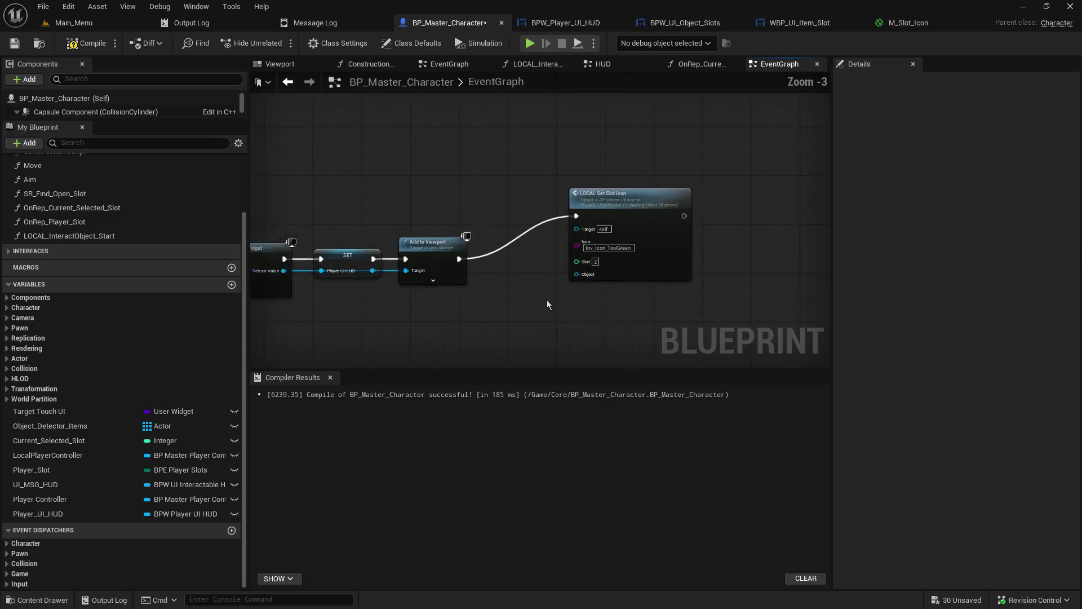
pyautogui.doubleClick(600, 244)
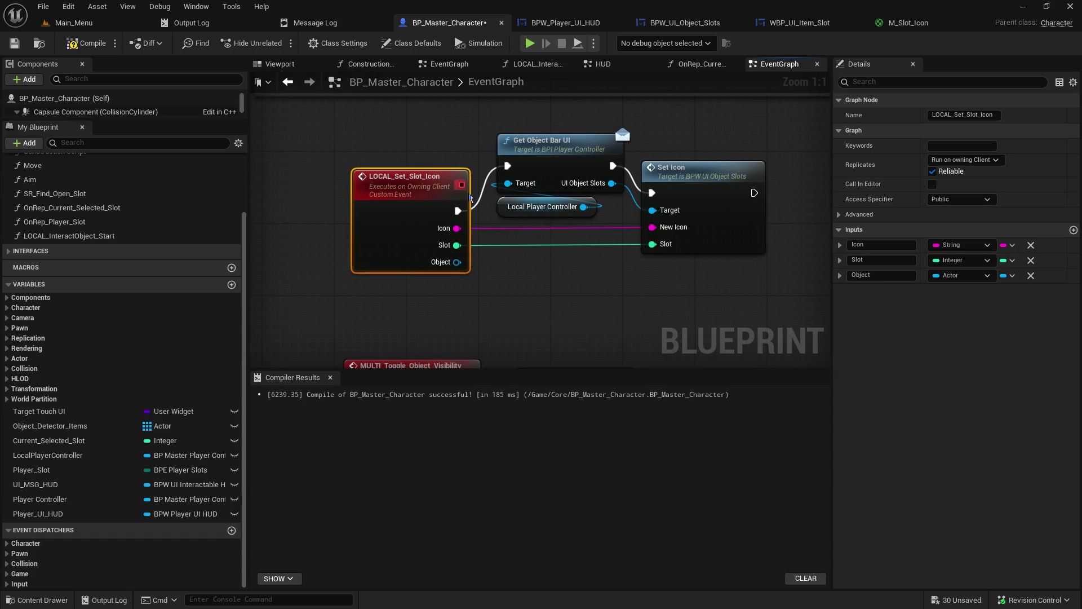
# Detach Get Object Bar UI and Set Icon from LOCAL_Set_Slot_Icon and move those nodes aside.
pyautogui.keyDown('alt'); pyautogui.click(459, 212); pyautogui.keyUp('alt')
pyautogui.keyDown('alt'); pyautogui.click(651, 194); pyautogui.keyUp('alt')
pyautogui.moveTo(603, 223); pyautogui.dragTo(493, 129)
pyautogui.moveTo(558, 148)
pyautogui.mouseDown()
pyautogui.moveTo(612, 309)
pyautogui.moveTo(547, 262)
pyautogui.moveTo(549, 272)
pyautogui.mouseUp()
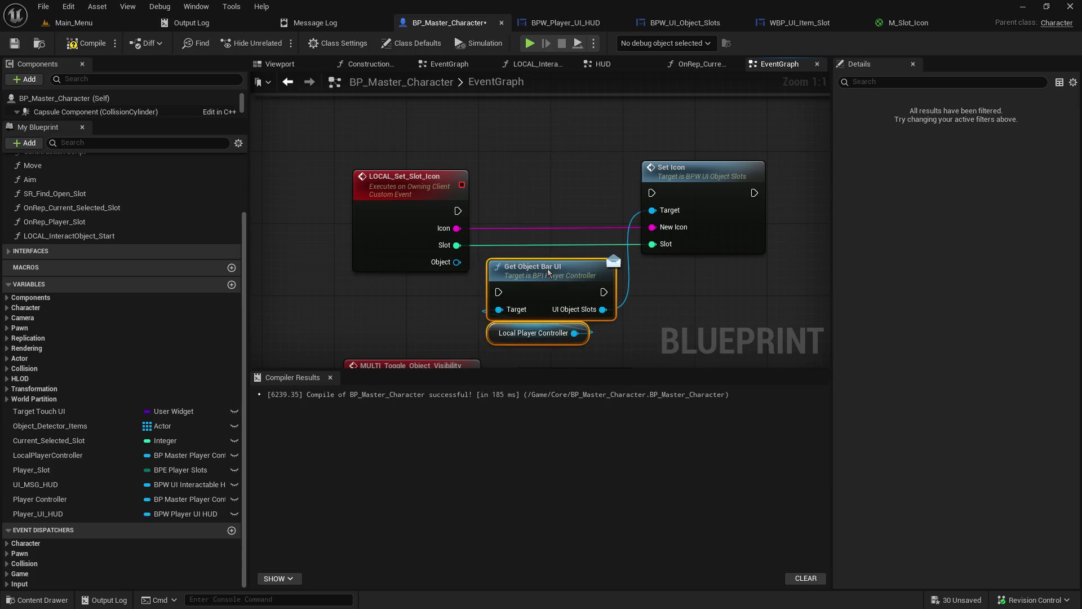
pyautogui.keyDown('alt'); pyautogui.click(603, 309); pyautogui.keyUp('alt')
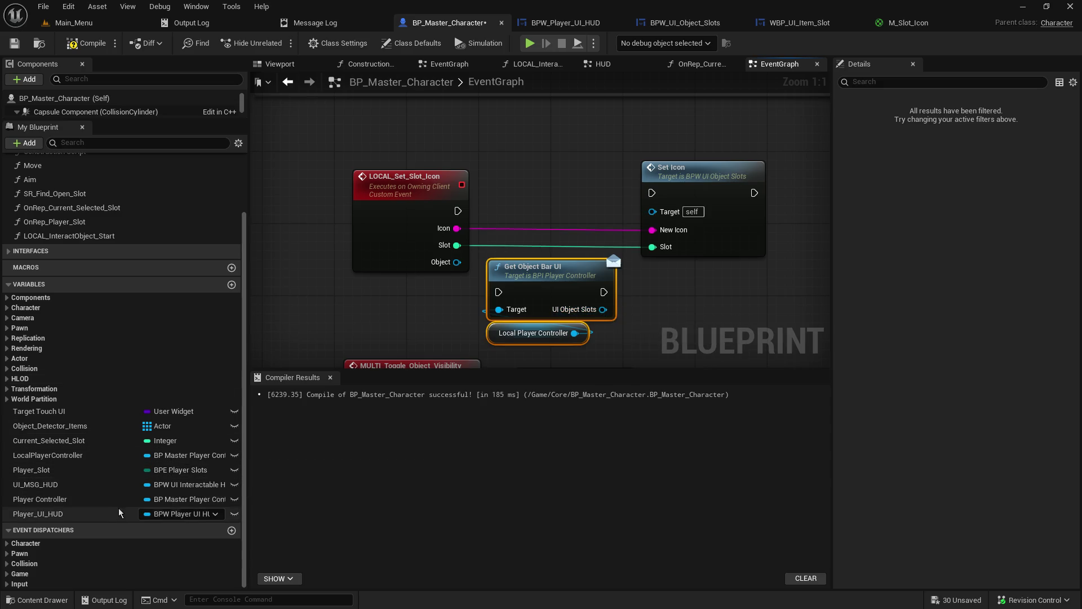
# Make LOCAL_Set_Slot_Icon call Set Inventory Slot Icon on Player UI HUD, and save the blueprint.
pyautogui.moveTo(77, 514)
pyautogui.mouseDown()
pyautogui.moveTo(241, 428)
pyautogui.moveTo(538, 165)
pyautogui.moveTo(508, 158)
pyautogui.moveTo(653, 214)
pyautogui.mouseUp()
pyautogui.click(527, 182)
pyautogui.click(648, 283)
pyautogui.moveTo(458, 211); pyautogui.dragTo(642, 175)
pyautogui.moveTo(682, 161); pyautogui.dragTo(690, 179)
pyautogui.moveTo(514, 172)
pyautogui.mouseDown()
pyautogui.moveTo(541, 181)
pyautogui.moveTo(570, 225)
pyautogui.moveTo(580, 220)
pyautogui.mouseUp()
pyautogui.moveTo(705, 181); pyautogui.dragTo(736, 180)
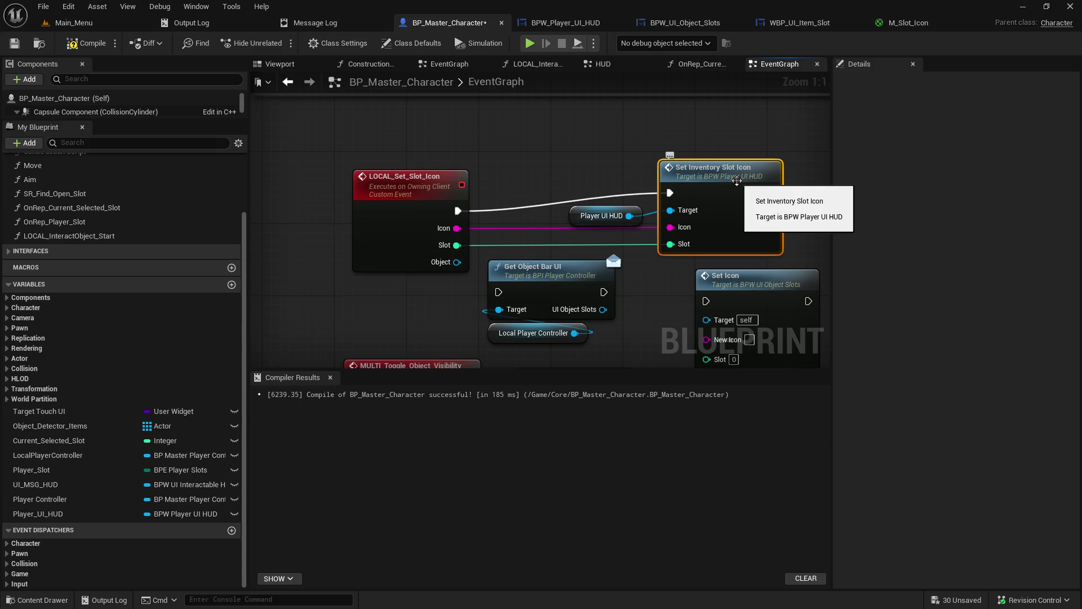
pyautogui.click(489, 190)
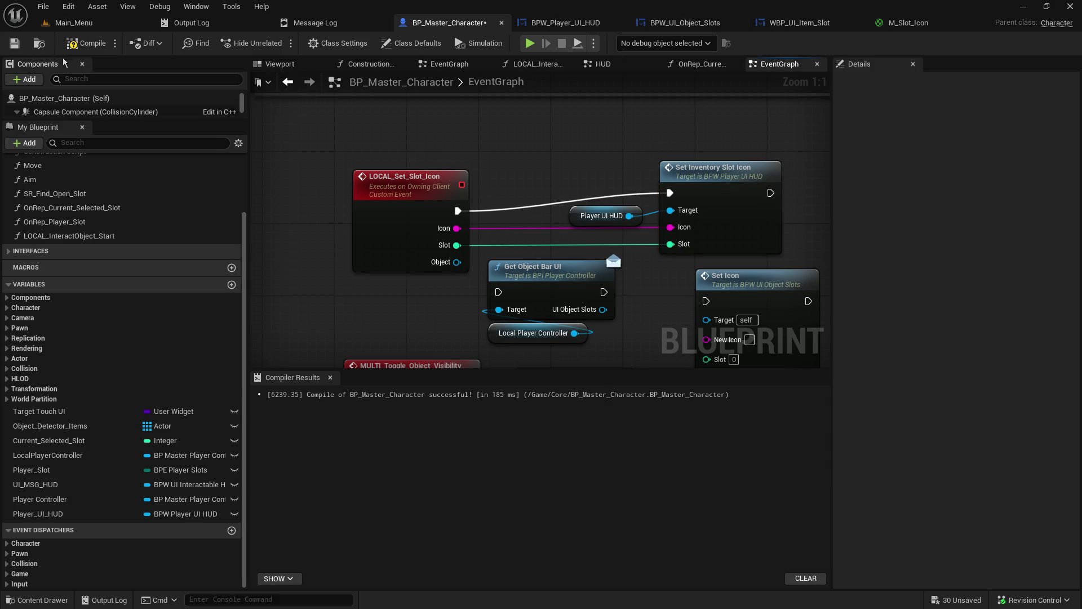
pyautogui.click(21, 46)
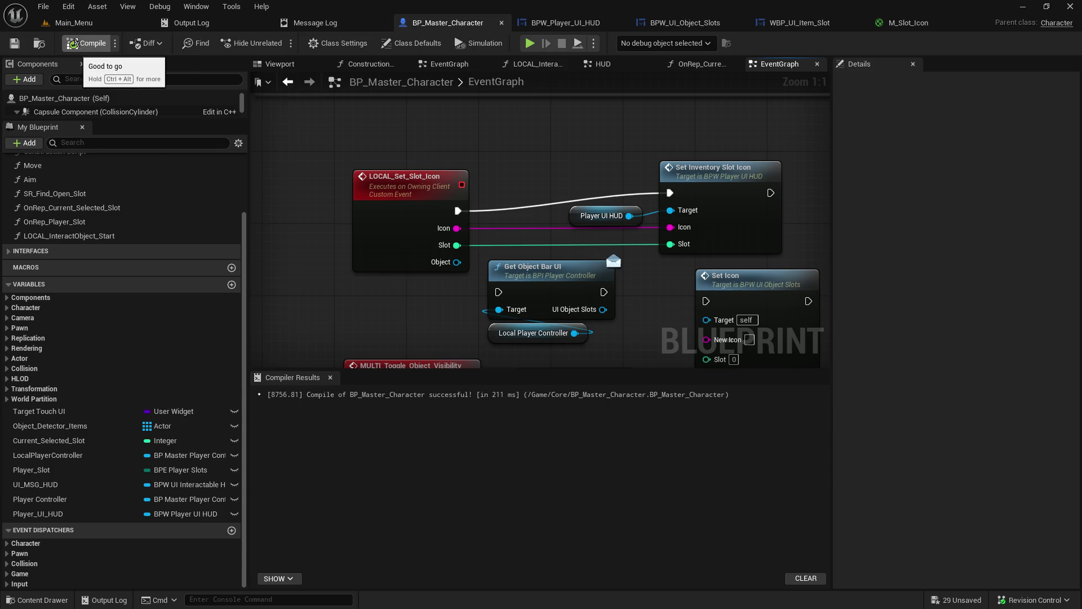
pyautogui.click(74, 23)
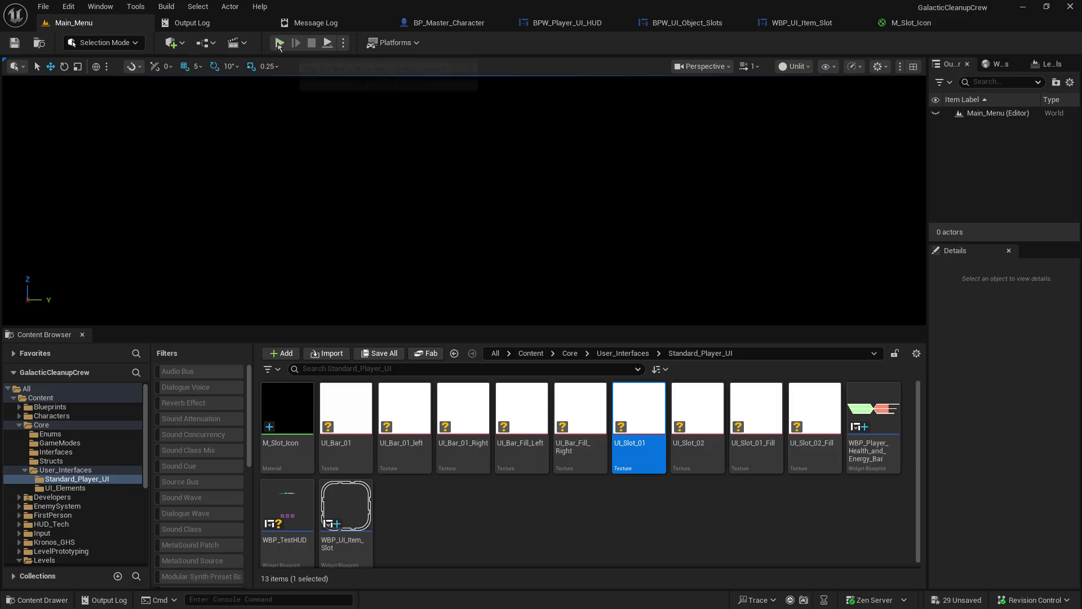
# Host a Play-In-Editor test, which shows eight empty HUD item slots, then return to BP_Master_Character.
pyautogui.moveTo(337, 327); pyautogui.dragTo(328, 413)
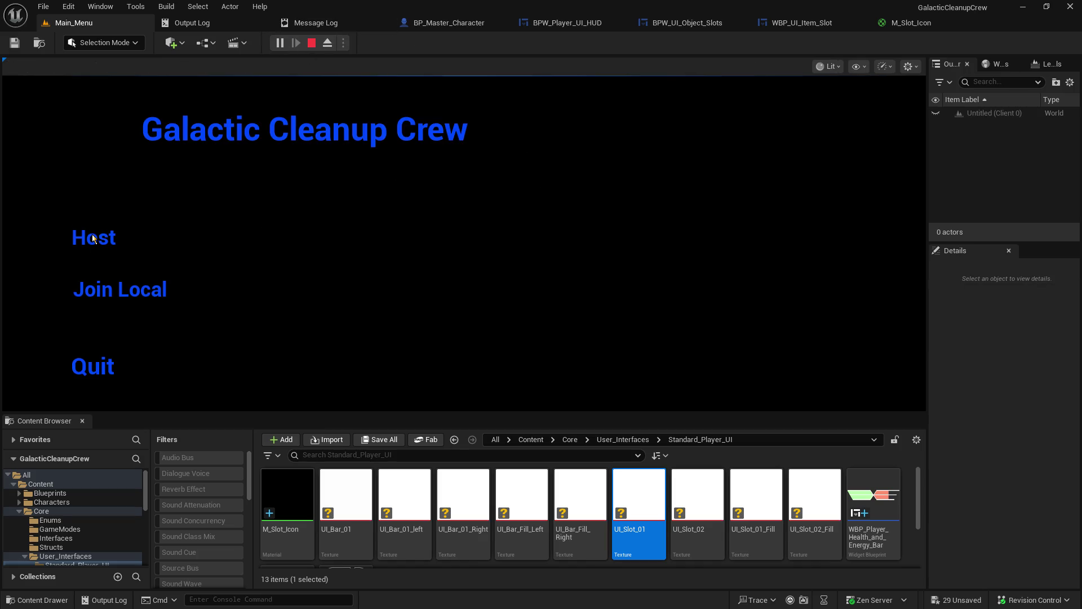
pyautogui.click(92, 236)
pyautogui.click(233, 267)
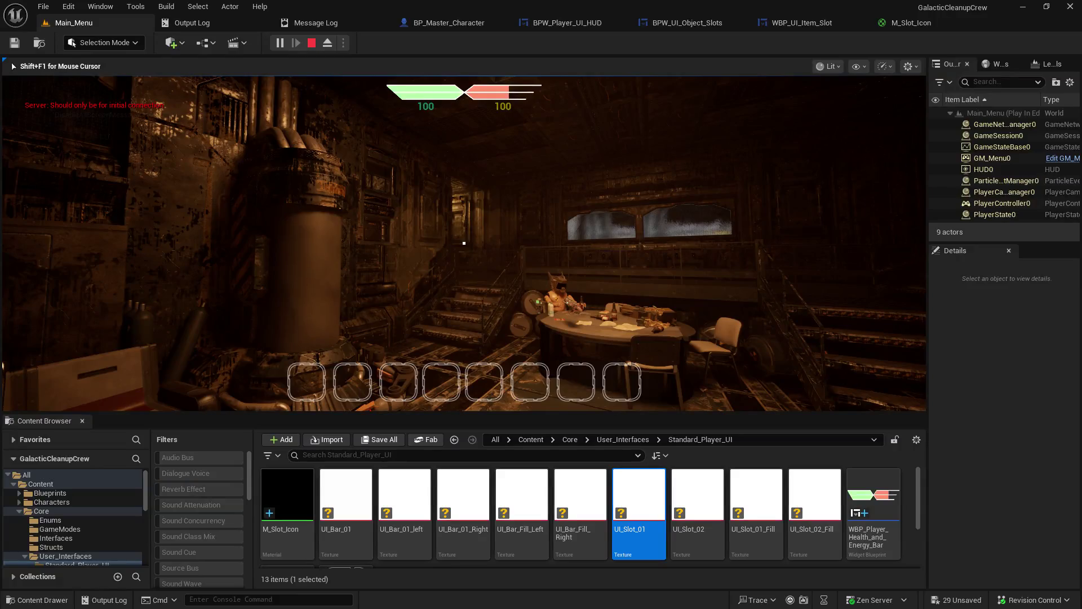
pyautogui.press('Escape')
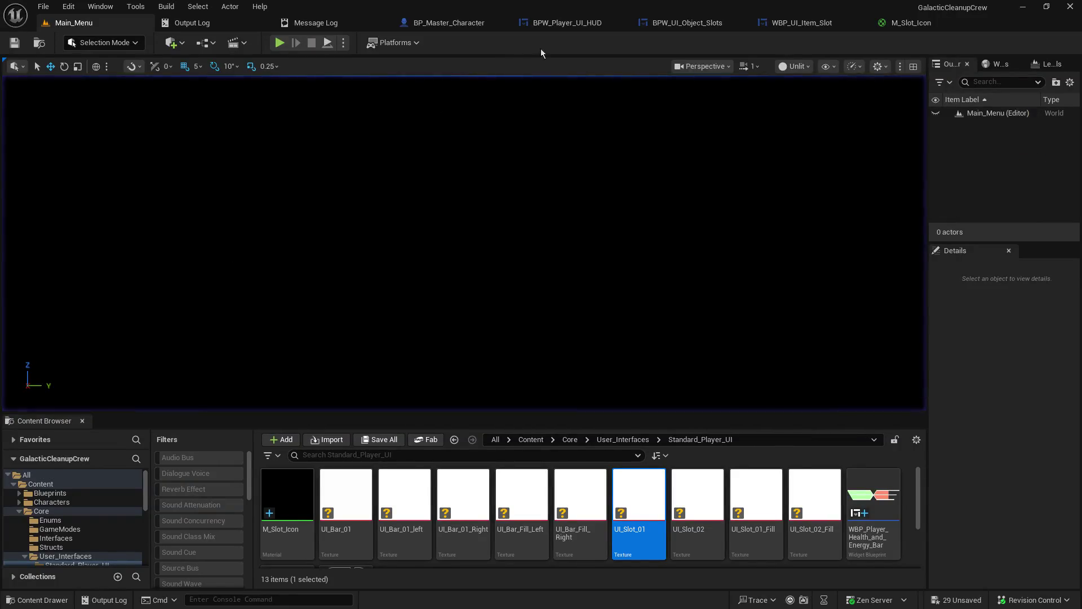
pyautogui.click(451, 27)
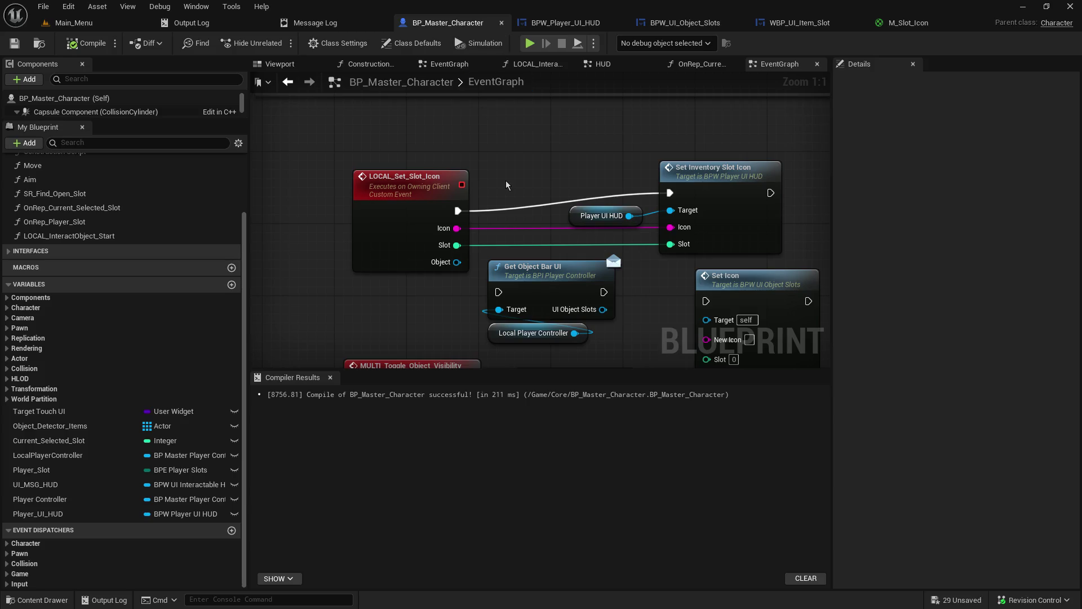
pyautogui.scroll(-5, 446, 195)
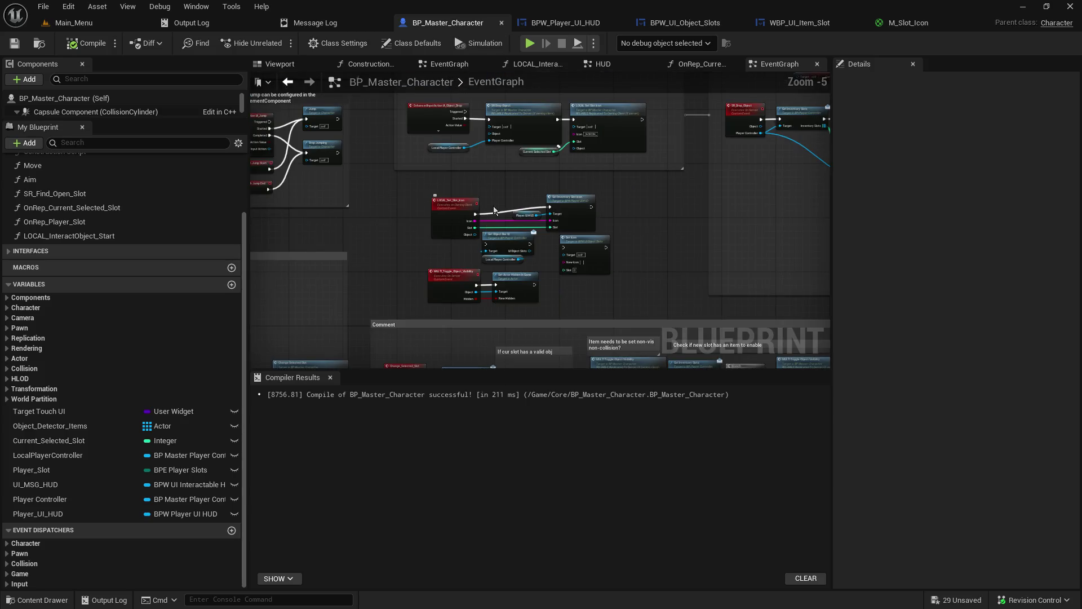
pyautogui.scroll(-2, 565, 164)
# Put a breakpoint on the LOCAL Set Slot Icon call in the event graph.
pyautogui.moveTo(607, 373); pyautogui.dragTo(608, 488)
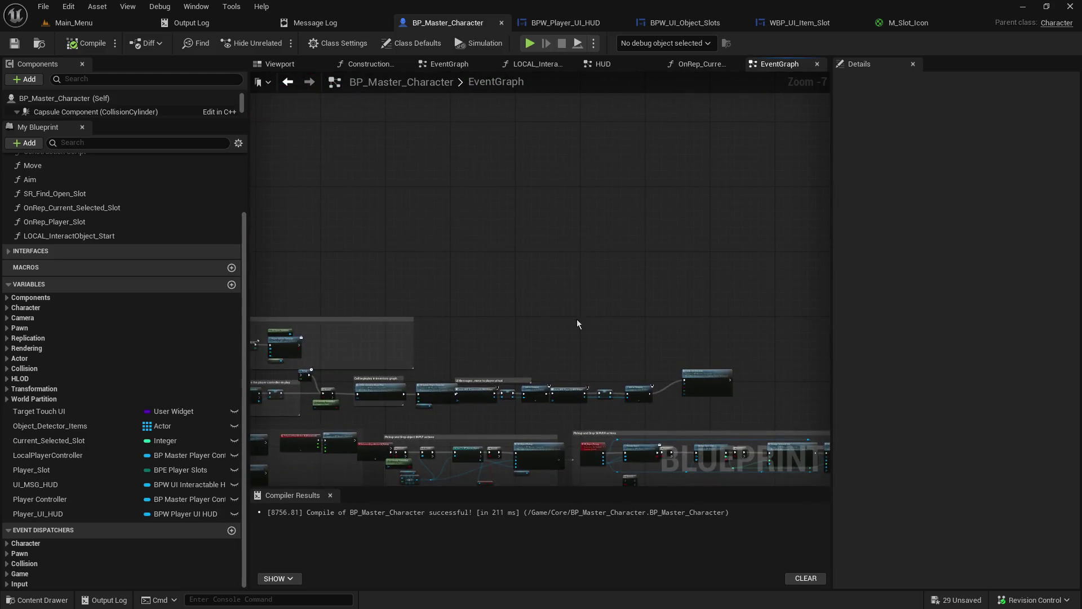
pyautogui.scroll(5, 577, 324)
pyautogui.moveTo(572, 319); pyautogui.dragTo(416, 328)
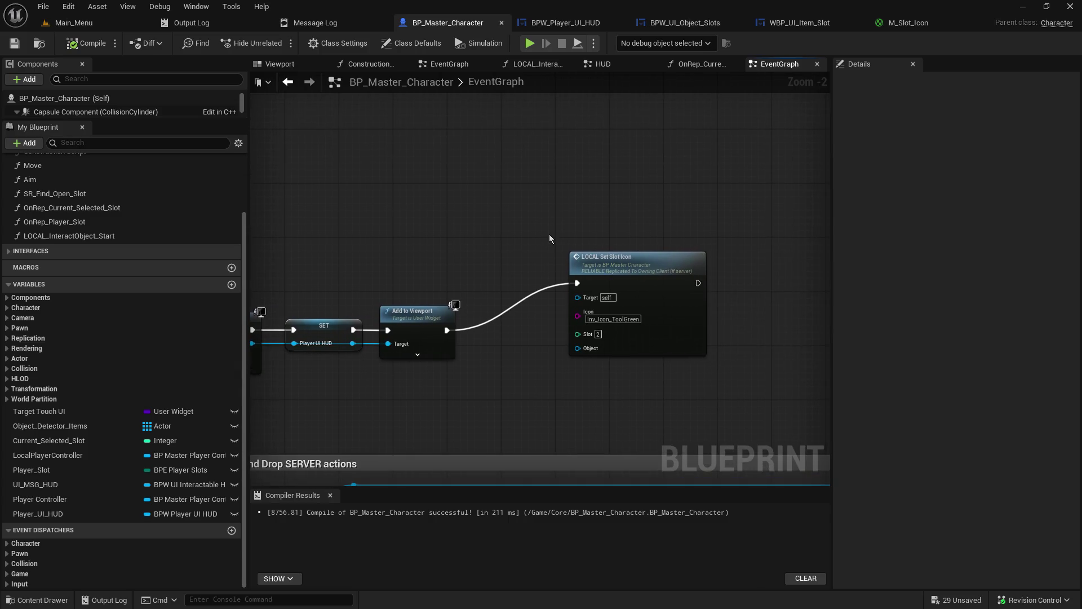
pyautogui.click(628, 256)
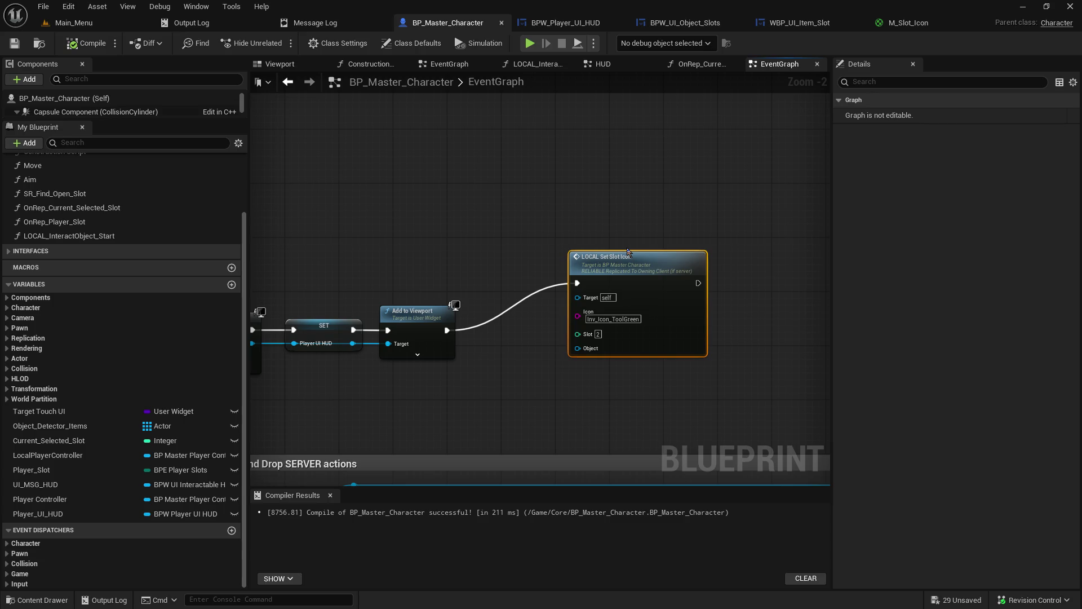
# Host a play session and step into BPW_Player_UI_HUD's Set Inventory Slot Icon event.
pyautogui.click(72, 23)
pyautogui.click(282, 45)
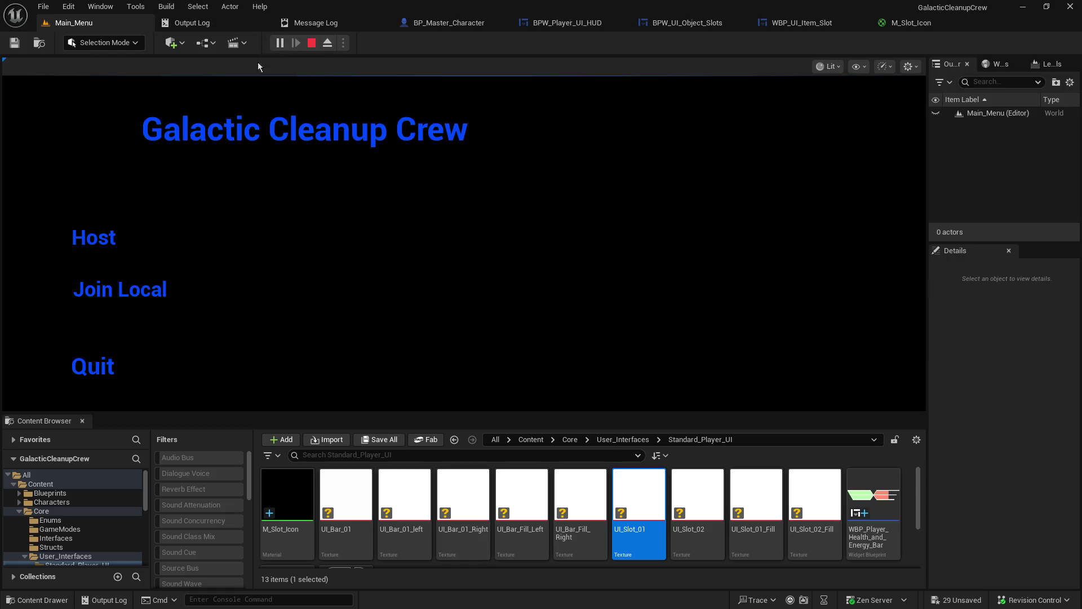
pyautogui.click(100, 245)
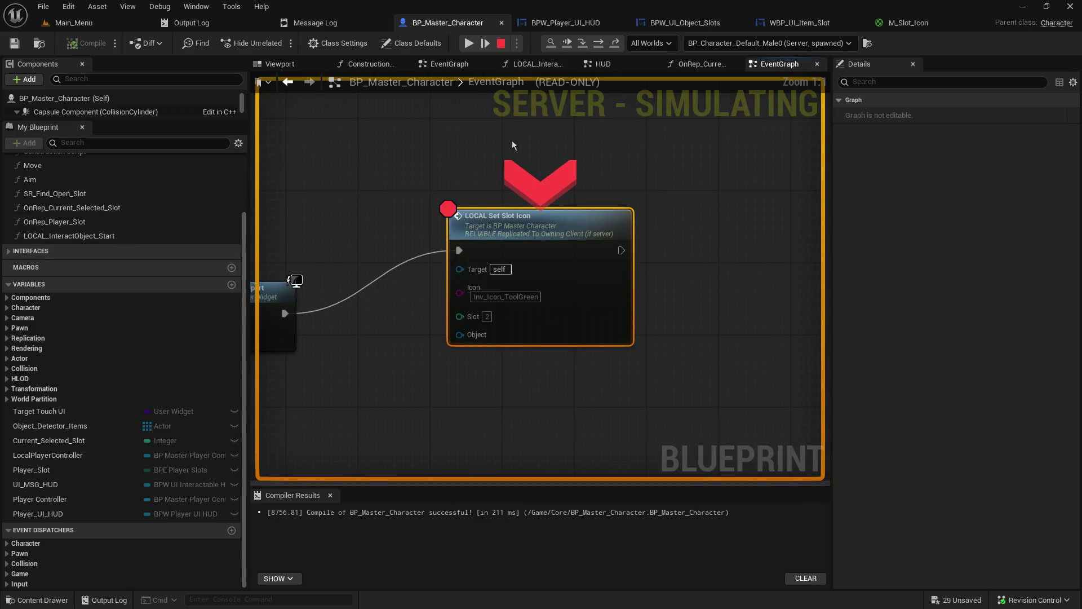
pyautogui.click(582, 43)
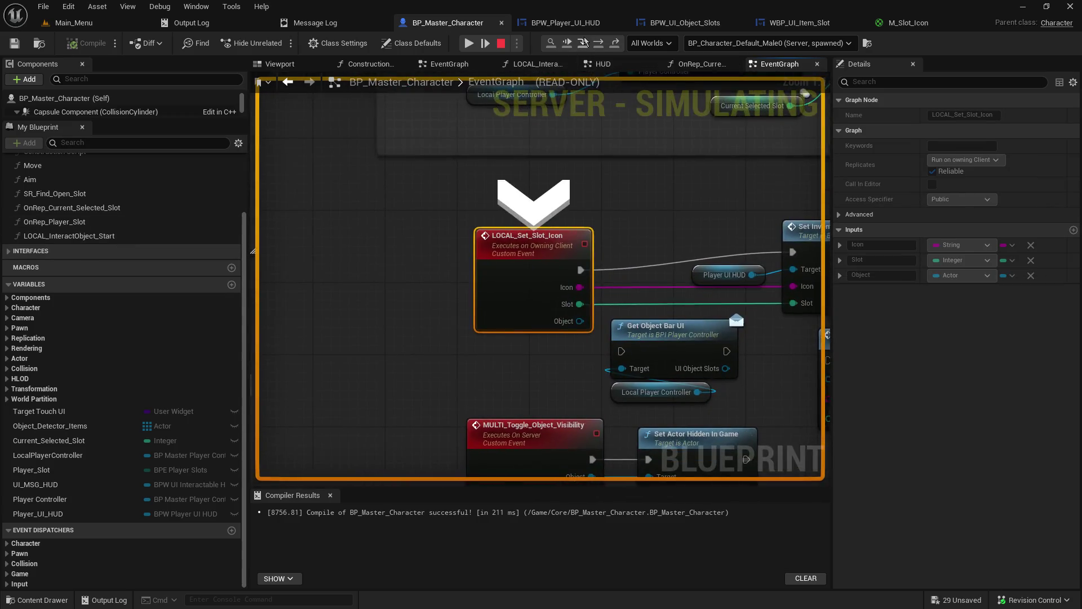
pyautogui.click(583, 43)
pyautogui.moveTo(496, 300)
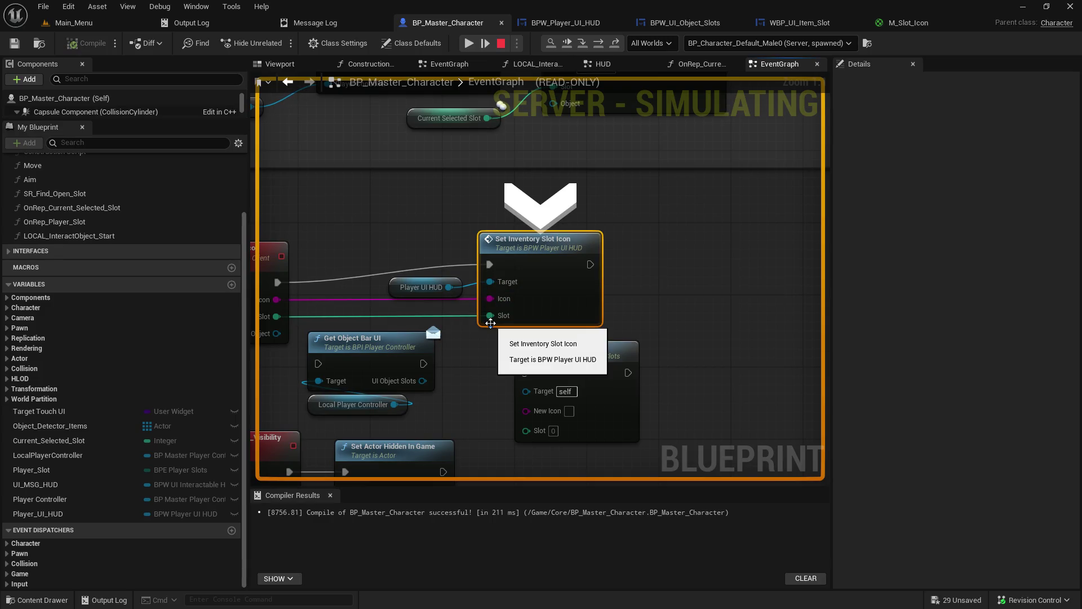
pyautogui.click(583, 43)
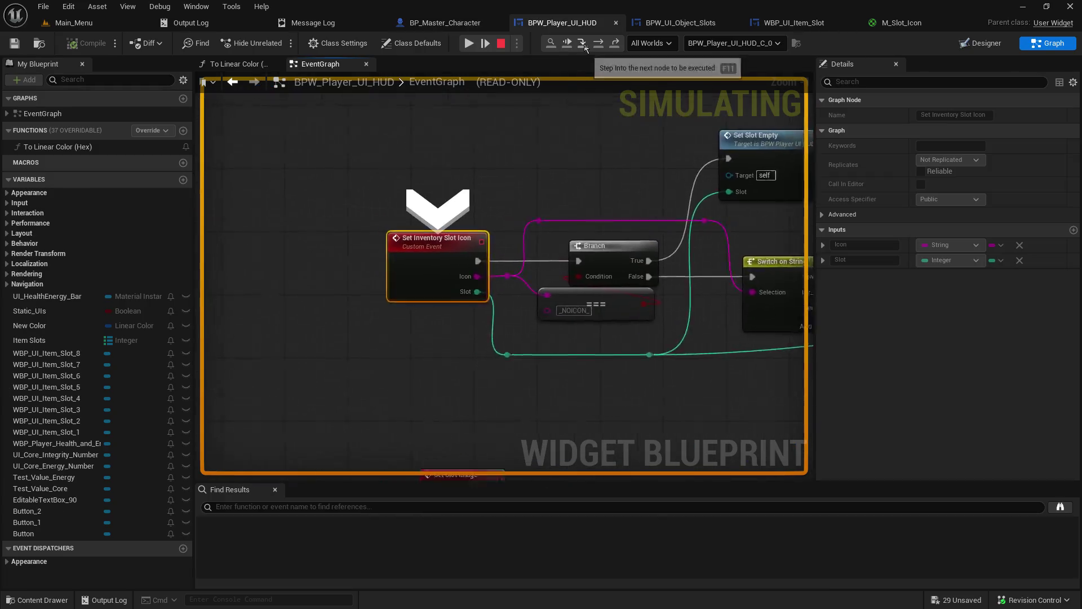
# Step through Branch, Switch on String and the green New Color SET to Switch on Int, then stop play.
pyautogui.click(584, 44)
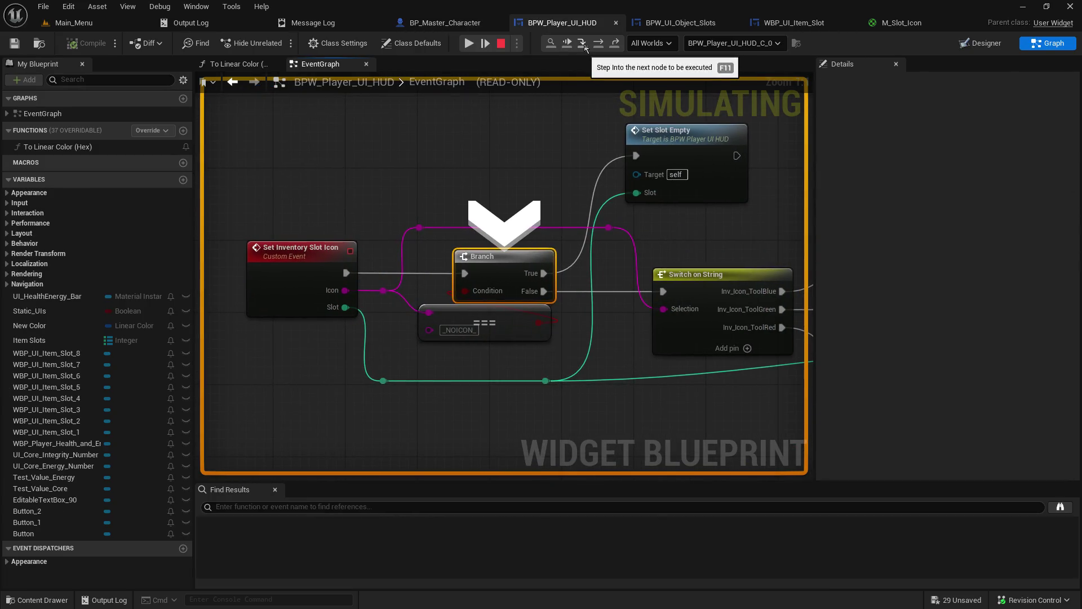
pyautogui.click(584, 44)
pyautogui.click(584, 44)
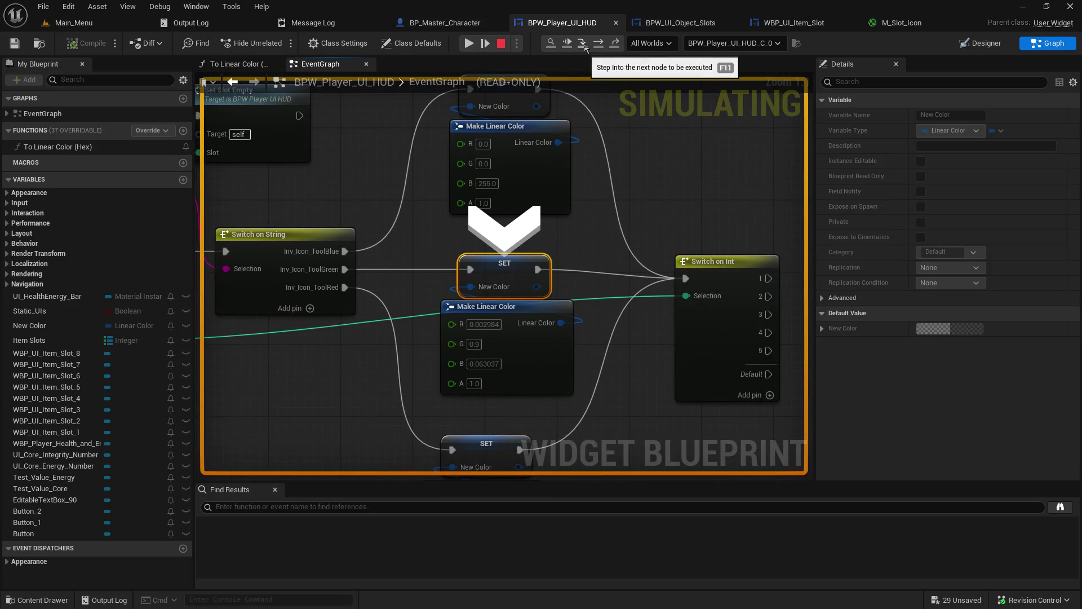
pyautogui.click(584, 44)
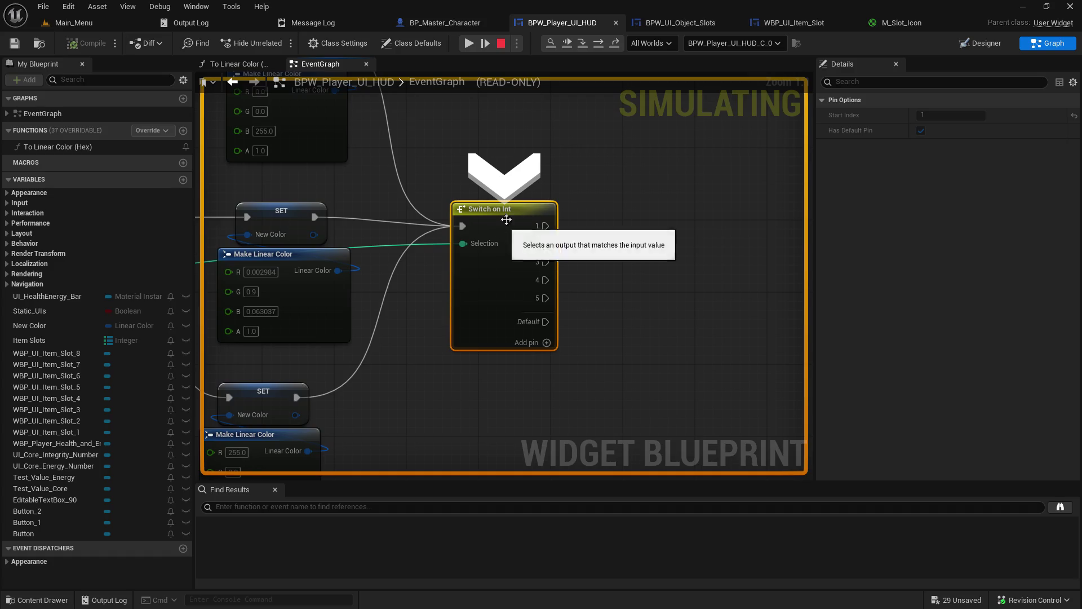
pyautogui.click(504, 44)
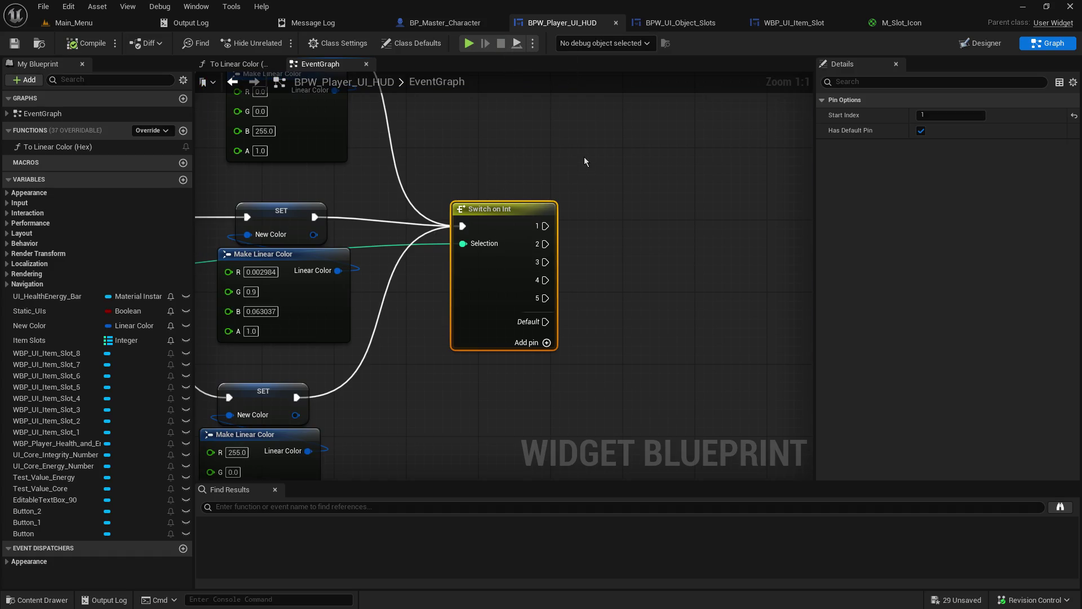
# Bring the Switch on Int node into view and open the node list beside it.
pyautogui.moveTo(584, 161); pyautogui.dragTo(651, 167)
pyautogui.scroll(-5, 549, 308)
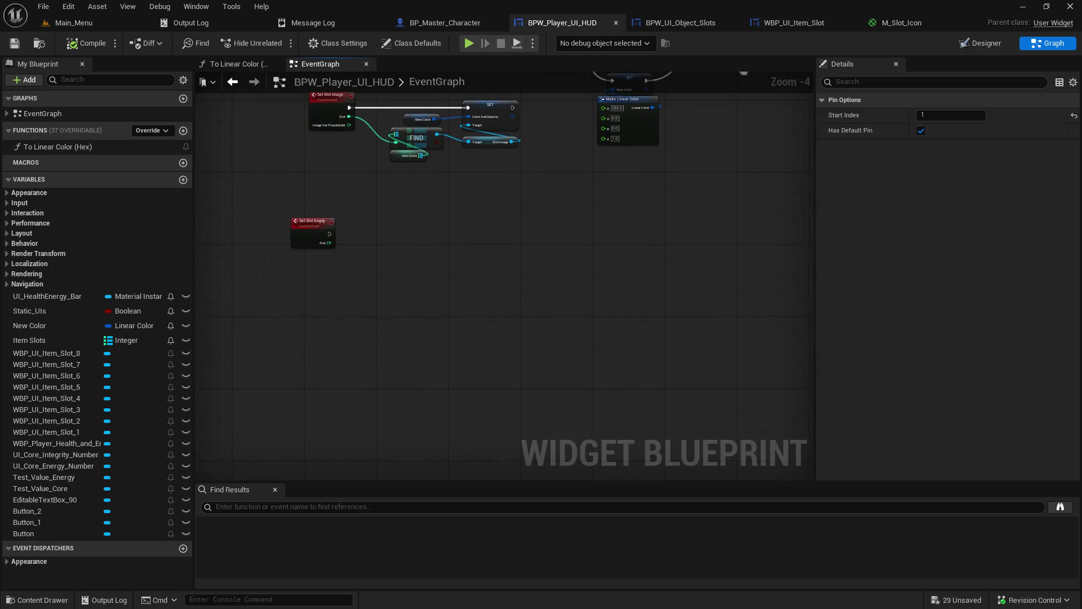
pyautogui.scroll(4, 431, 151)
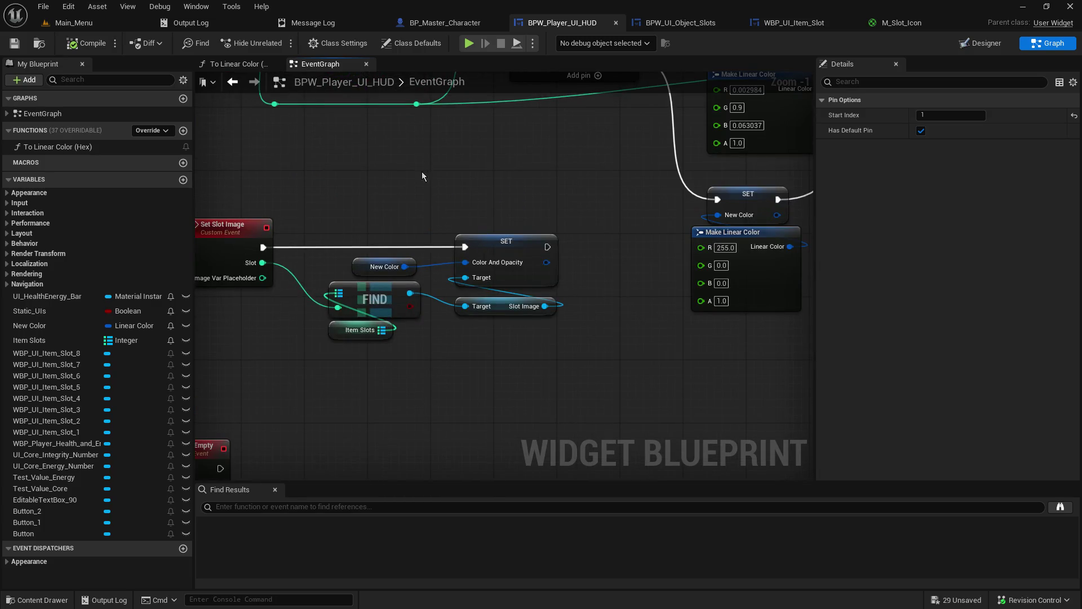
pyautogui.moveTo(489, 145); pyautogui.dragTo(586, 205)
pyautogui.rightClick(600, 217)
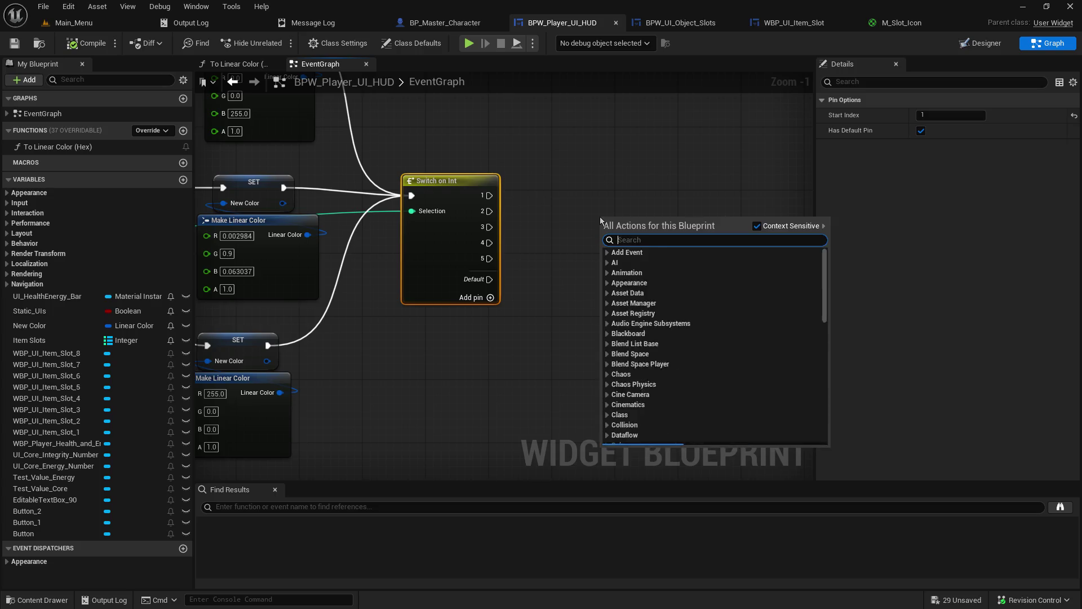
# Add a Set Slot Image call fed by the red, green and blue colour SETs and the slot number.
pyautogui.write('set slot image')
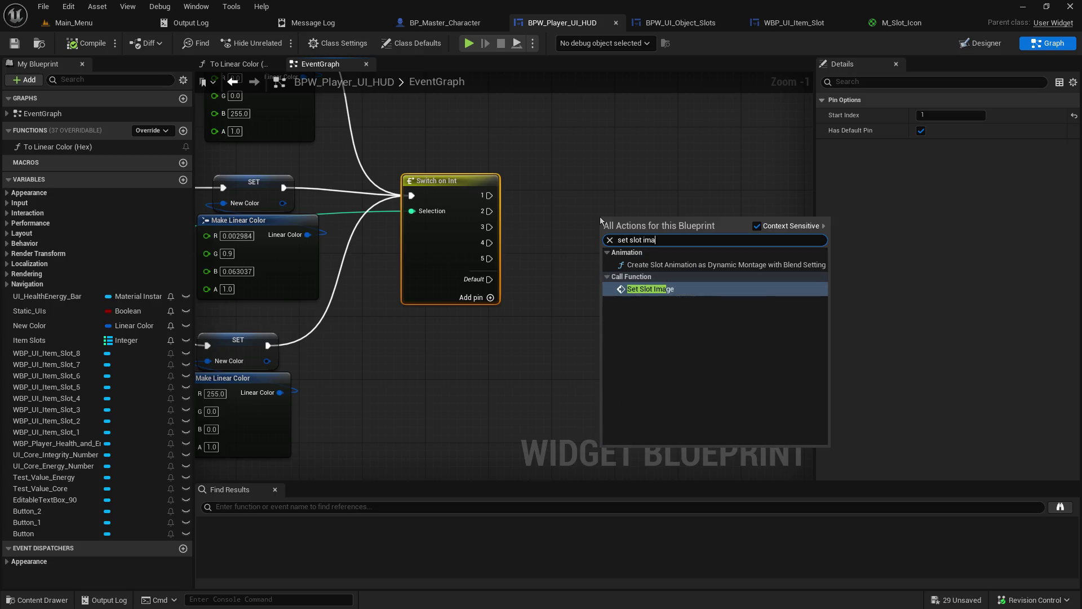
pyautogui.press('Return')
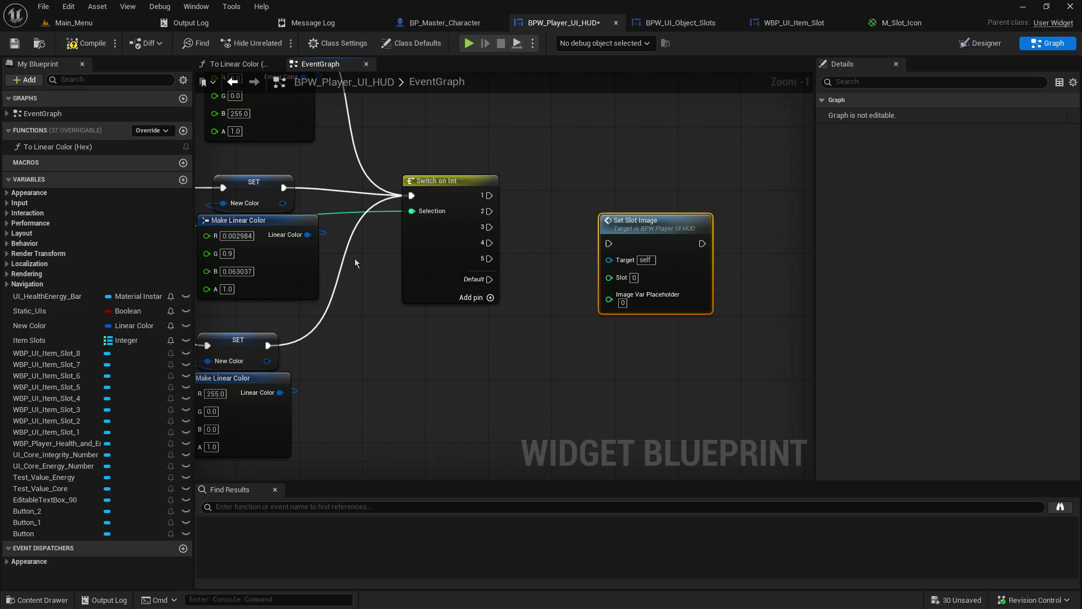
pyautogui.moveTo(269, 345)
pyautogui.mouseDown()
pyautogui.moveTo(552, 288)
pyautogui.moveTo(609, 245)
pyautogui.mouseUp()
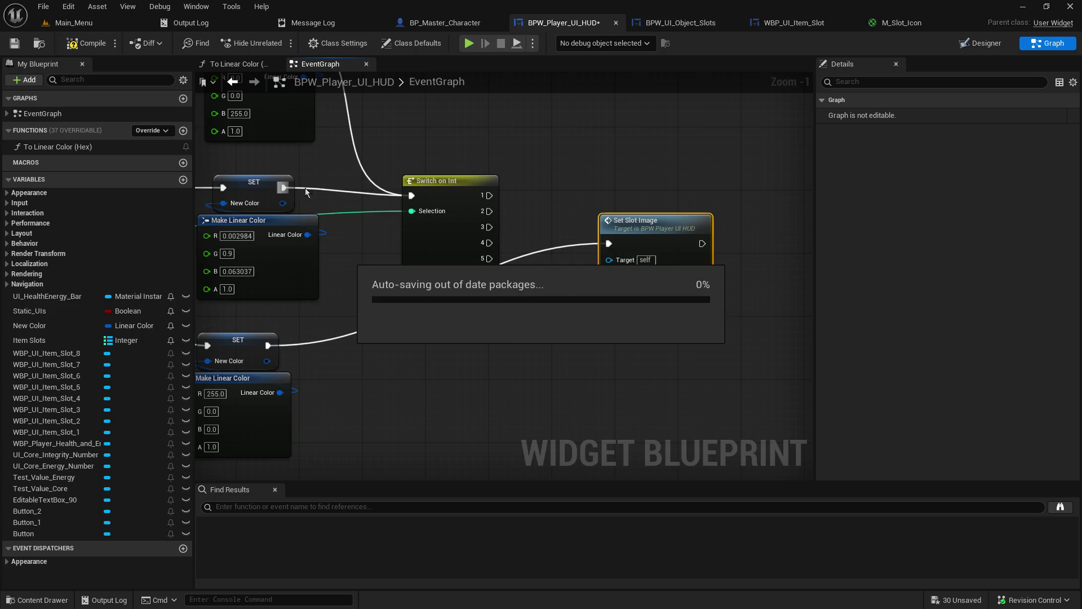
pyautogui.moveTo(280, 189); pyautogui.dragTo(609, 244)
pyautogui.moveTo(415, 137)
pyautogui.mouseDown()
pyautogui.moveTo(616, 318)
pyautogui.moveTo(725, 350)
pyautogui.mouseUp()
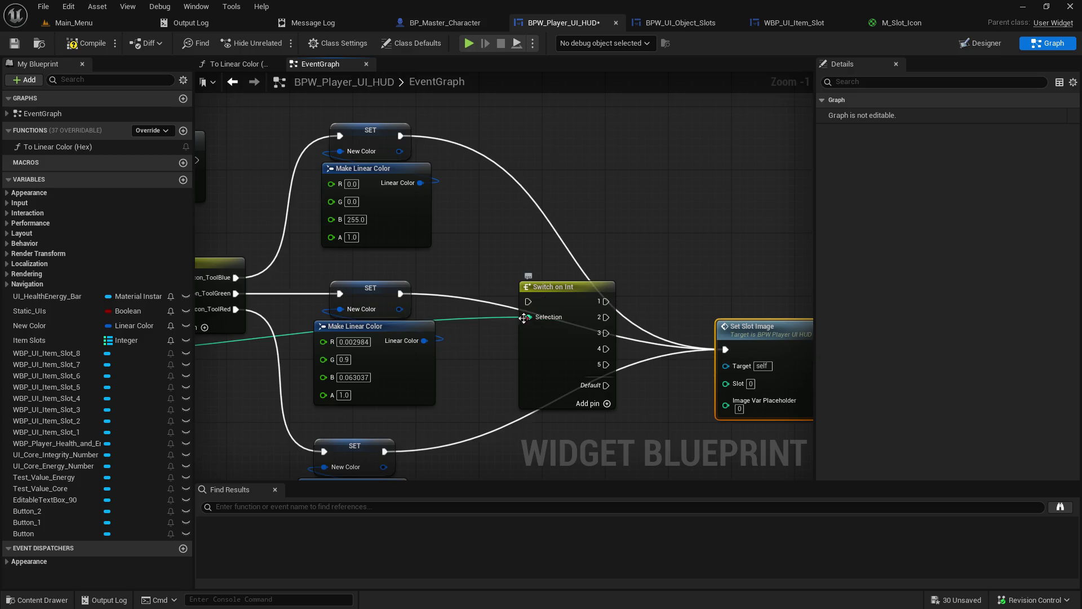
pyautogui.moveTo(524, 318)
pyautogui.mouseDown()
pyautogui.moveTo(663, 377)
pyautogui.moveTo(726, 383)
pyautogui.mouseUp()
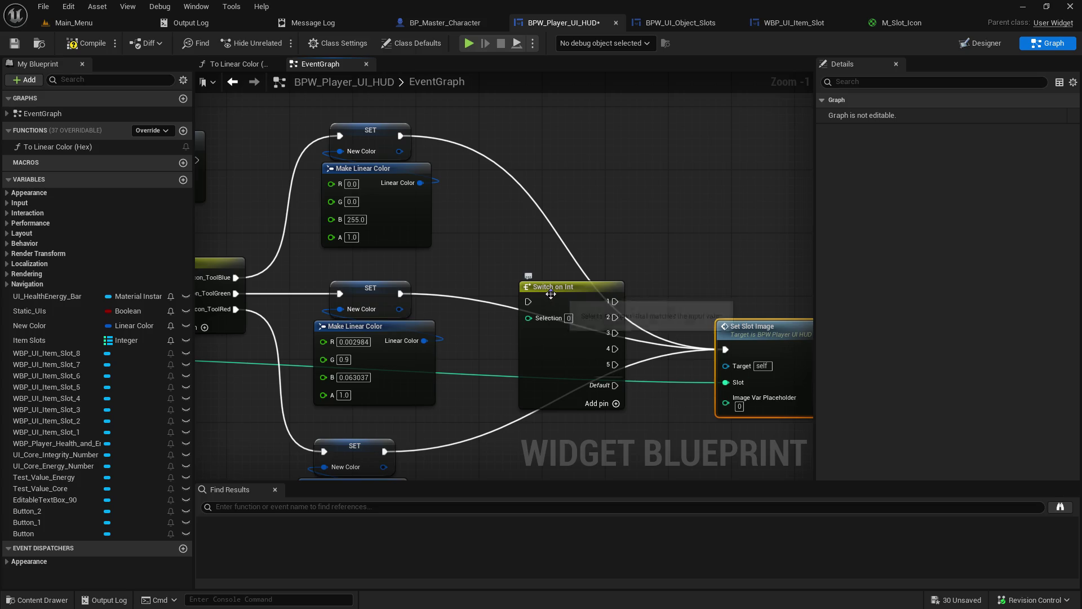
# Delete the unused Switch on Int, compile the HUD widget, and return to BP_Master_Character.
pyautogui.moveTo(568, 290)
pyautogui.mouseDown()
pyautogui.moveTo(669, 50)
pyautogui.moveTo(598, 197)
pyautogui.moveTo(705, 299)
pyautogui.mouseUp()
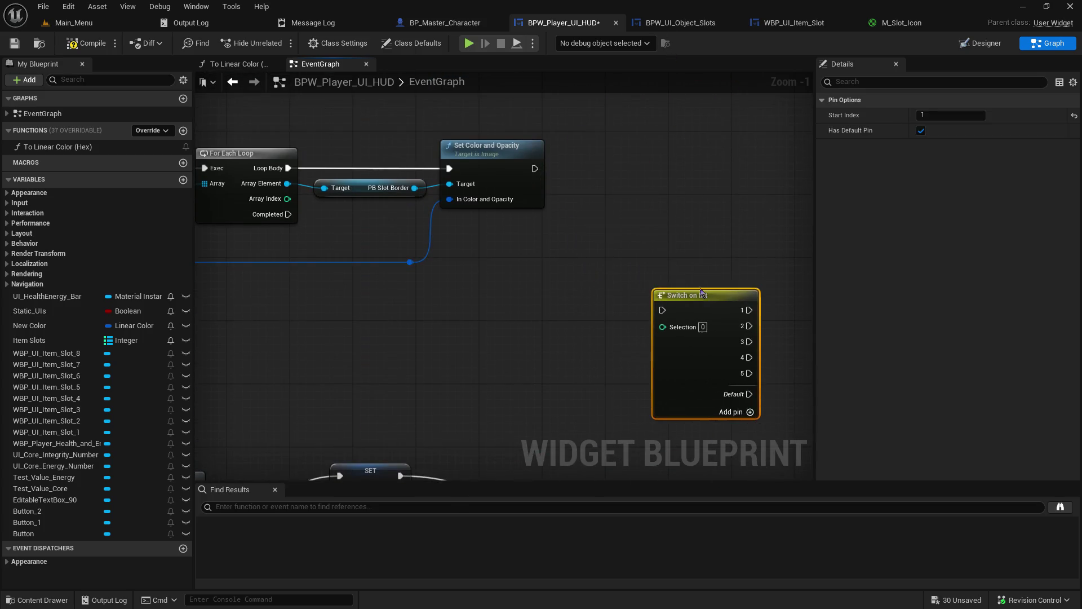
pyautogui.moveTo(684, 348)
pyautogui.mouseDown()
pyautogui.moveTo(485, 315)
pyautogui.moveTo(508, 312)
pyautogui.moveTo(479, 292)
pyautogui.mouseUp()
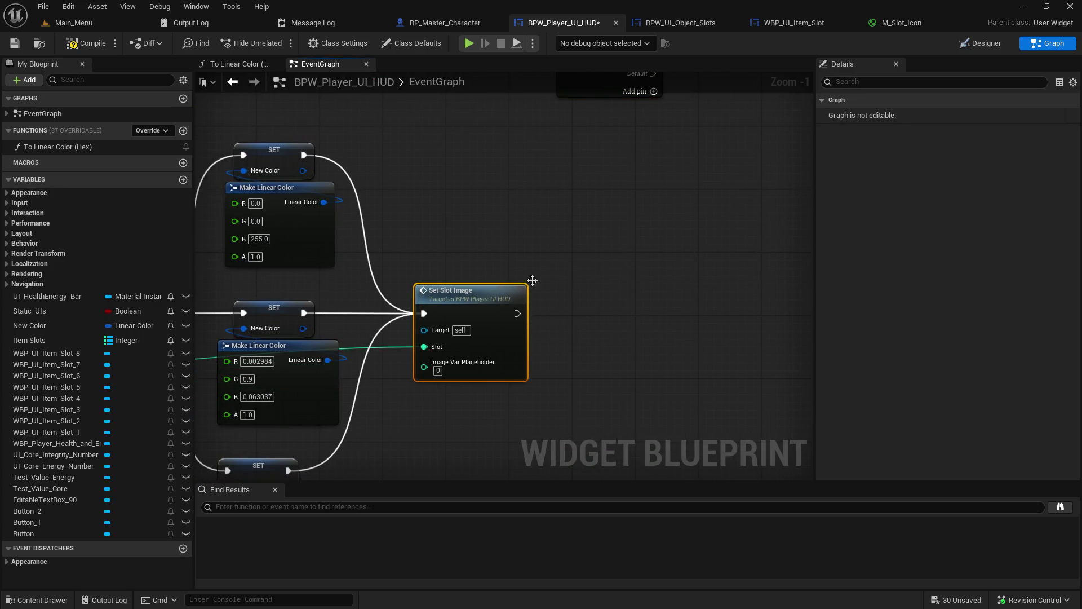
pyautogui.click(661, 116)
pyautogui.press('Delete')
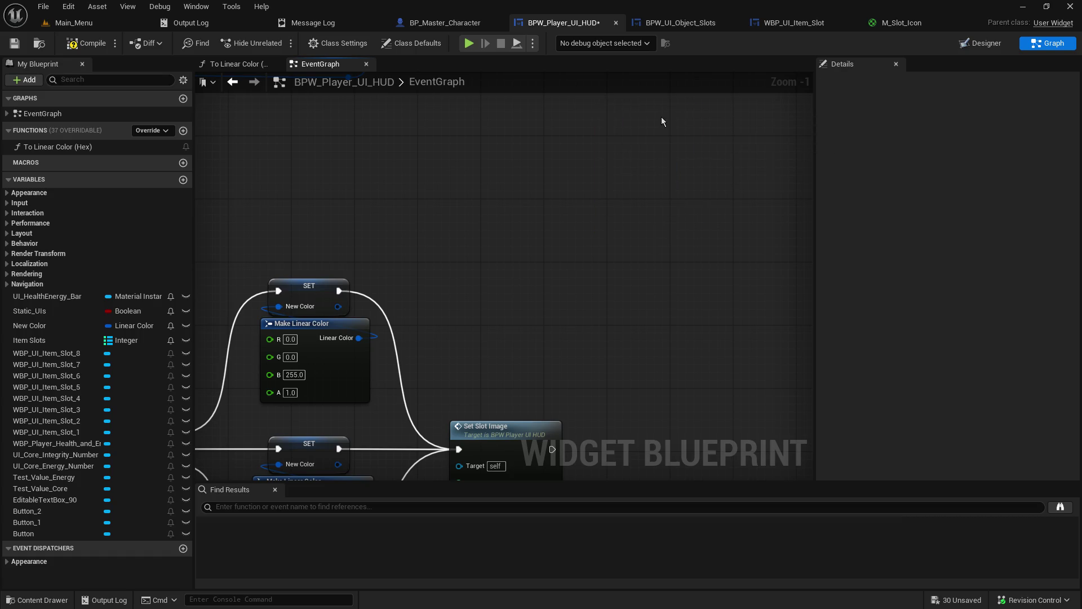
pyautogui.moveTo(543, 277); pyautogui.dragTo(688, 37)
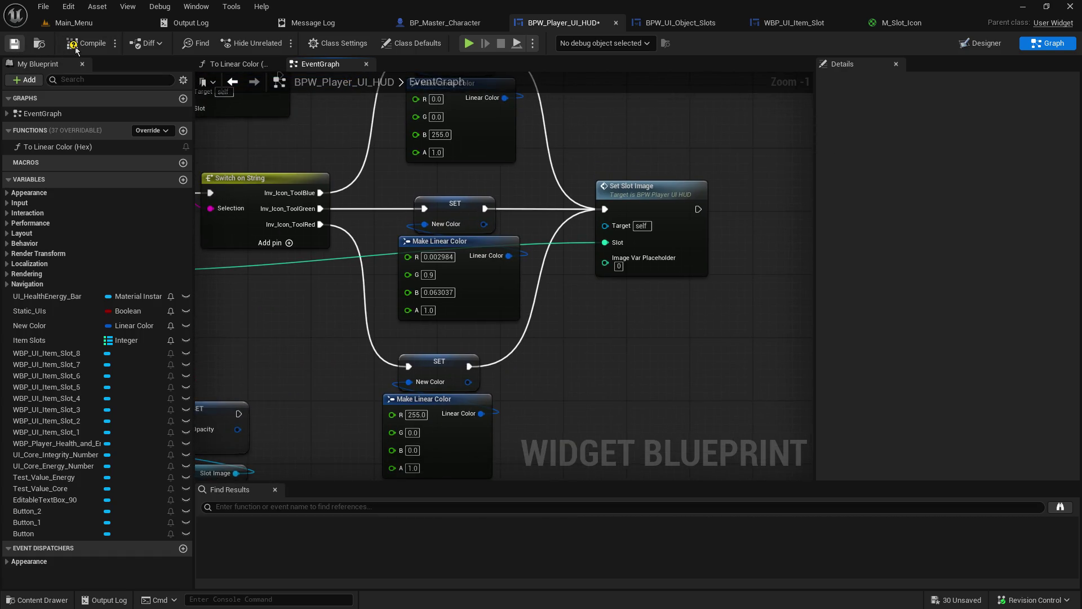
pyautogui.click(76, 50)
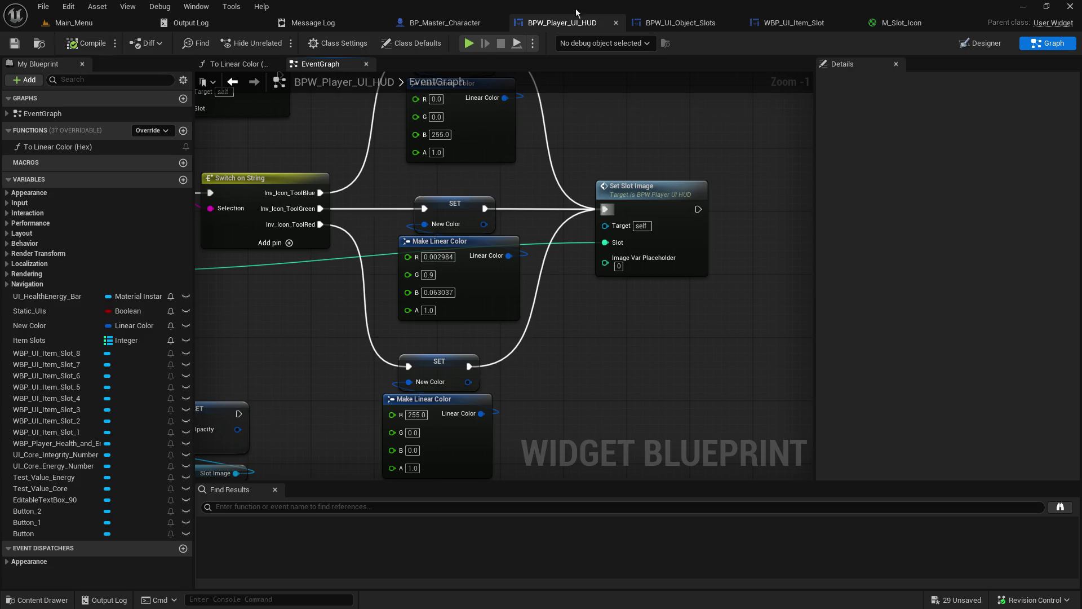
pyautogui.click(459, 24)
pyautogui.moveTo(560, 146); pyautogui.dragTo(603, 203)
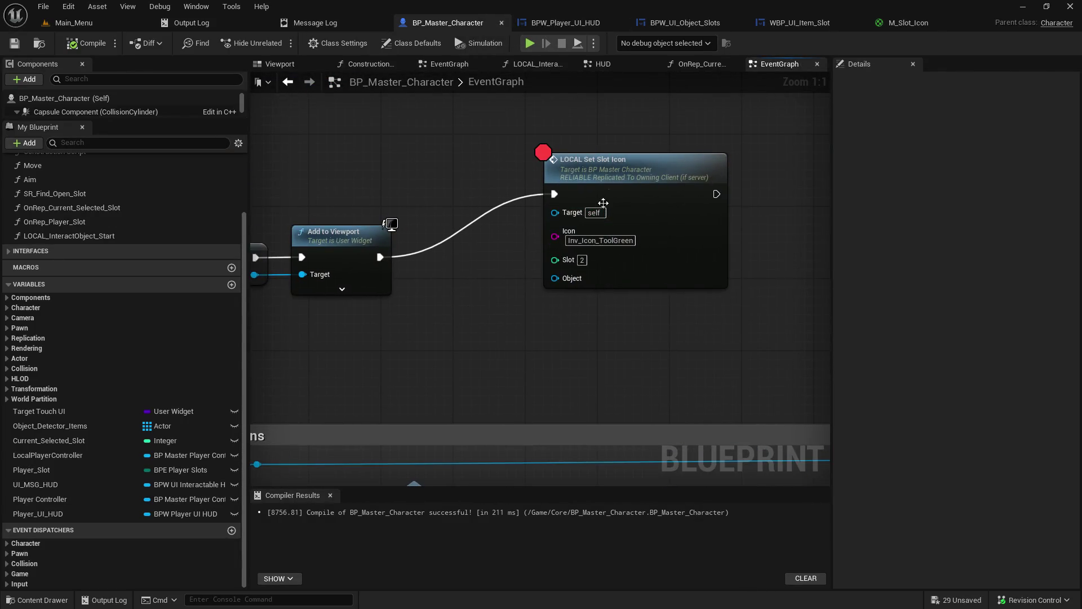
# Clear the LOCAL Set Slot Icon breakpoint and host a play test showing the second slot green.
pyautogui.click(544, 152)
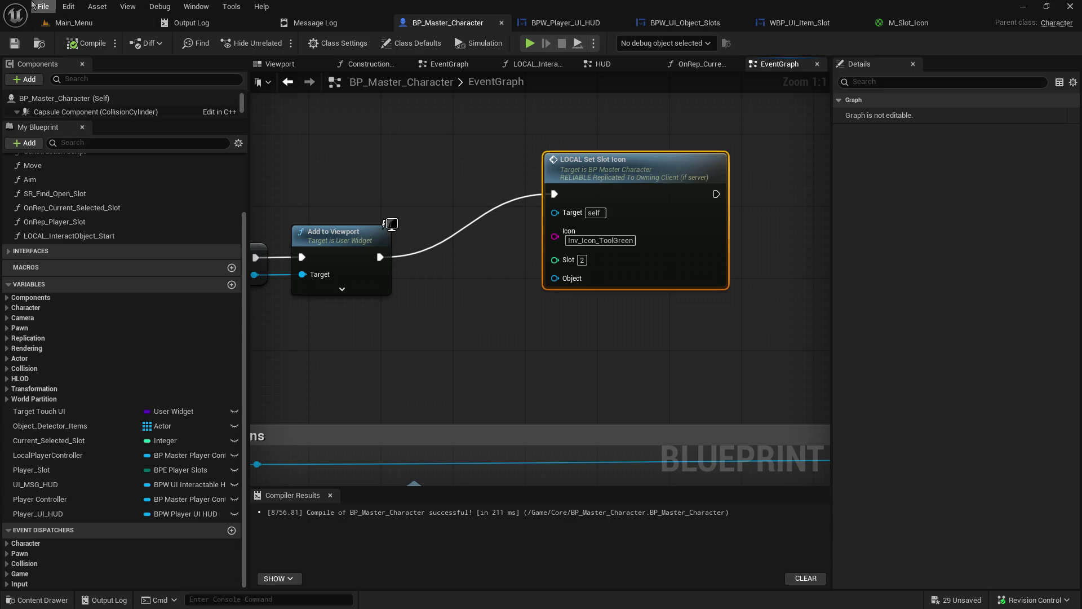
pyautogui.click(73, 23)
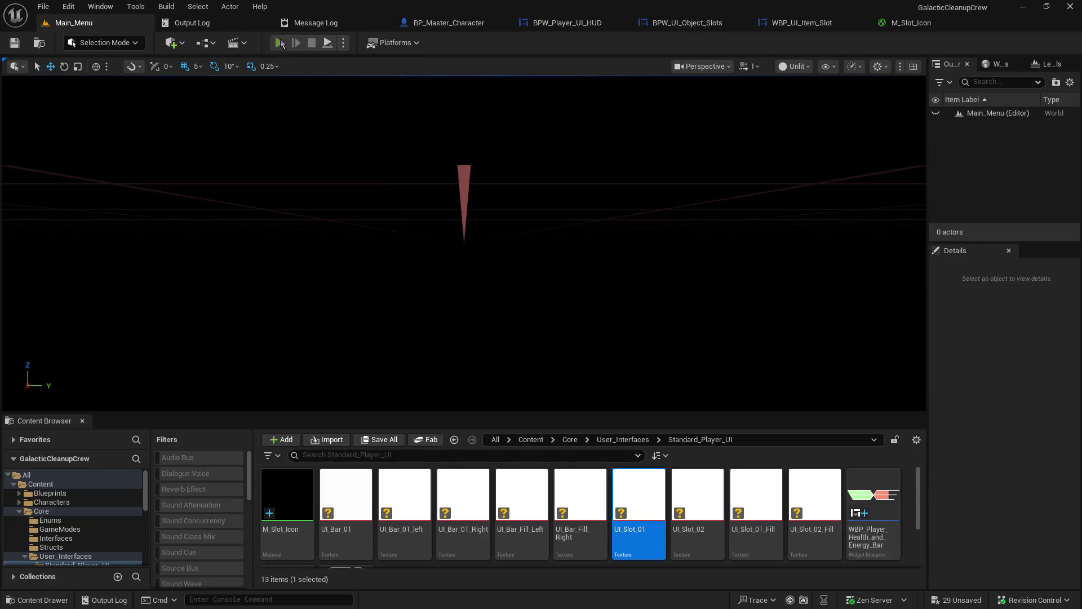
pyautogui.click(279, 43)
pyautogui.click(93, 237)
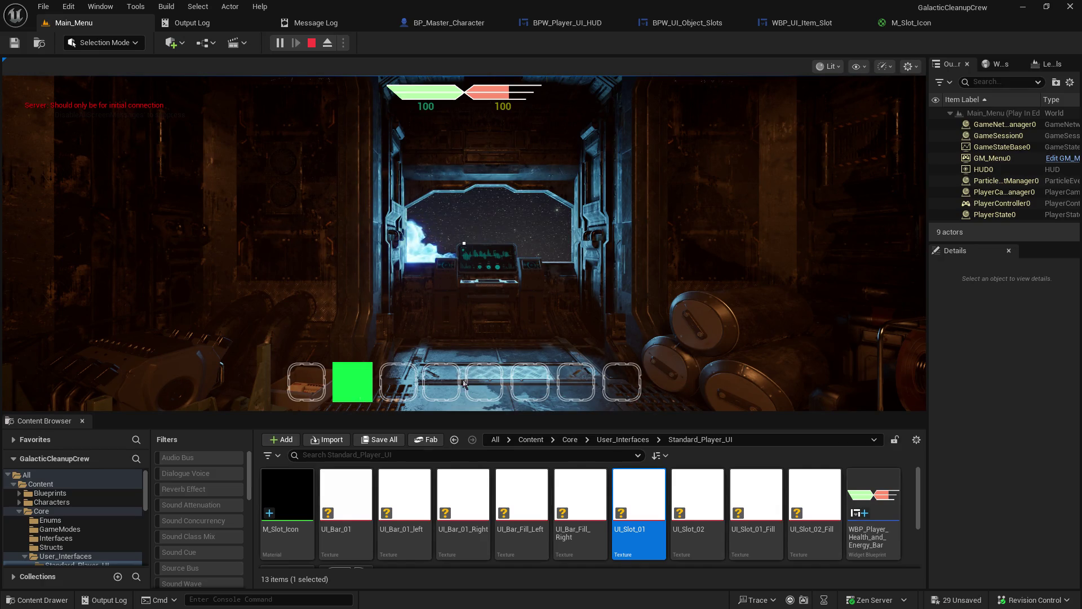
pyautogui.click(312, 43)
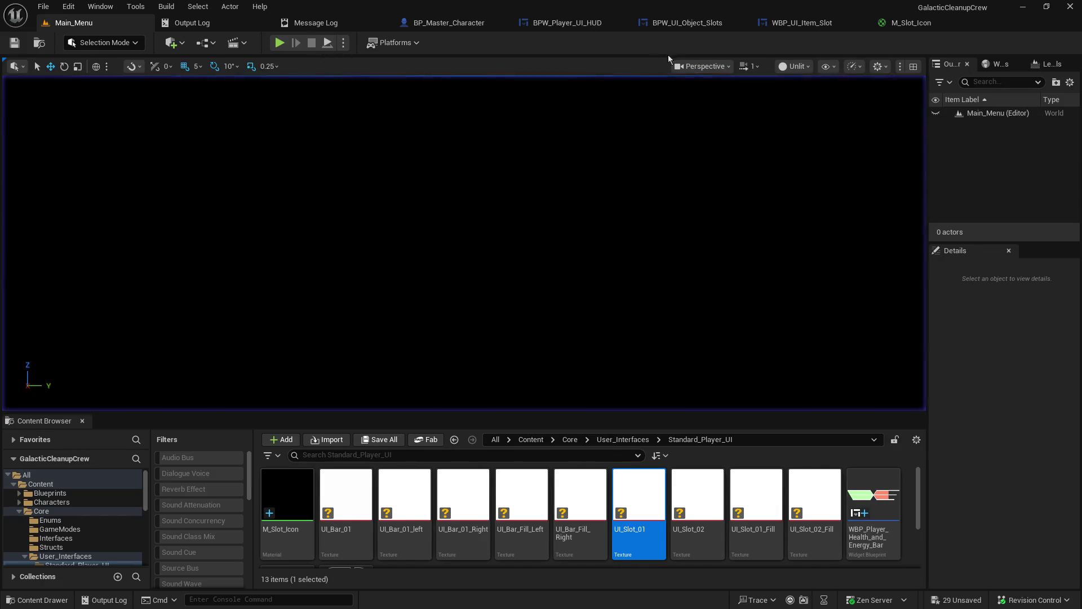
pyautogui.click(474, 24)
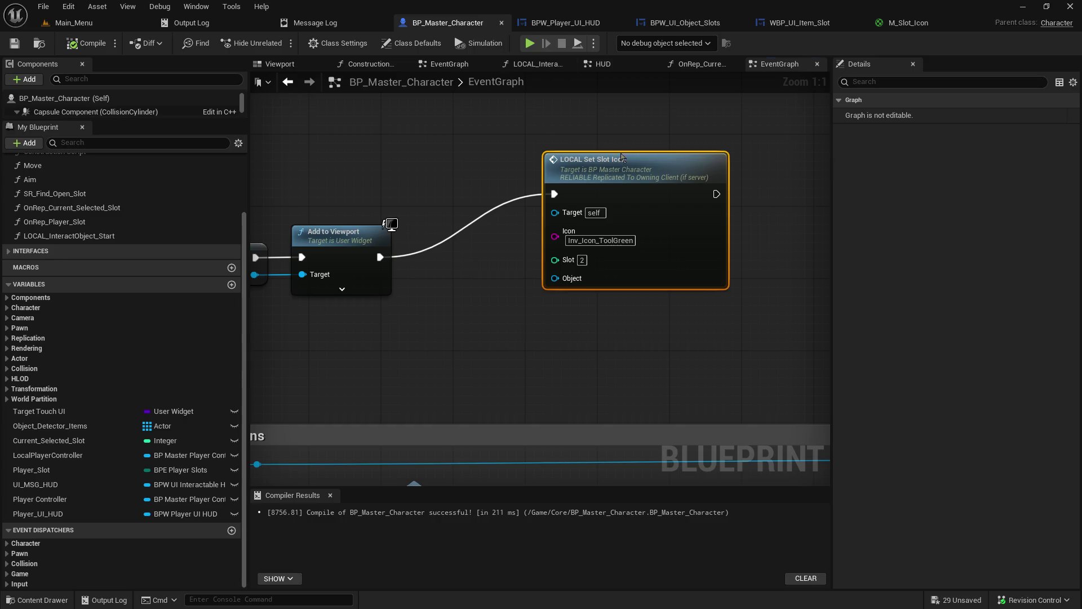
# Duplicate the LOCAL Set Slot Icon node and chain the copy after the original.
pyautogui.moveTo(621, 156); pyautogui.dragTo(535, 180)
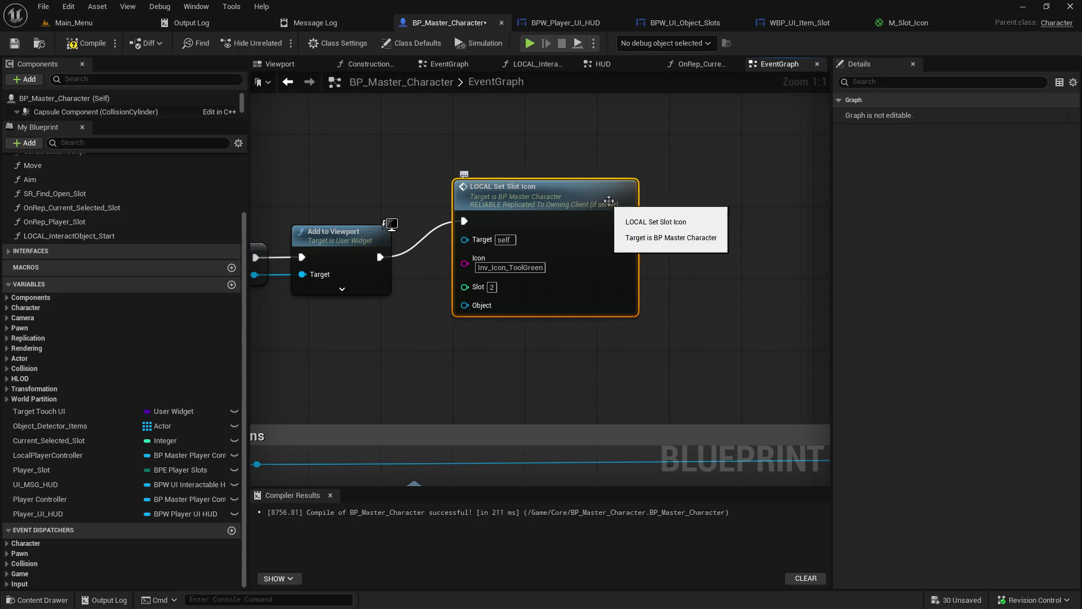
pyautogui.moveTo(724, 211); pyautogui.dragTo(560, 210)
pyautogui.hotkey('ctrl', 'c')
pyautogui.hotkey('ctrl', 'v')
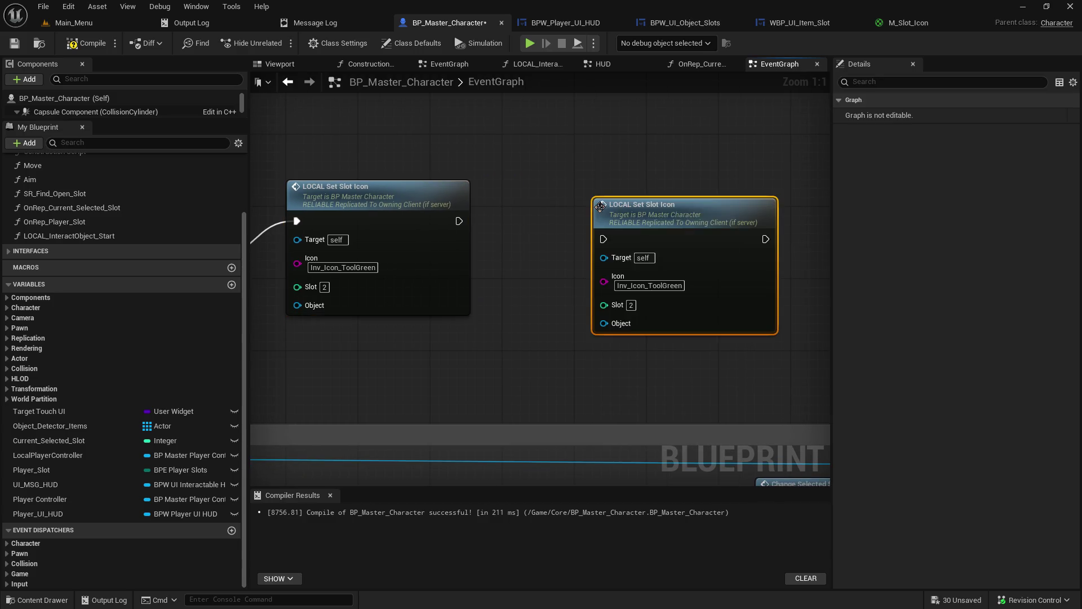
pyautogui.click(463, 223)
pyautogui.moveTo(463, 224)
pyautogui.mouseDown()
pyautogui.moveTo(587, 248)
pyautogui.moveTo(603, 239)
pyautogui.mouseUp()
# Set the copy's Icon to Inv_Icon_ToolBlue and Slot to 4, then save BP_Master_Character.
pyautogui.press('Return')
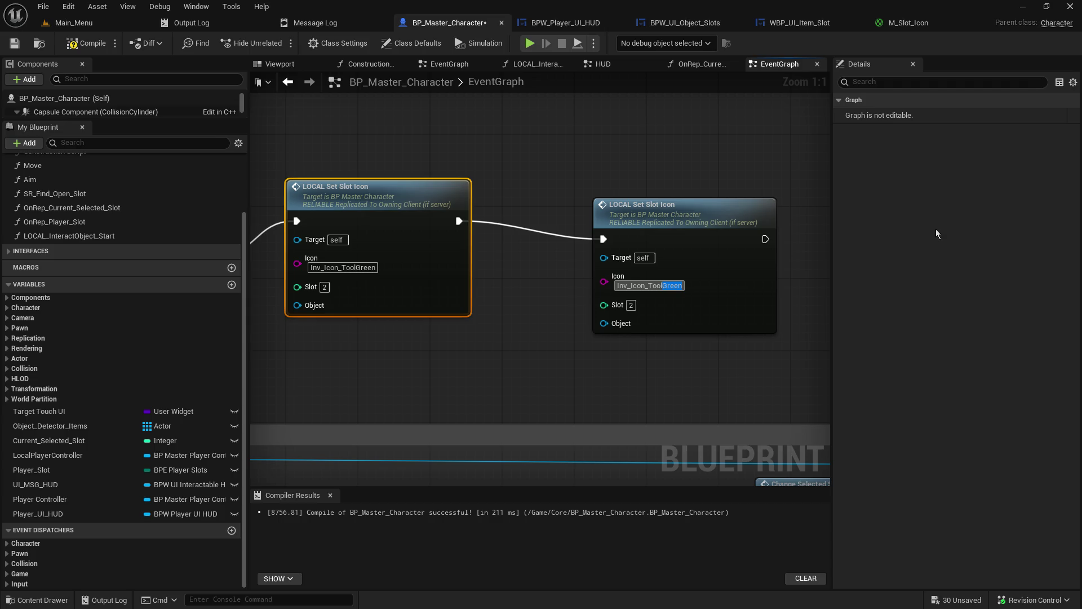
pyautogui.write('Blu')
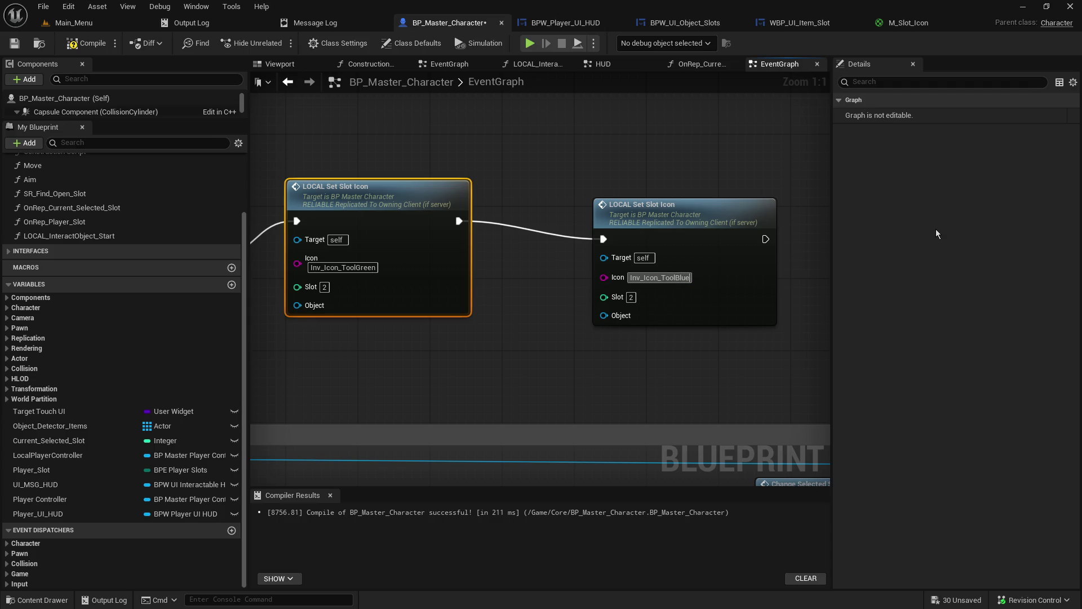
pyautogui.press('Return')
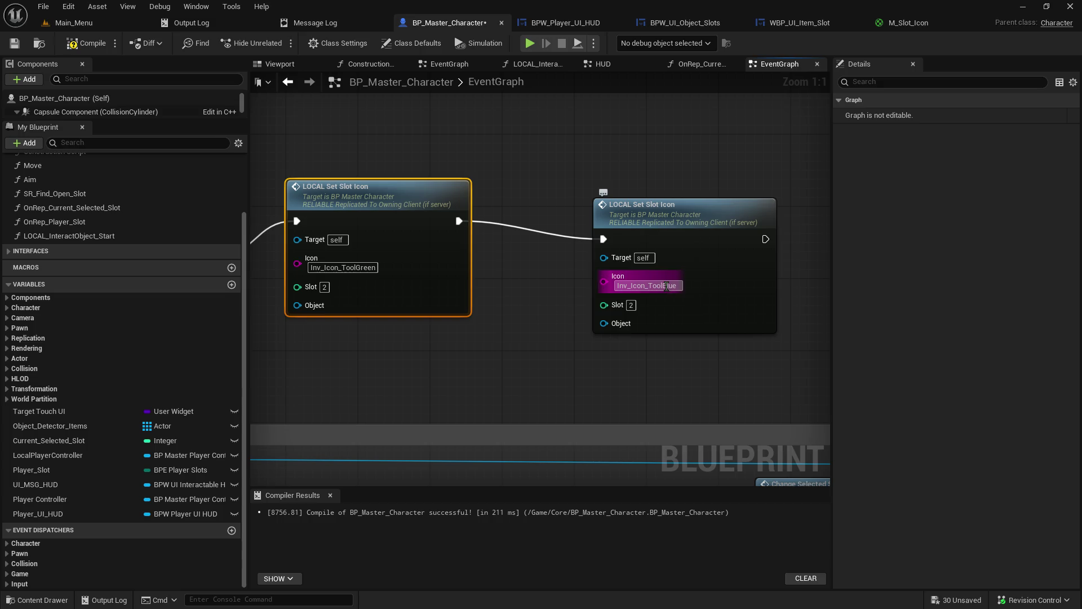
pyautogui.click(630, 305)
pyautogui.write('4')
pyautogui.press('Return')
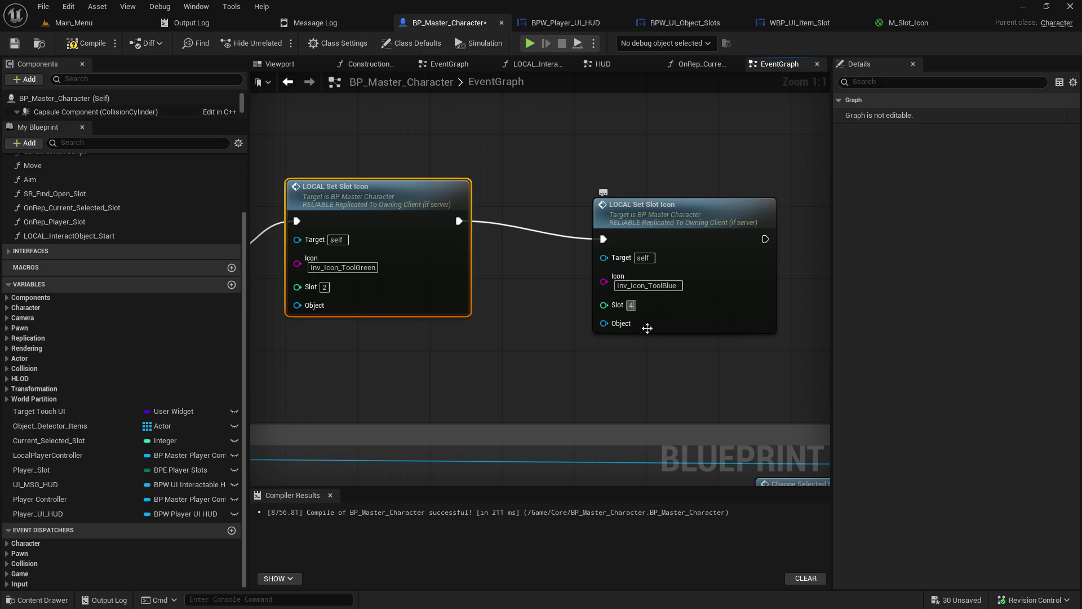
pyautogui.moveTo(642, 222); pyautogui.dragTo(624, 213)
pyautogui.click(14, 43)
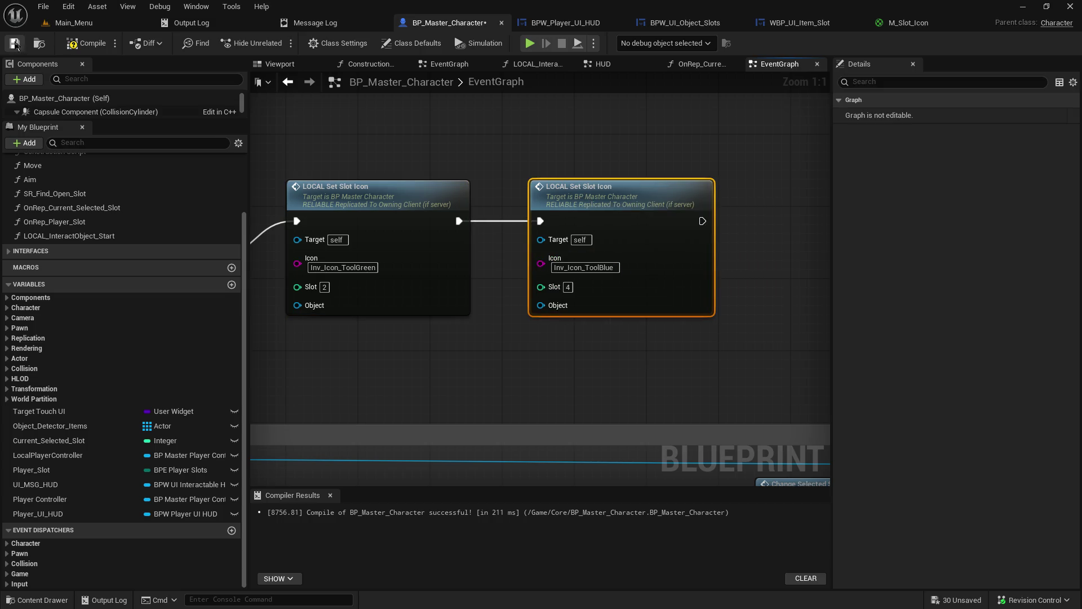
# Start a hosted Play-In-Editor test from the Main_Menu level.
pyautogui.click(104, 23)
pyautogui.click(278, 43)
pyautogui.click(100, 238)
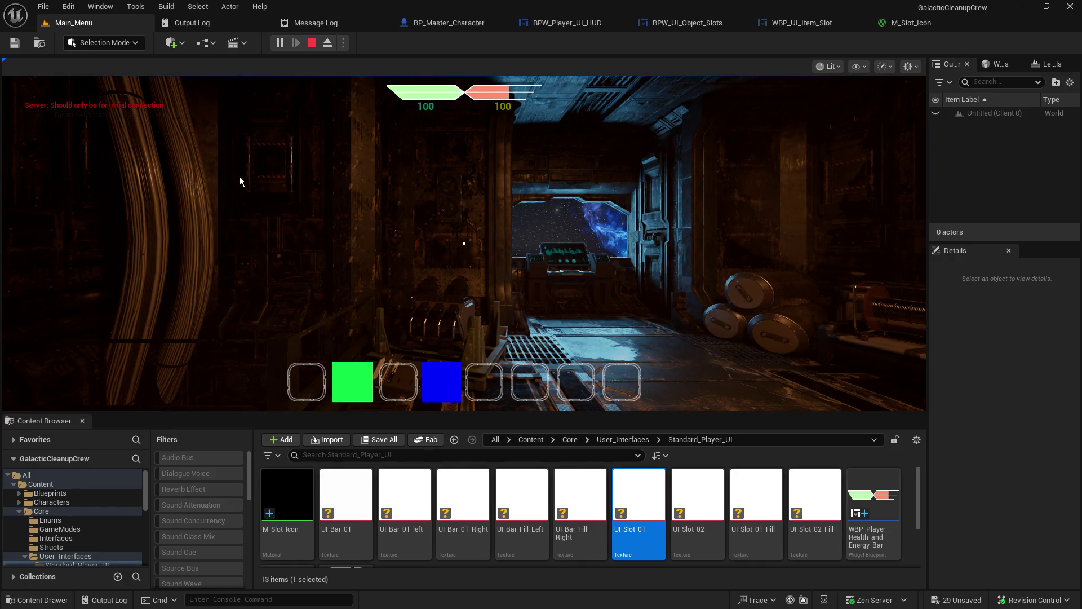
# End the play test after confirming slot 2 is green and slot 4 is blue.
pyautogui.press('Escape')
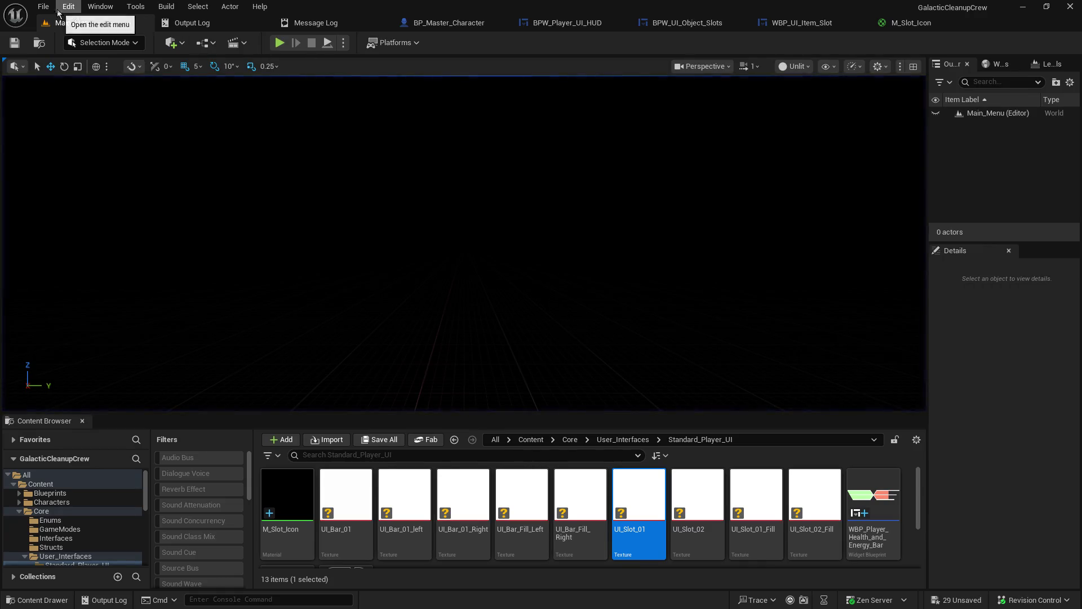
pyautogui.click(44, 7)
pyautogui.click(96, 164)
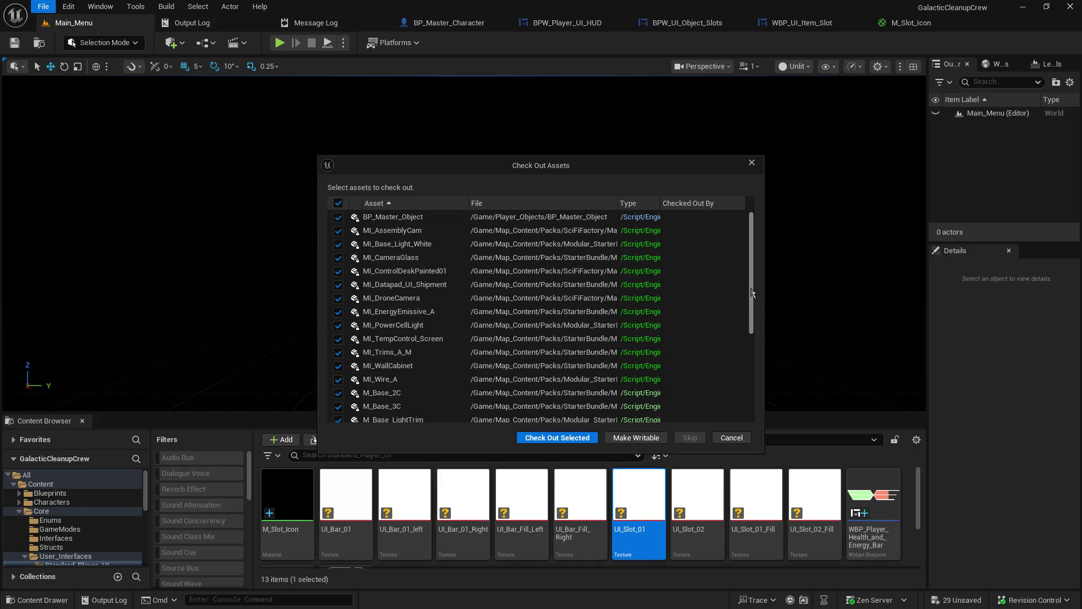
pyautogui.moveTo(751, 293); pyautogui.dragTo(738, 405)
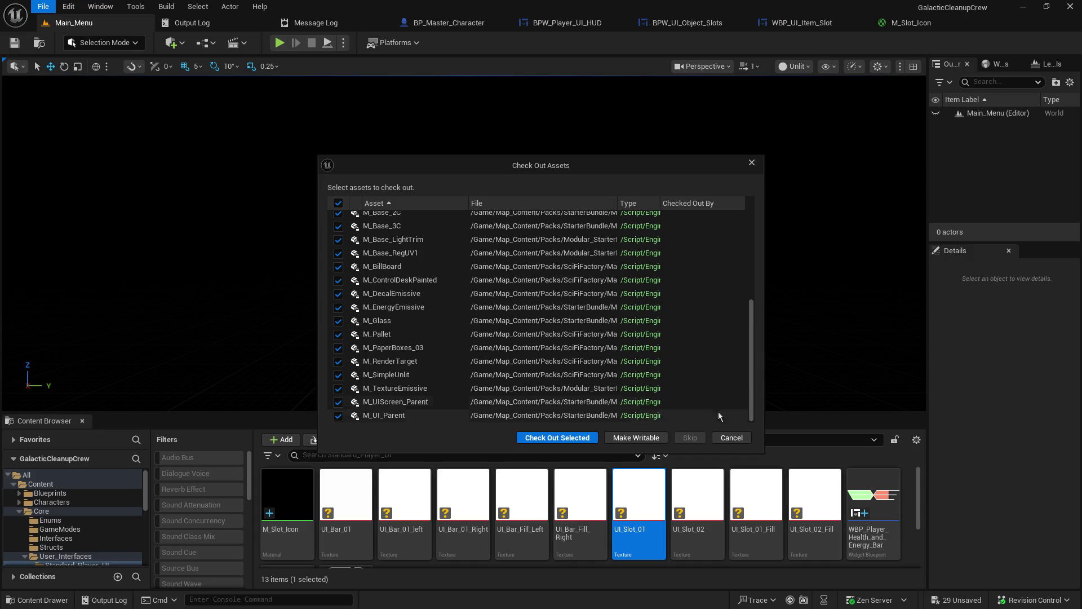
pyautogui.scroll(3, 630, 351)
pyautogui.click(741, 440)
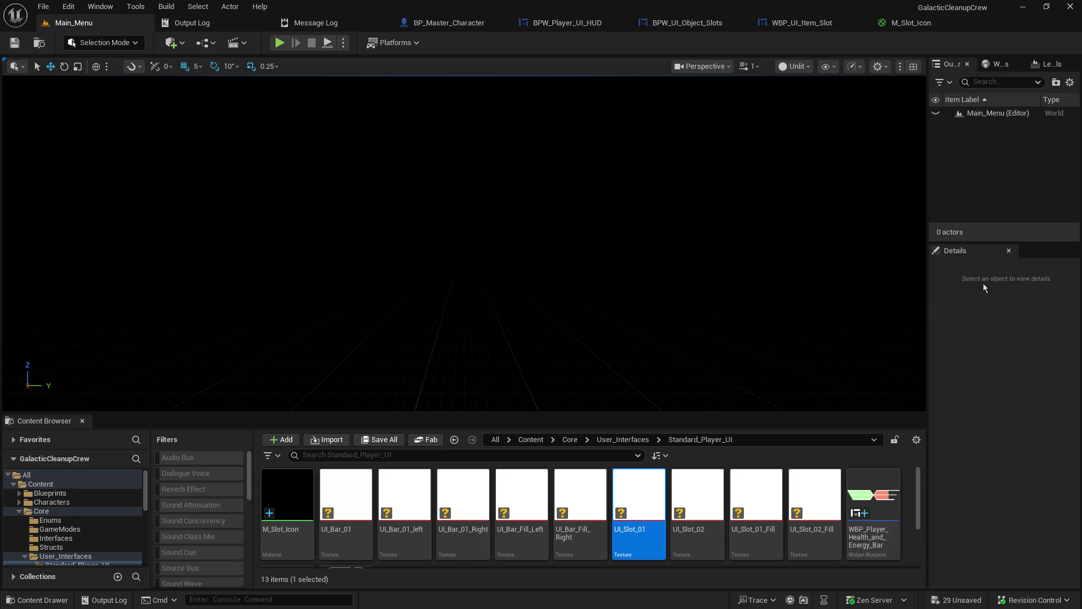